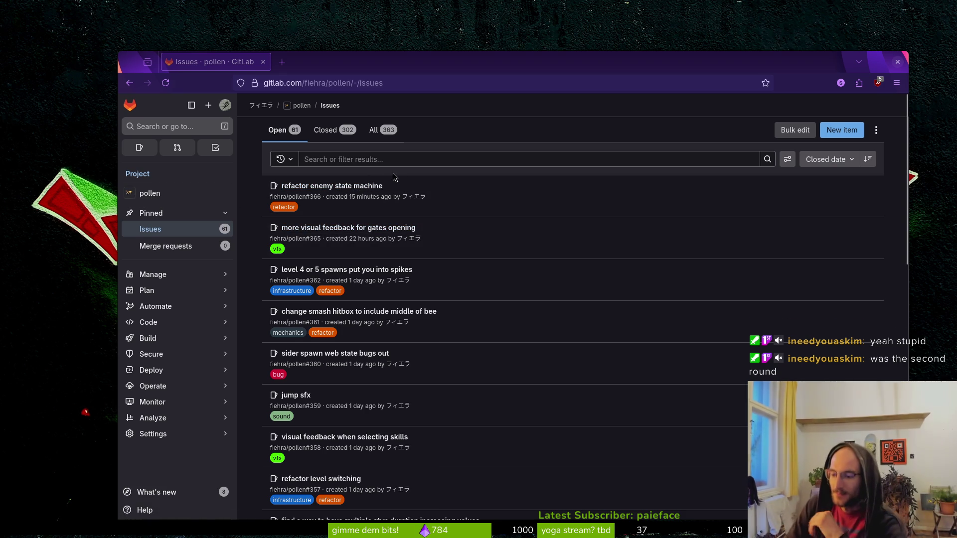
# Step: Return to the GitLab pollen issue list and scroll through the first page of open issues
pyautogui.press('super')
pyautogui.press('super')
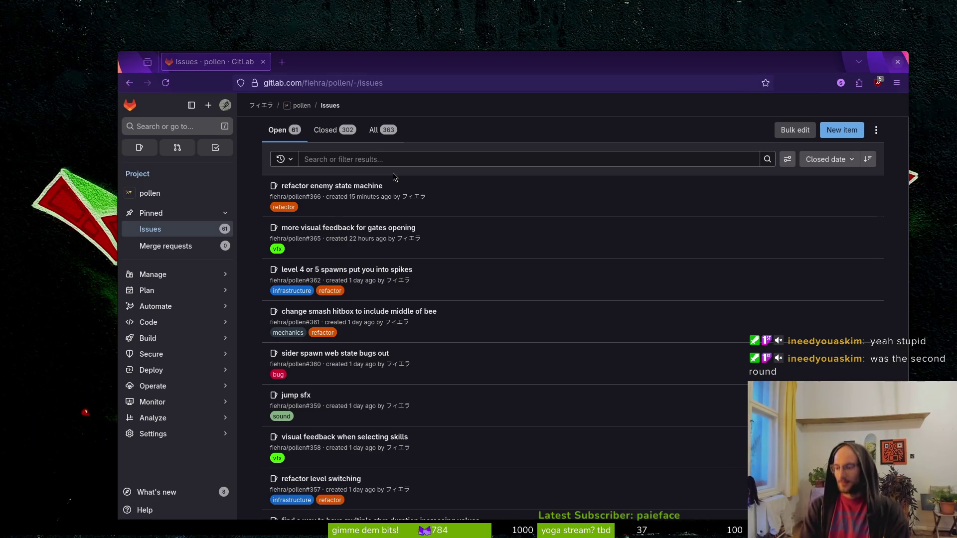
pyautogui.press('super+Return')
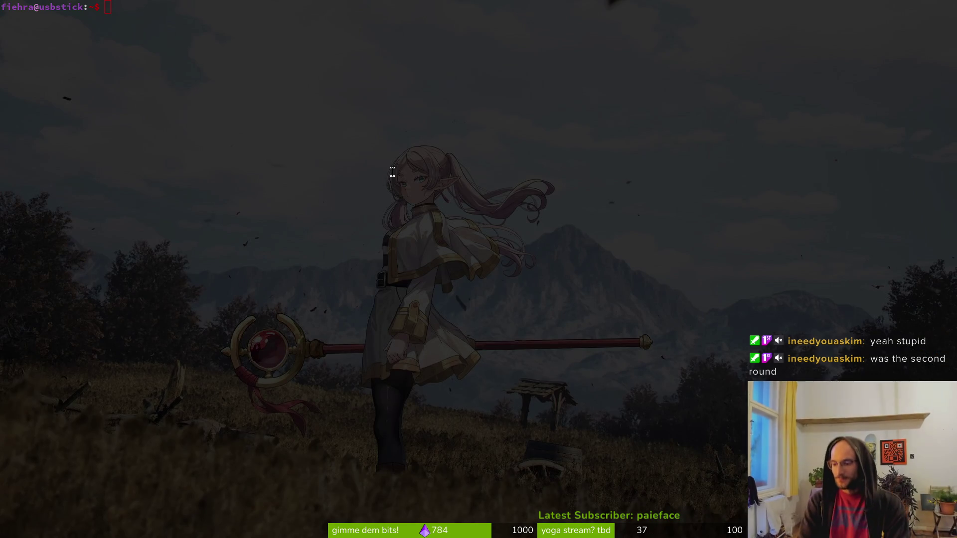
pyautogui.hotkey('alt', 'Tab')
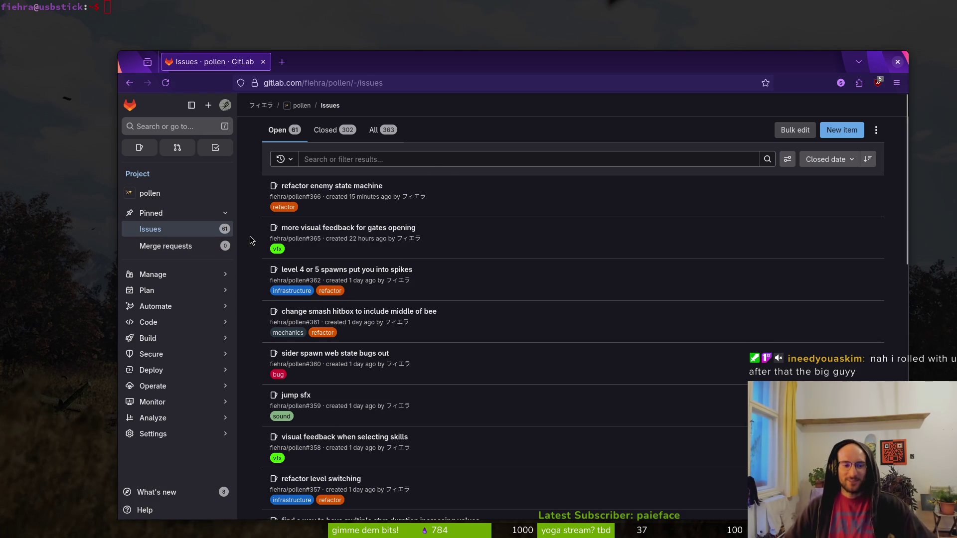
pyautogui.scroll(-2, 382, 258)
pyautogui.scroll(-3, 383, 258)
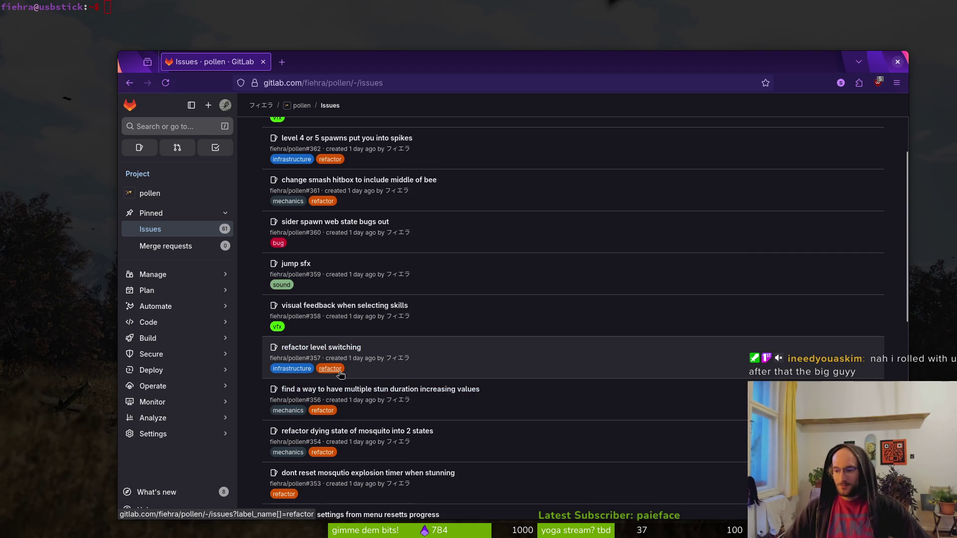
pyautogui.scroll(-5, 336, 359)
pyautogui.scroll(10, 387, 366)
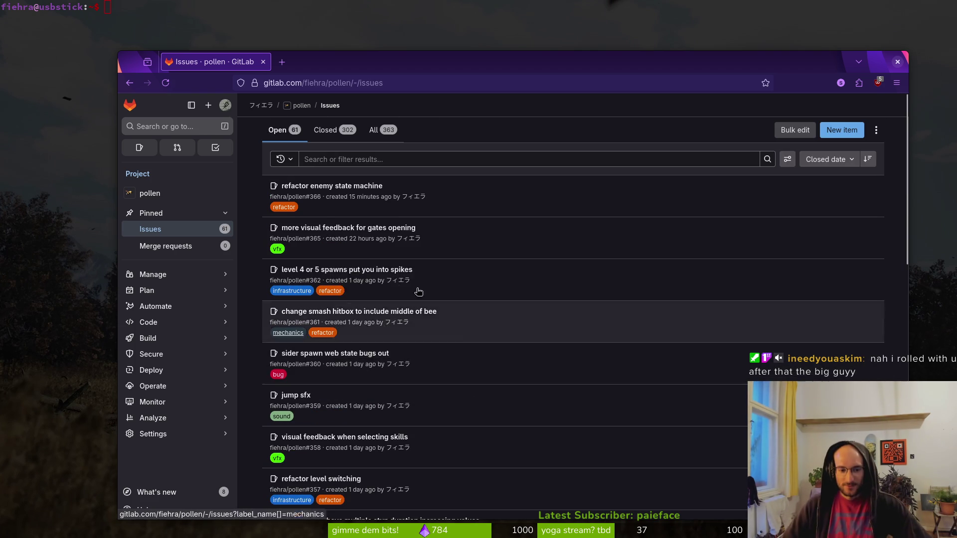
pyautogui.scroll(-12, 403, 299)
pyautogui.scroll(-6, 404, 299)
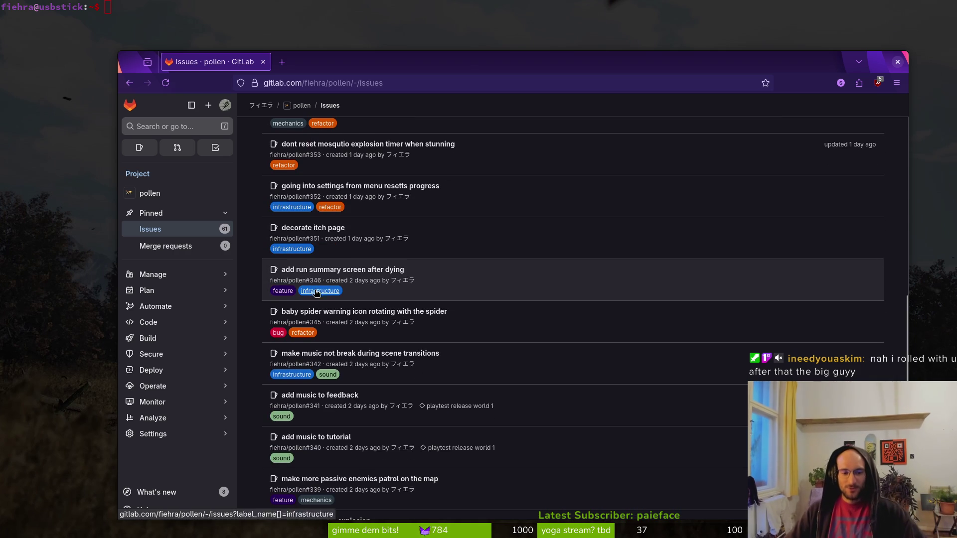
pyautogui.scroll(-5, 315, 411)
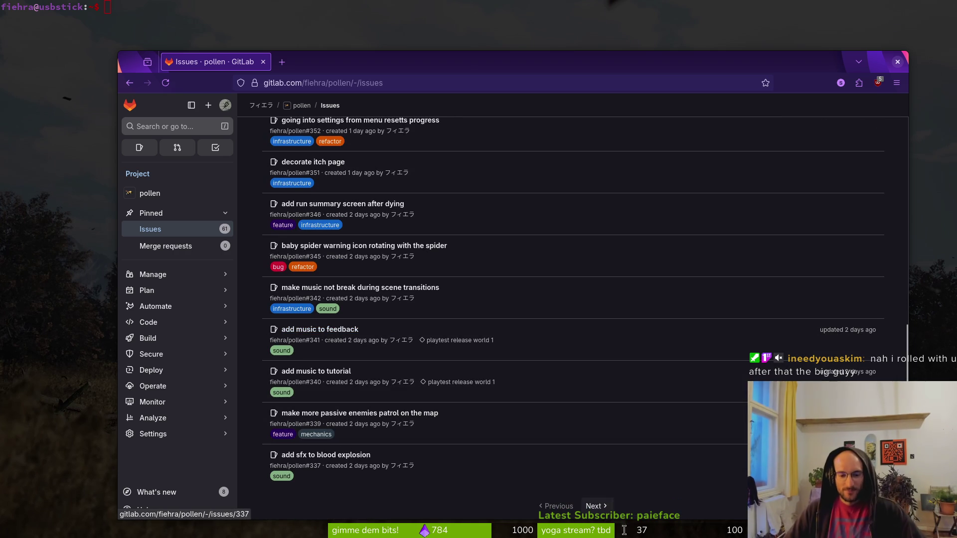
# Step: Load the next page of issues and open 'redo sludge assets' in a background tab
pyautogui.click(605, 508)
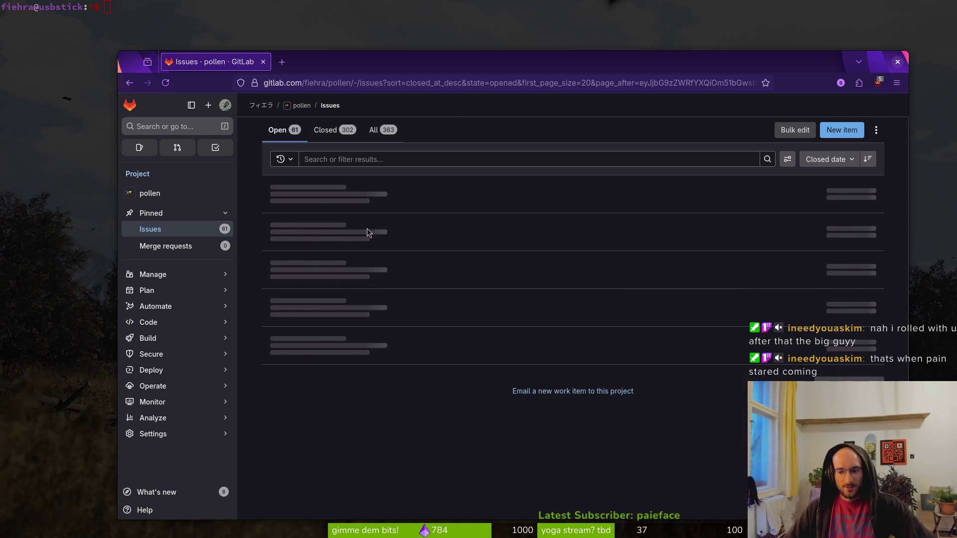
pyautogui.moveTo(395, 283)
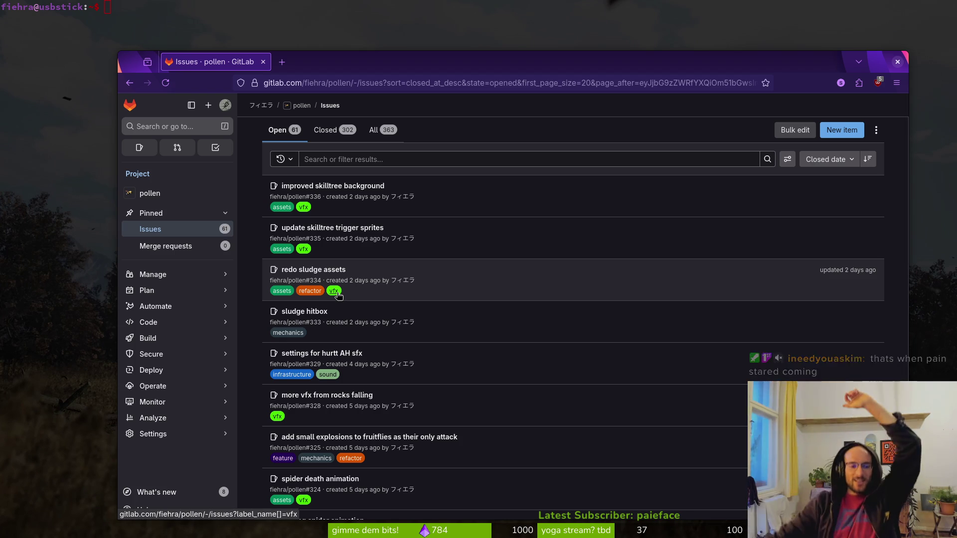
pyautogui.middleClick(329, 271)
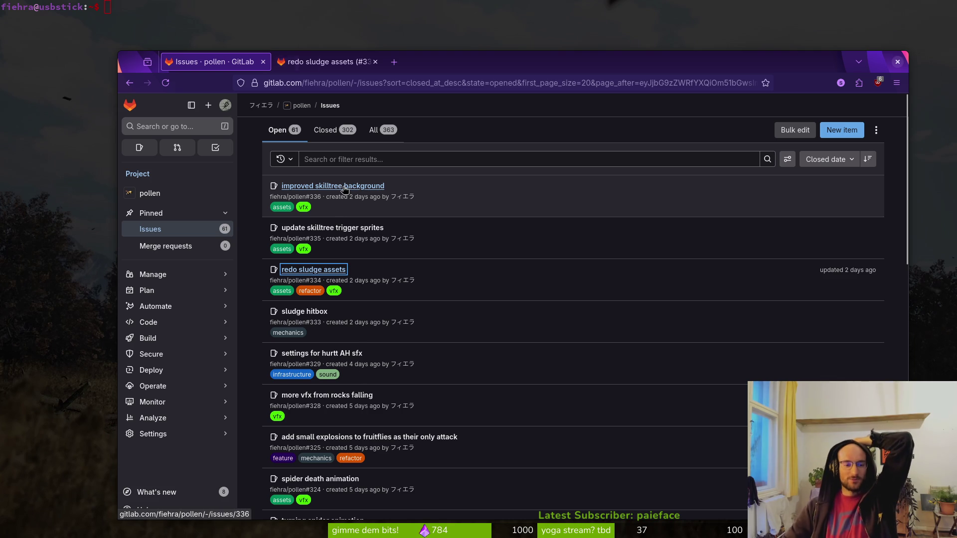
pyautogui.scroll(-3, 360, 407)
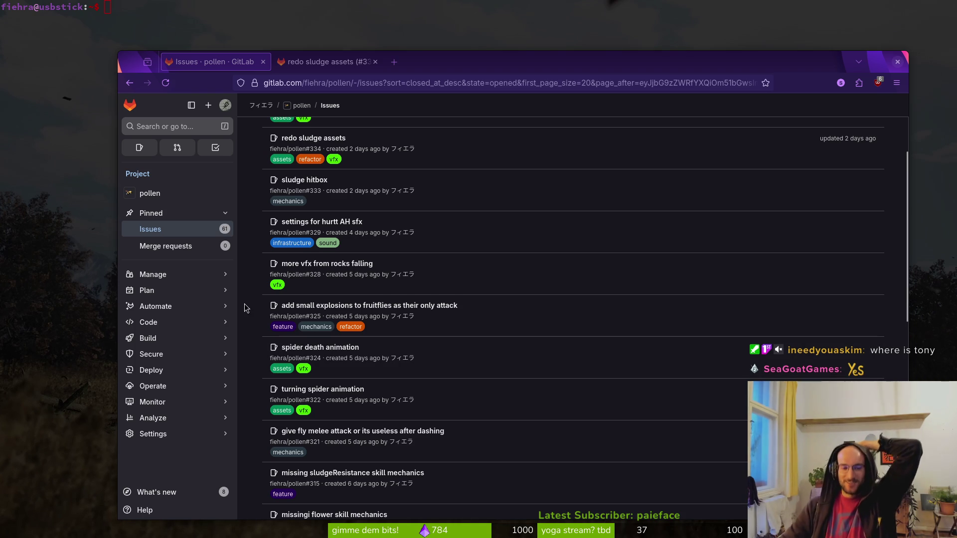
# Step: Scroll the second page, then go back to the first page of open issues
pyautogui.moveTo(206, 305)
pyautogui.scroll(-3, 319, 324)
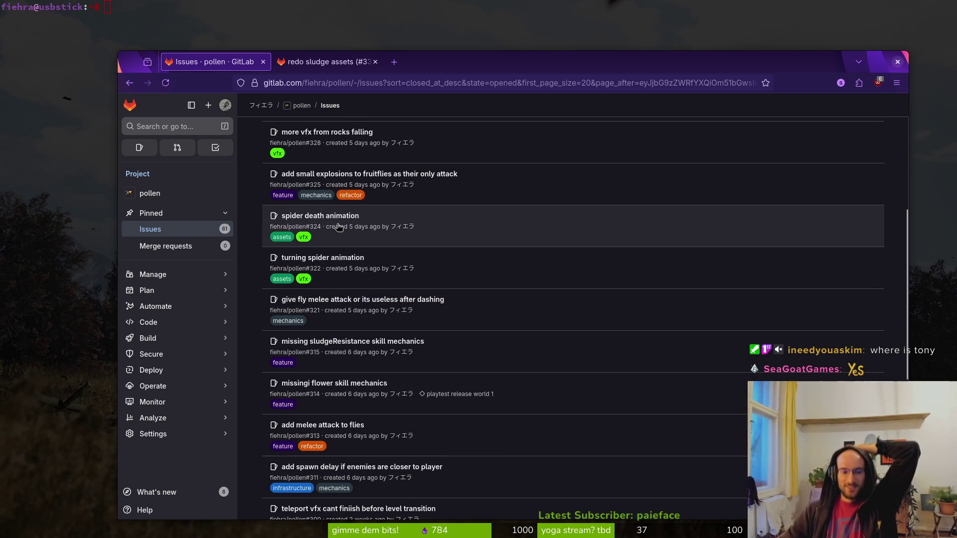
pyautogui.scroll(-2, 325, 159)
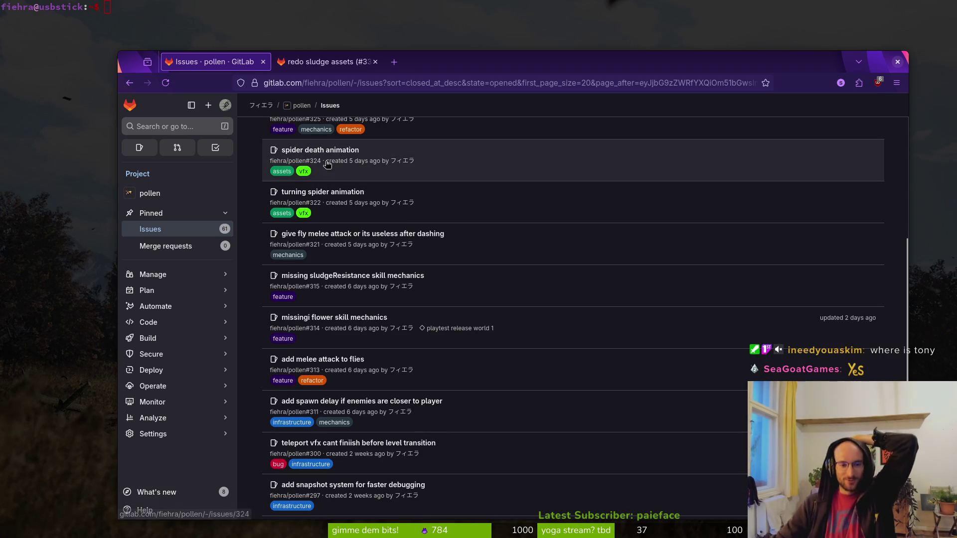
pyautogui.scroll(-2, 344, 324)
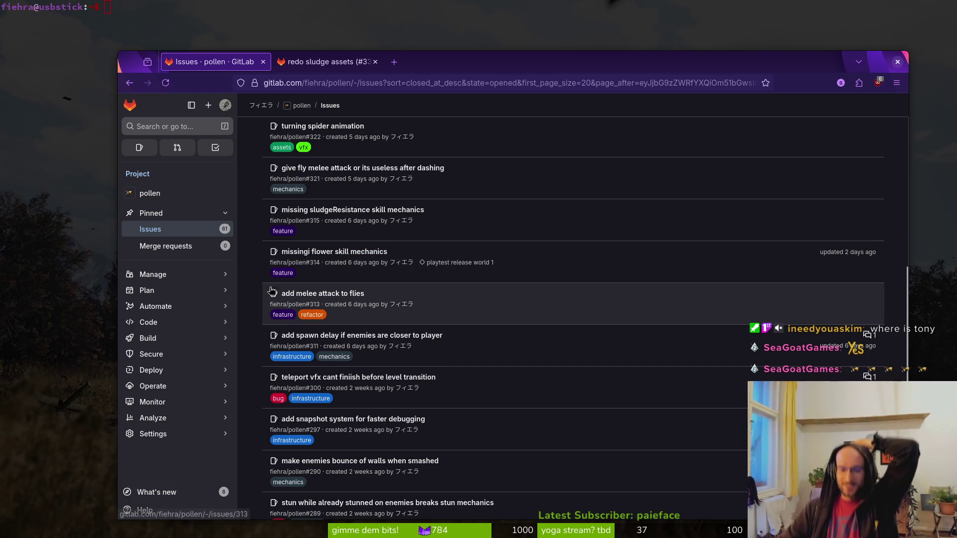
pyautogui.scroll(-3, 244, 284)
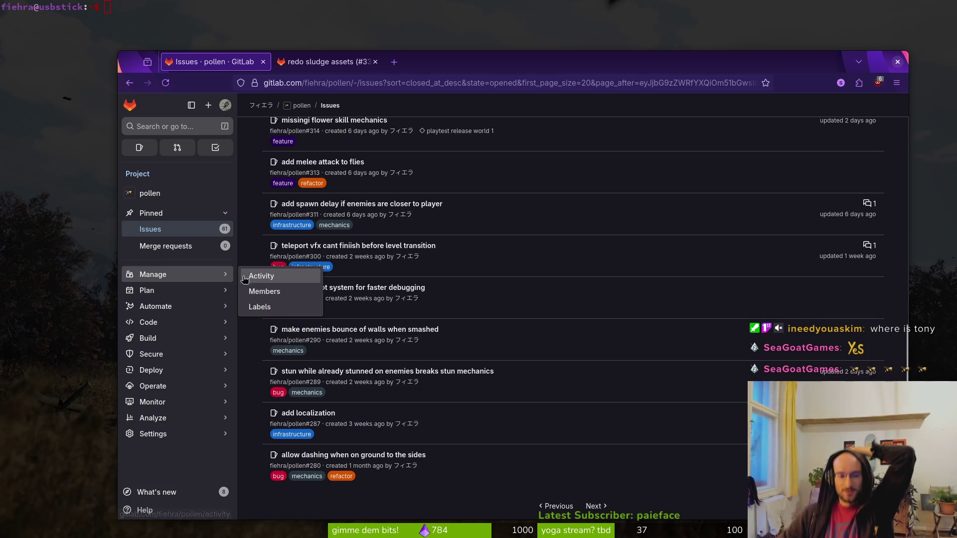
pyautogui.scroll(-2, 245, 289)
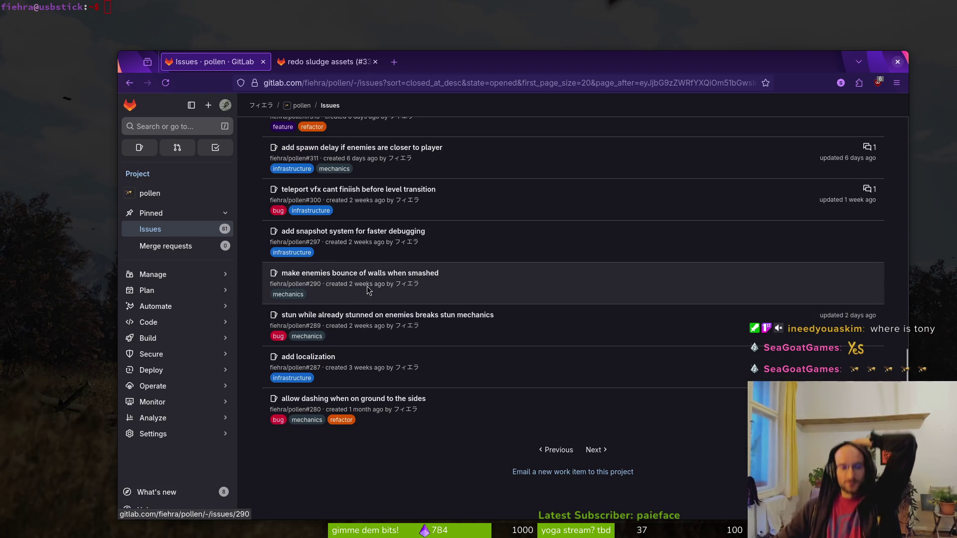
pyautogui.scroll(15, 540, 287)
pyautogui.scroll(-15, 540, 288)
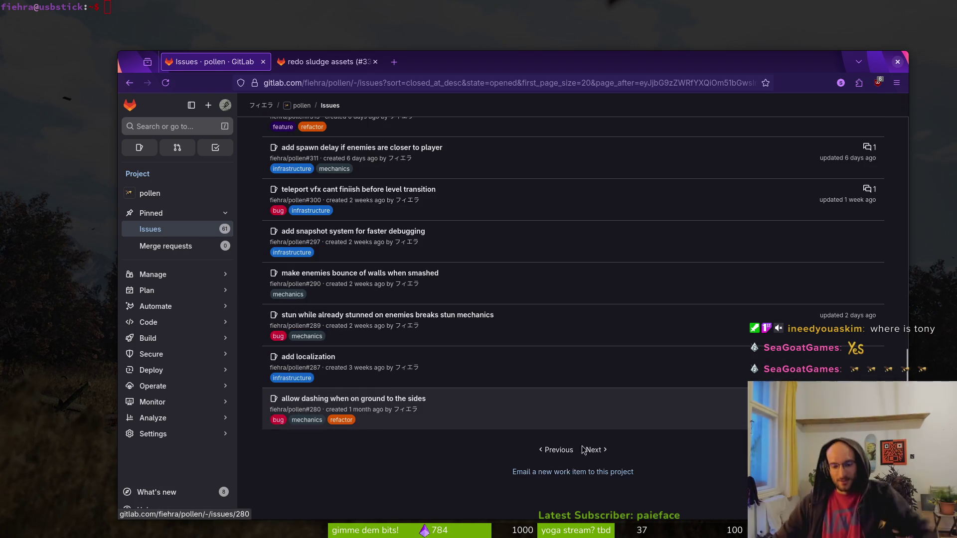
pyautogui.click(568, 453)
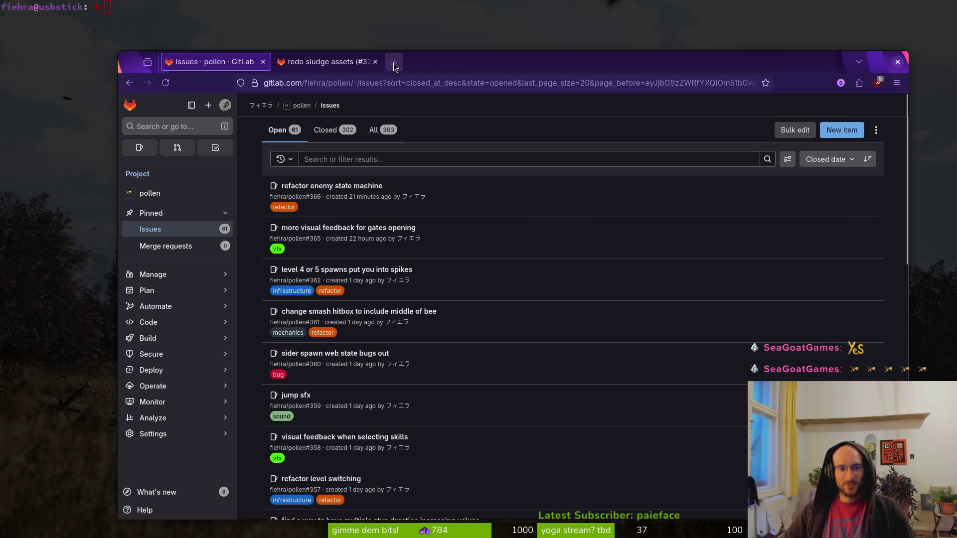
pyautogui.click(375, 62)
# Step: Bring up Godot on the pollen project's disclaimer scene and move the GitLab window slightly higher
pyautogui.press('super')
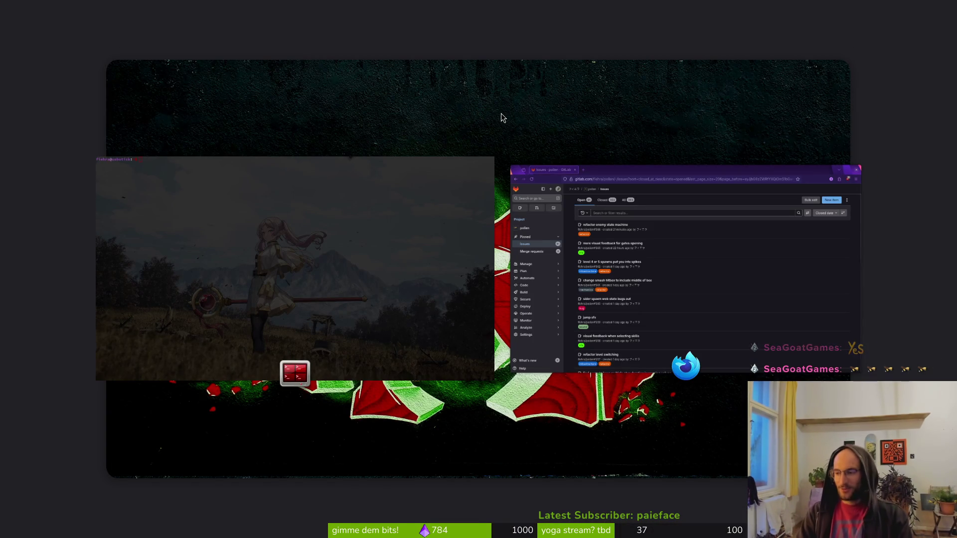
pyautogui.press('super')
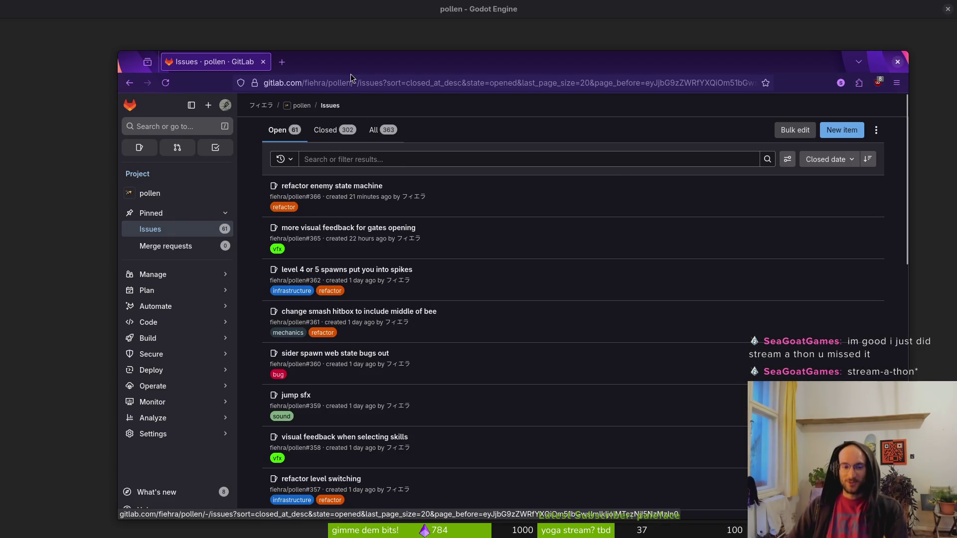
pyautogui.moveTo(349, 62); pyautogui.dragTo(353, 40)
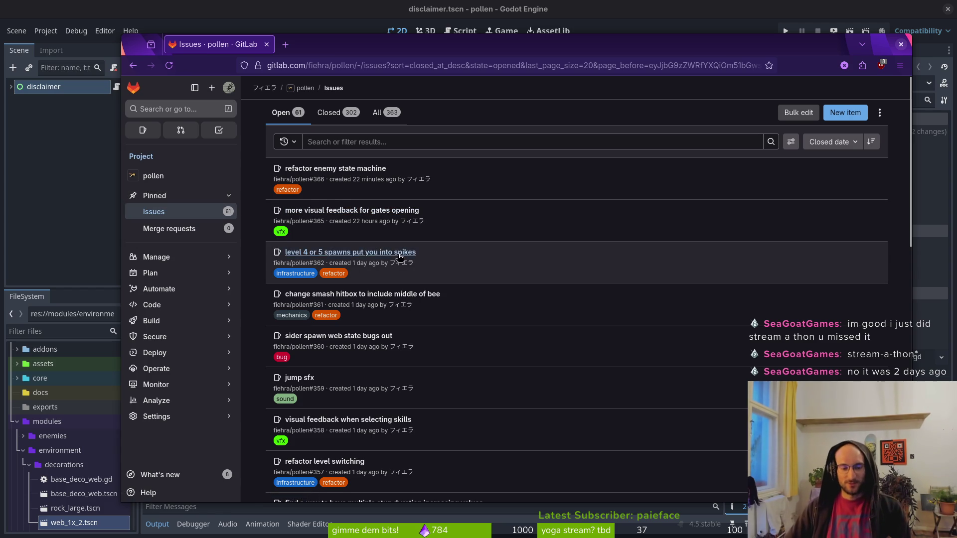
# Step: Read issue #366 'refactor enemy state machine', then close the browser to reveal Godot
pyautogui.scroll(-3, 349, 252)
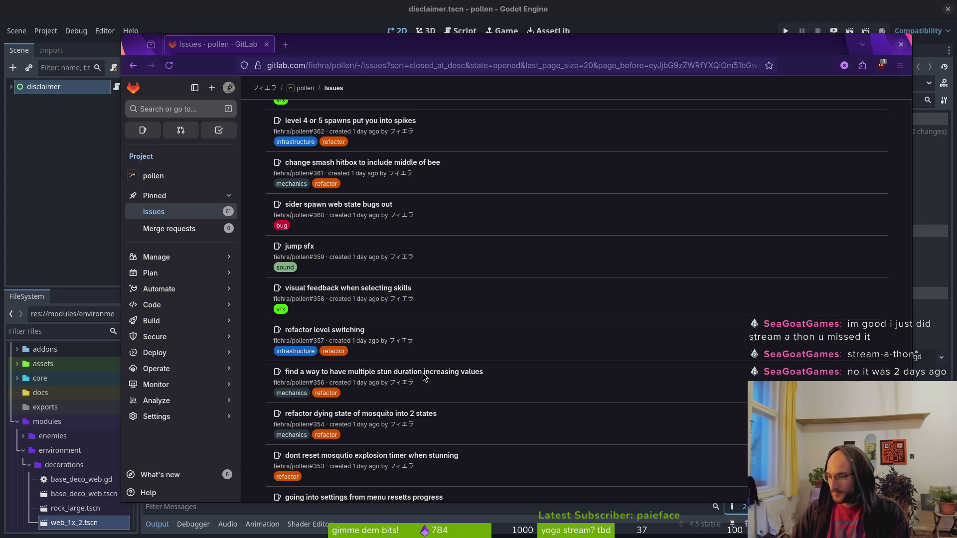
pyautogui.scroll(3, 499, 209)
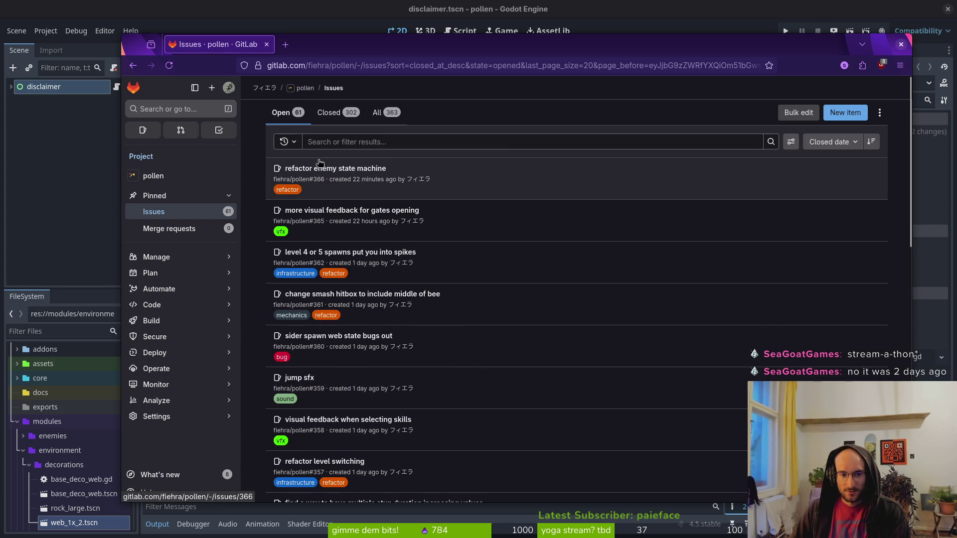
pyautogui.click(324, 168)
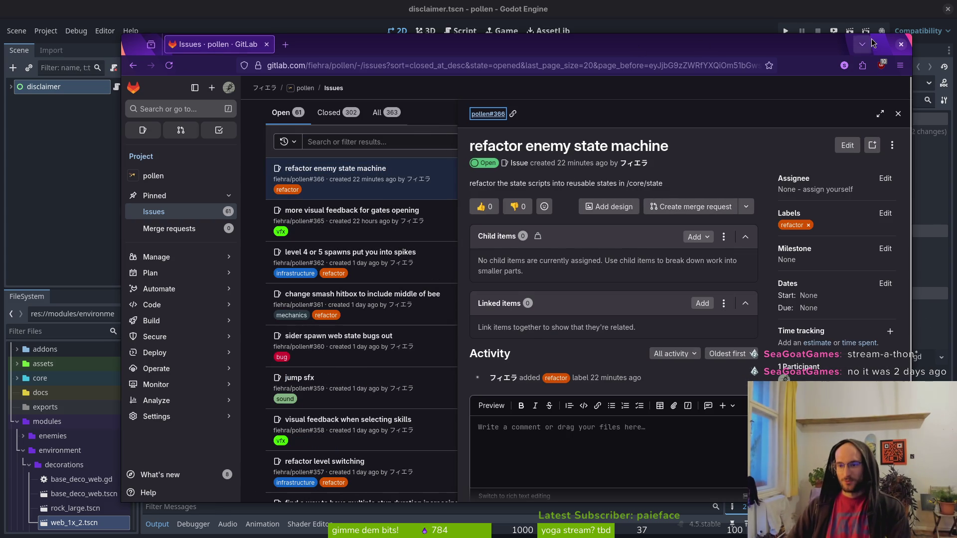
pyautogui.click(900, 44)
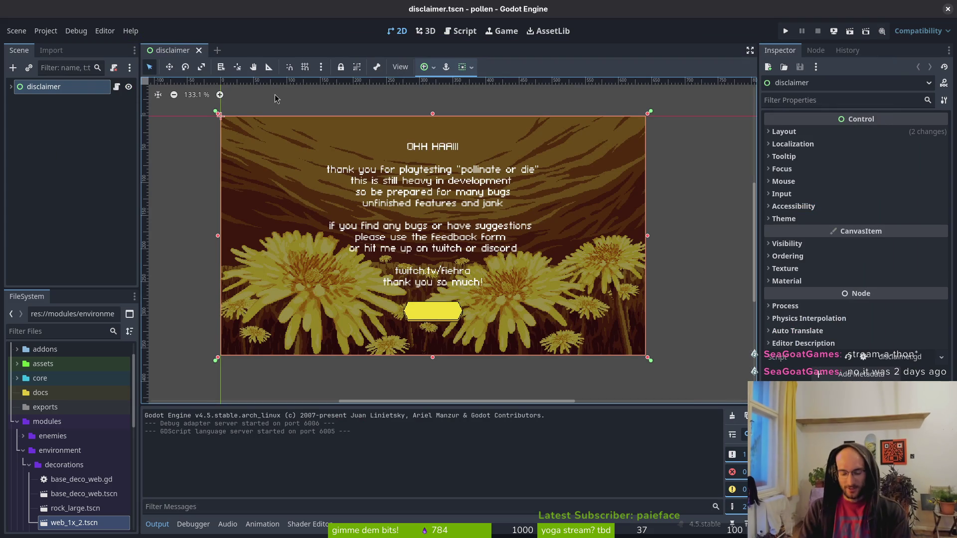
# Step: Open the enemy scene via quick search and inspect its finiteStateMachine node
pyautogui.hotkey('alt', 'shift', 'o')
pyautogui.write('enemy')
pyautogui.press('Return')
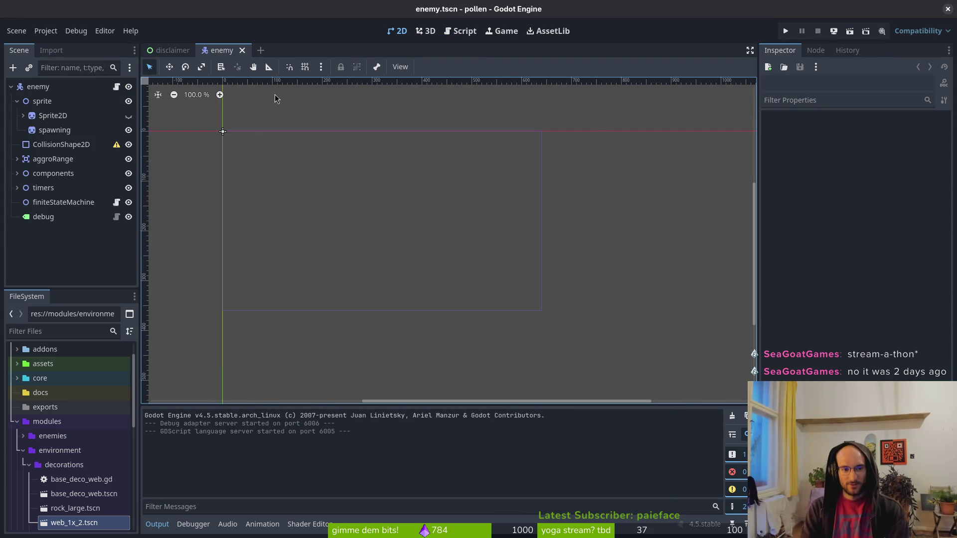
pyautogui.click(64, 202)
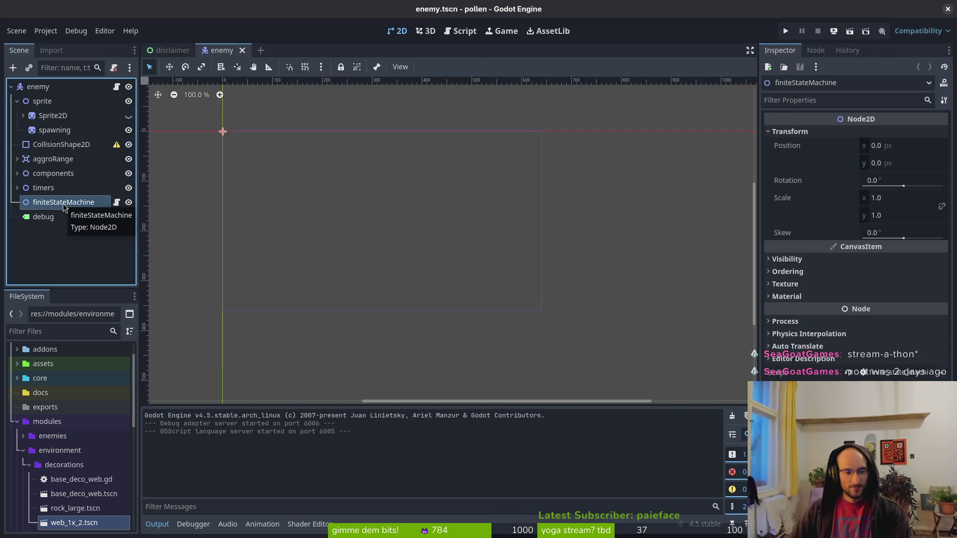
# Step: Open fruitfly.tscn and expand its node tree to show the finiteStateMachine states
pyautogui.hotkey('alt', 'shift', 'o')
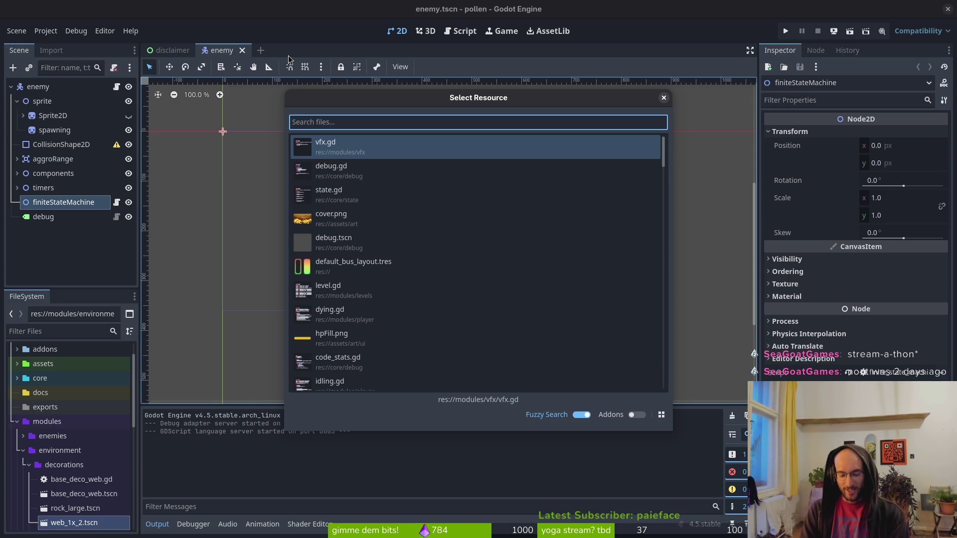
pyautogui.write('fruitflytsc')
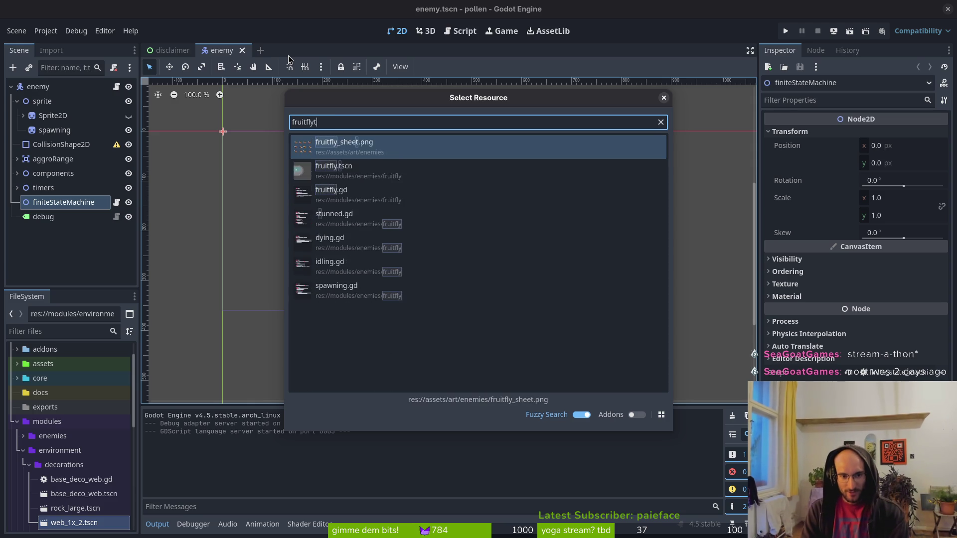
pyautogui.press('Return')
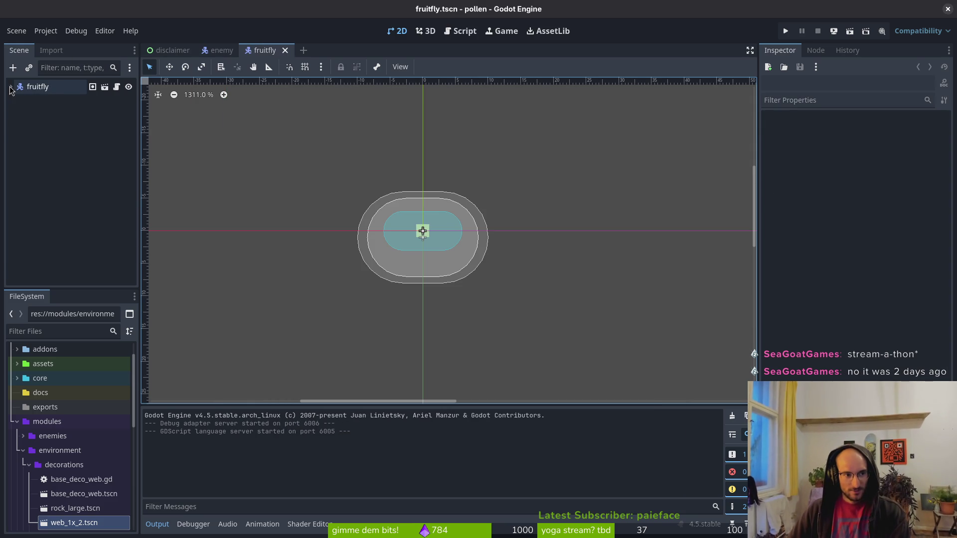
pyautogui.click(17, 173)
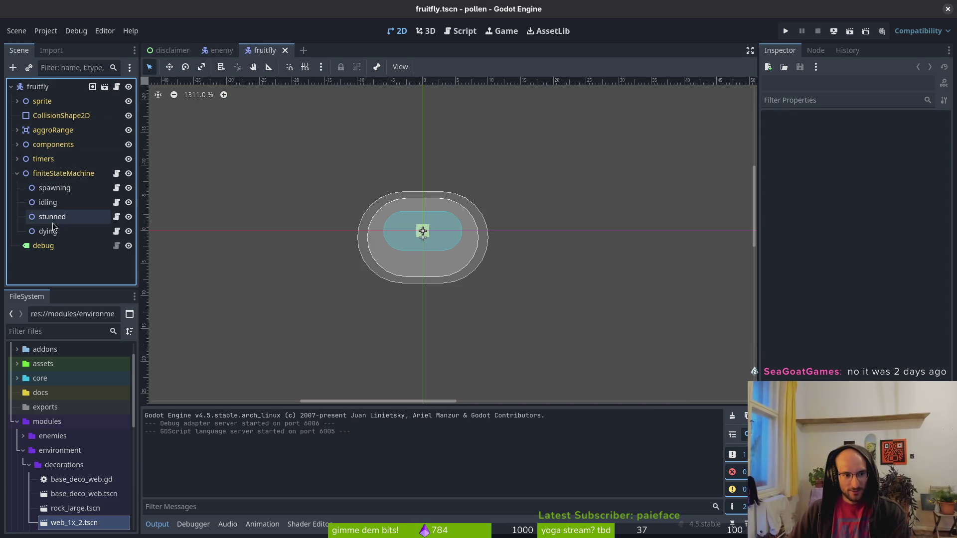
pyautogui.click(51, 191)
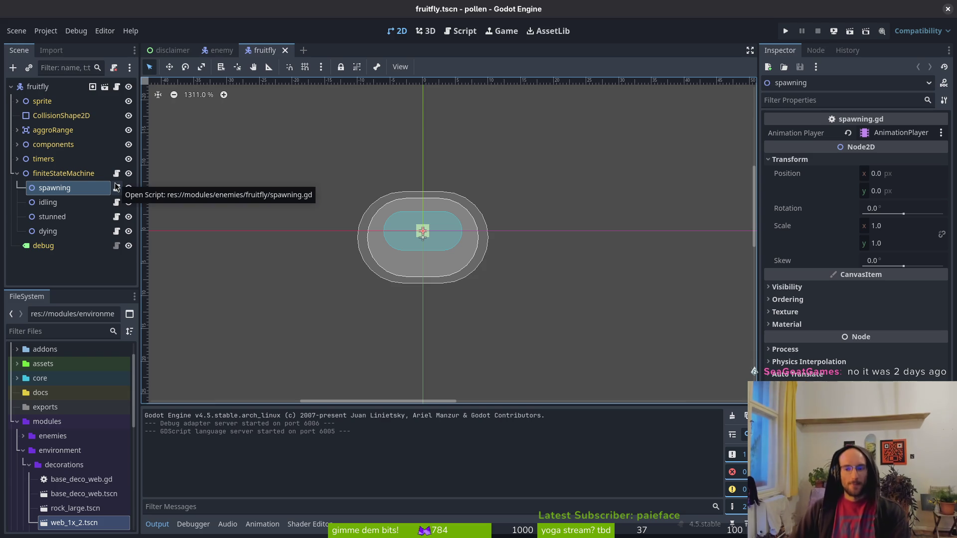
# Step: In a fullscreen terminal, enter 'cd dev/' at the prompt
pyautogui.press('super+Return')
pyautogui.write('poweroff')
pyautogui.press('BackSpace')
pyautogui.press('BackSpace')
pyautogui.press('BackSpace')
pyautogui.press('BackSpace')
pyautogui.write('cd dev/')
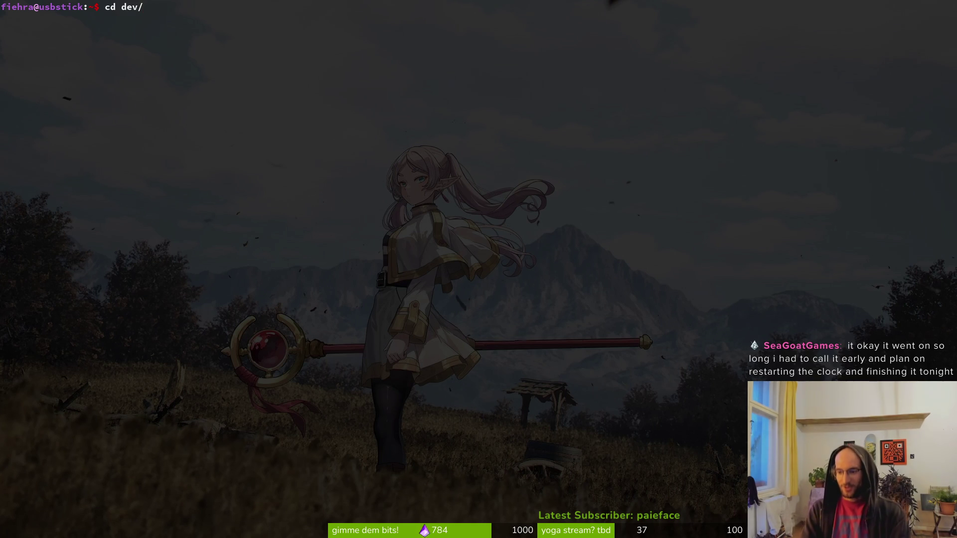
# Step: Change into dev/pollen/ and start vim in the project folder
pyautogui.write('pollen/')
pyautogui.press('Return')
pyautogui.write('vim')
pyautogui.press('Return')
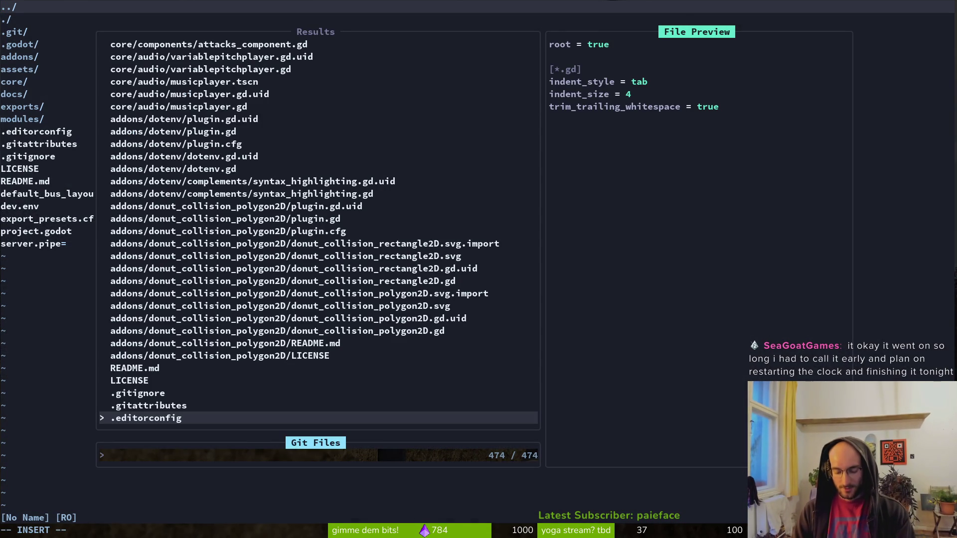
# Step: Open fruitfly/spawning.gd, then fly/spawning.gd in a vertical split beside it
pyautogui.write('frudy')
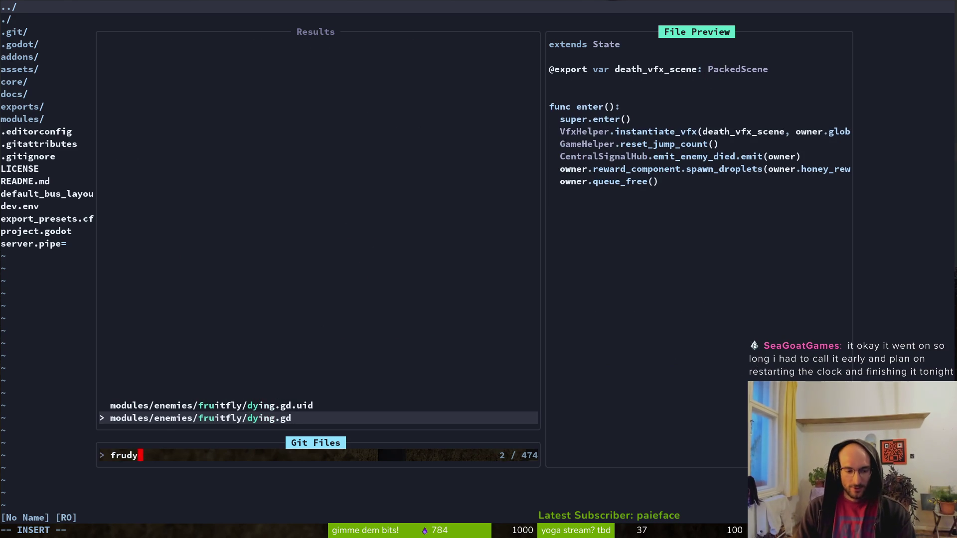
pyautogui.write('spa')
pyautogui.press('BackSpace')
pyautogui.press('BackSpace')
pyautogui.press('BackSpace')
pyautogui.write('spaw')
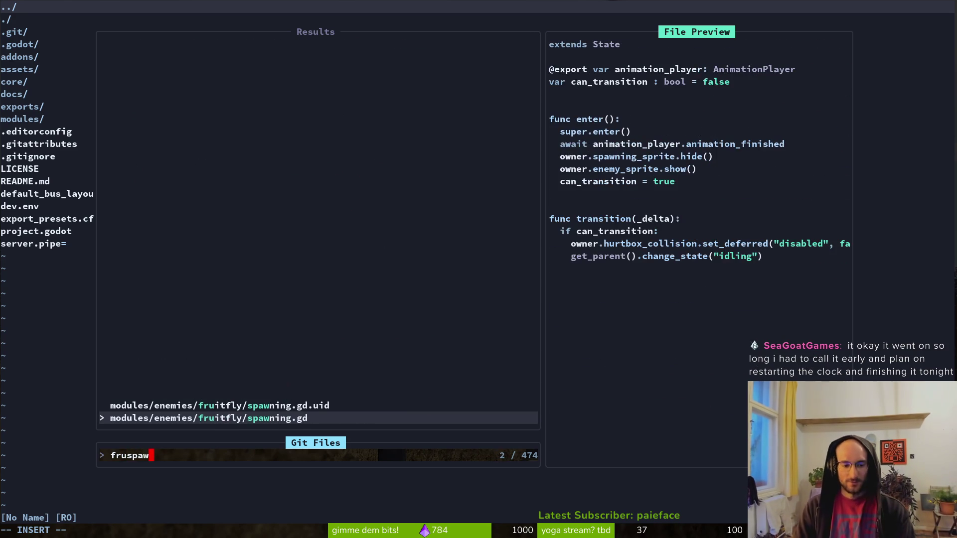
pyautogui.press('Return')
pyautogui.hotkey('ctrl', 'p')
pyautogui.write('flyspaw')
pyautogui.hotkey('ctrl', 'v')
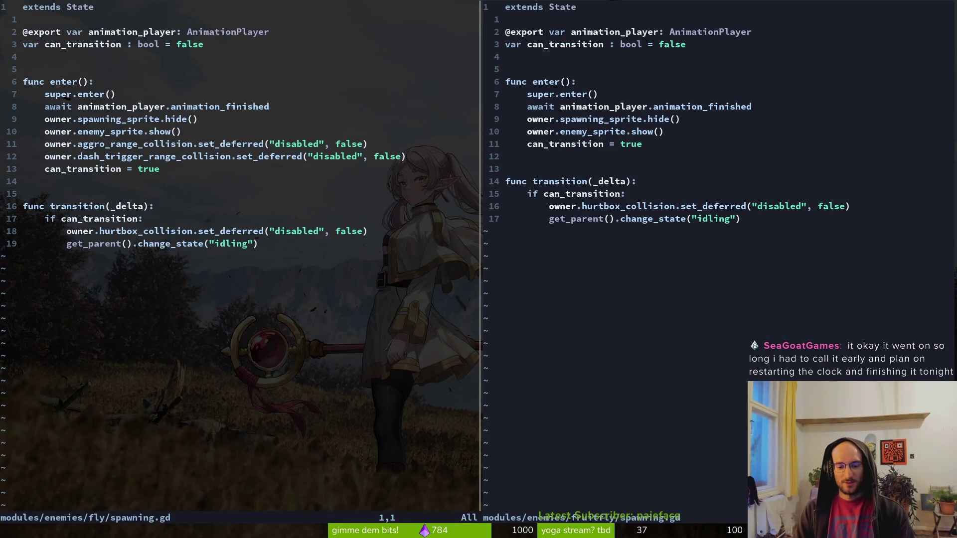
# Step: Copy the two collision-enabling lines 12–13 of fly/spawning.gd and save the file
pyautogui.hotkey('ctrl', 'l')
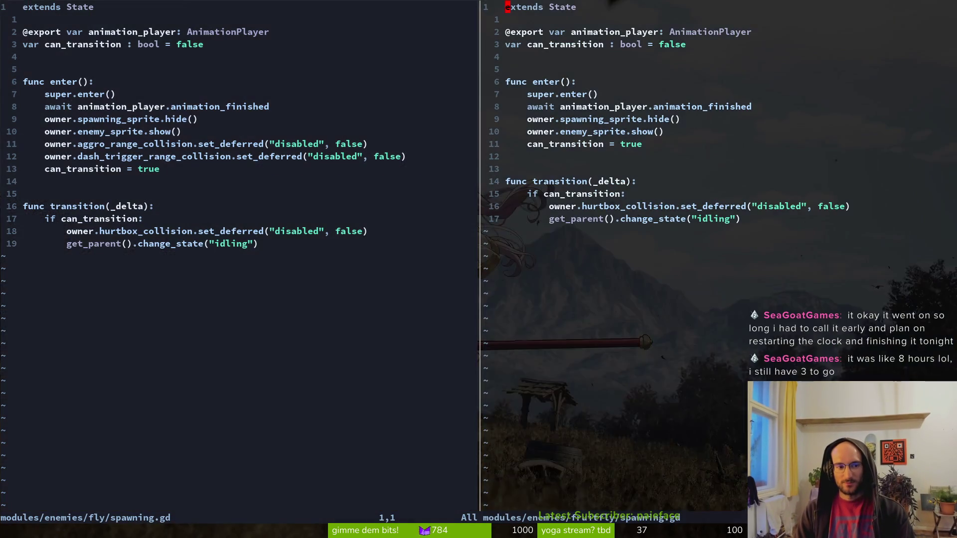
pyautogui.hotkey('ctrl', 'h')
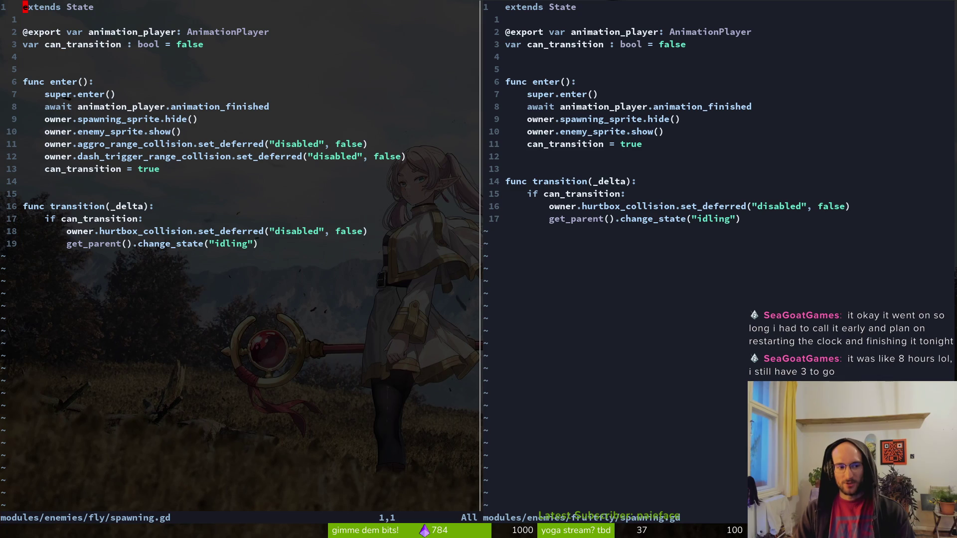
pyautogui.press('1')
pyautogui.press('1')
pyautogui.press('j')
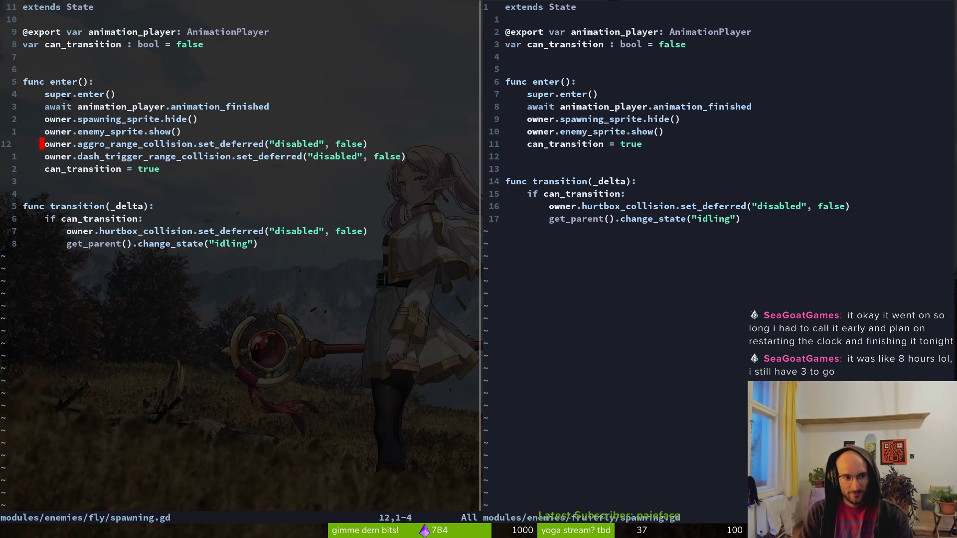
pyautogui.hotkey('shift', 'v')
pyautogui.press('j')
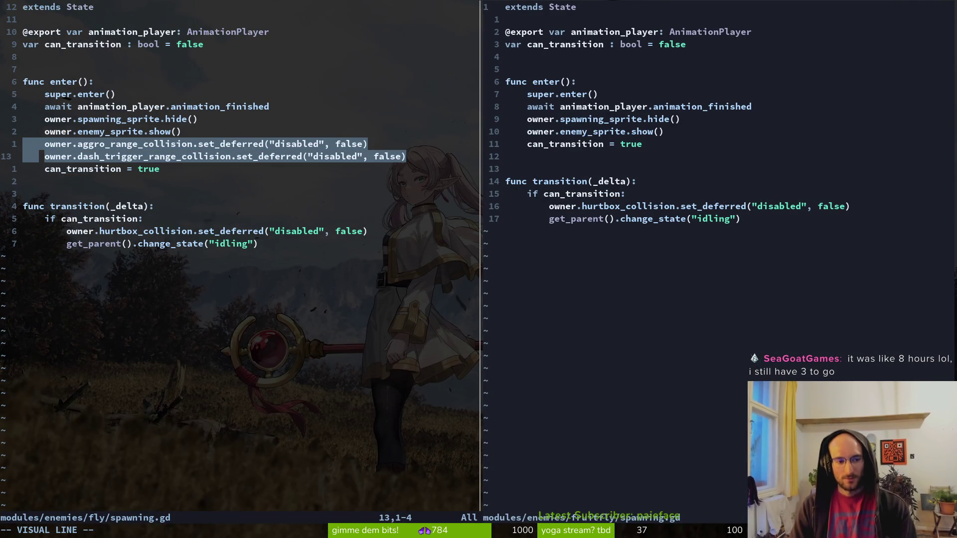
pyautogui.press('Escape')
pyautogui.write(':w')
pyautogui.press('Return')
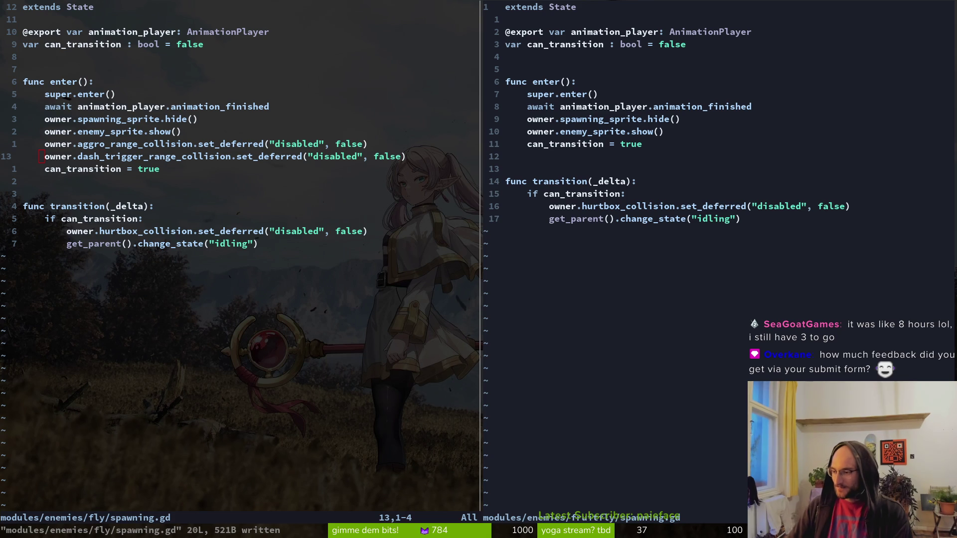
pyautogui.press('super+d')
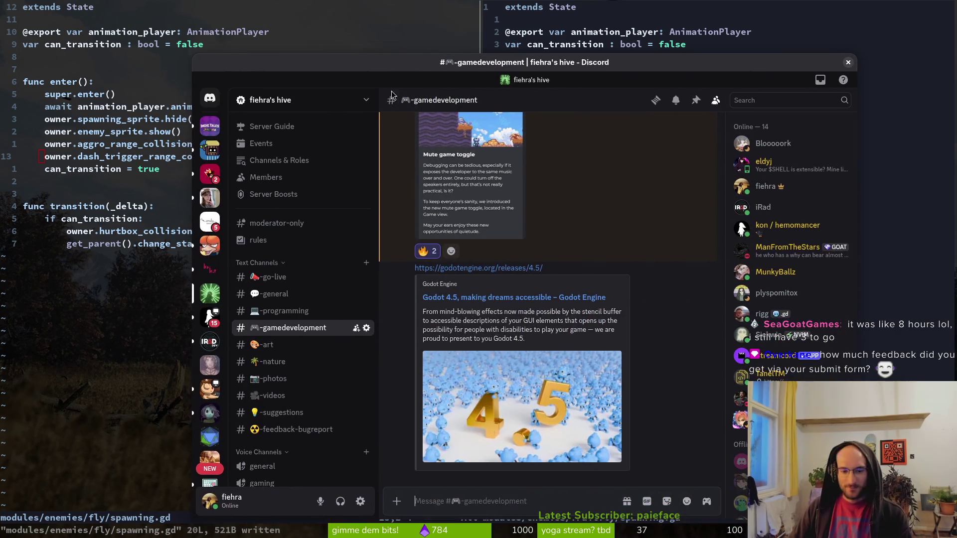
# Step: Browse the bug reports in Discord's #feedback-bugreport channel, then hide Discord
pyautogui.click(285, 431)
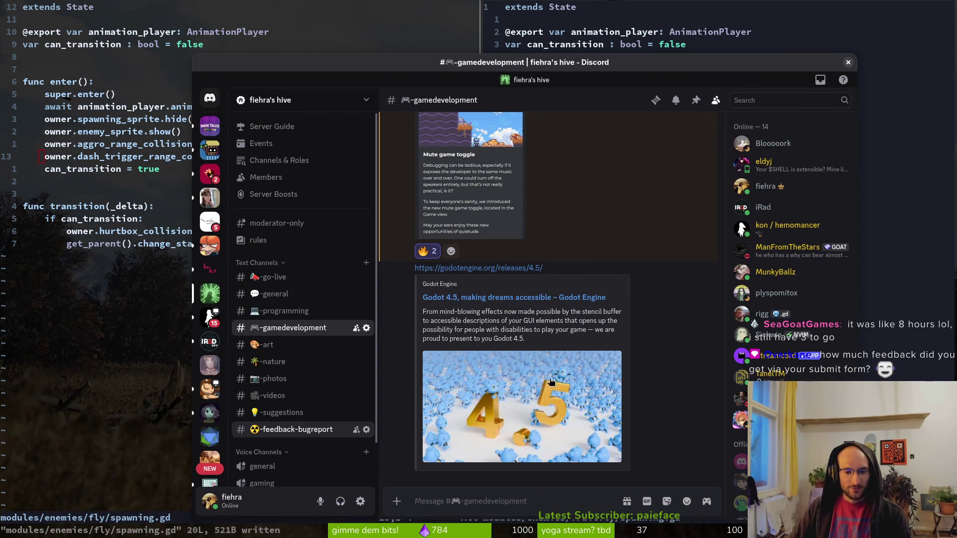
pyautogui.scroll(10, 533, 349)
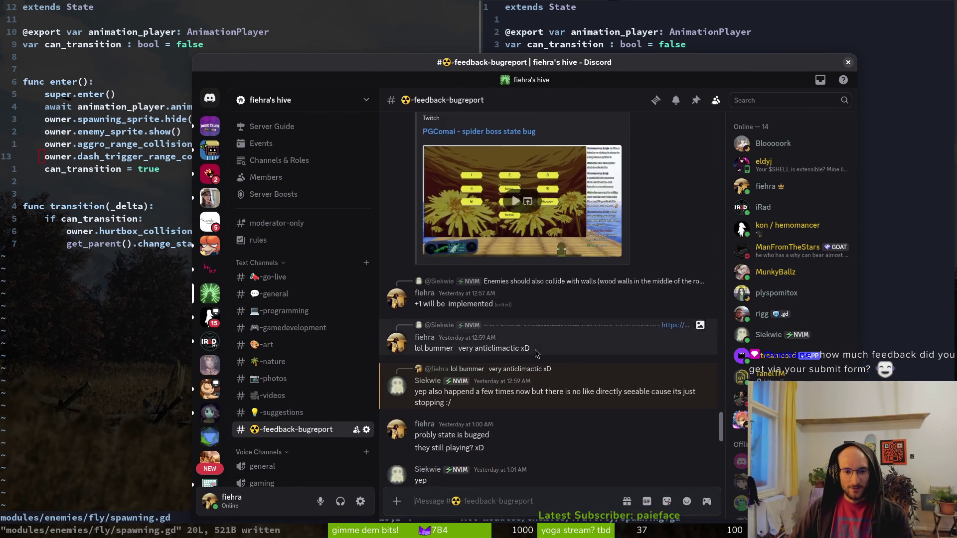
pyautogui.scroll(10, 521, 342)
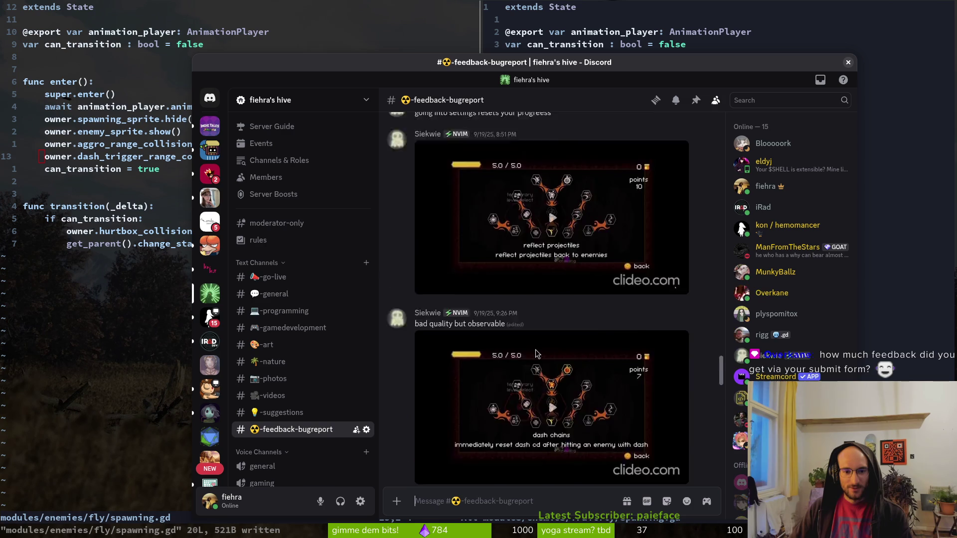
pyautogui.scroll(15, 499, 339)
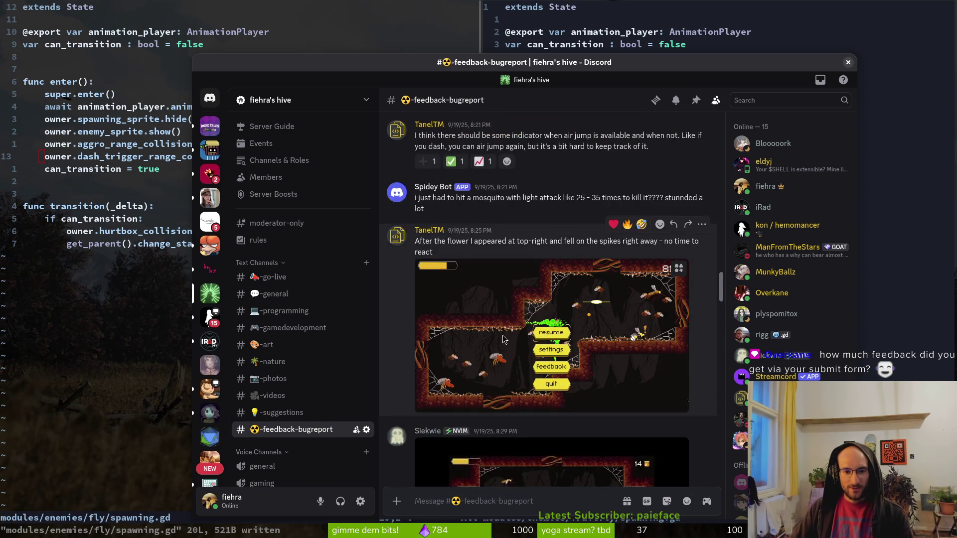
pyautogui.scroll(10, 513, 344)
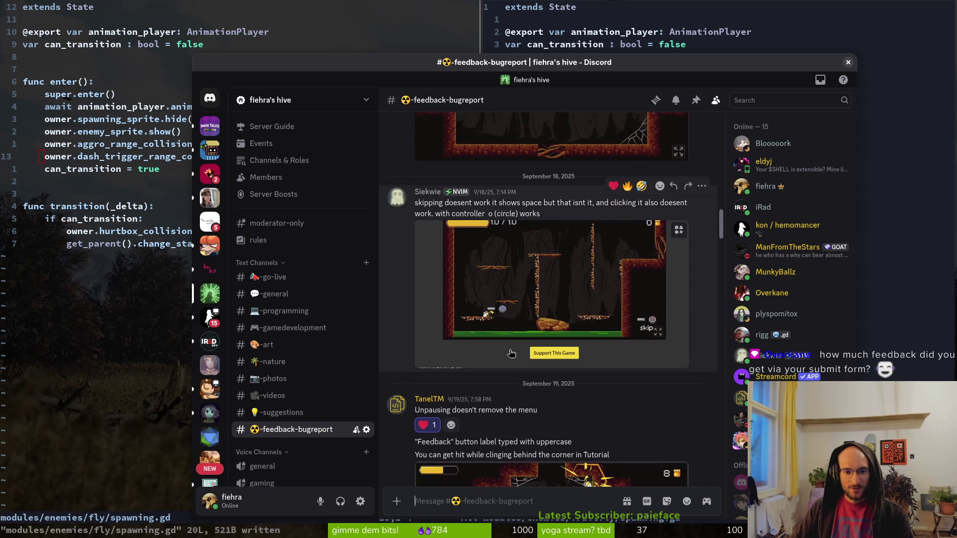
pyautogui.scroll(-10, 549, 309)
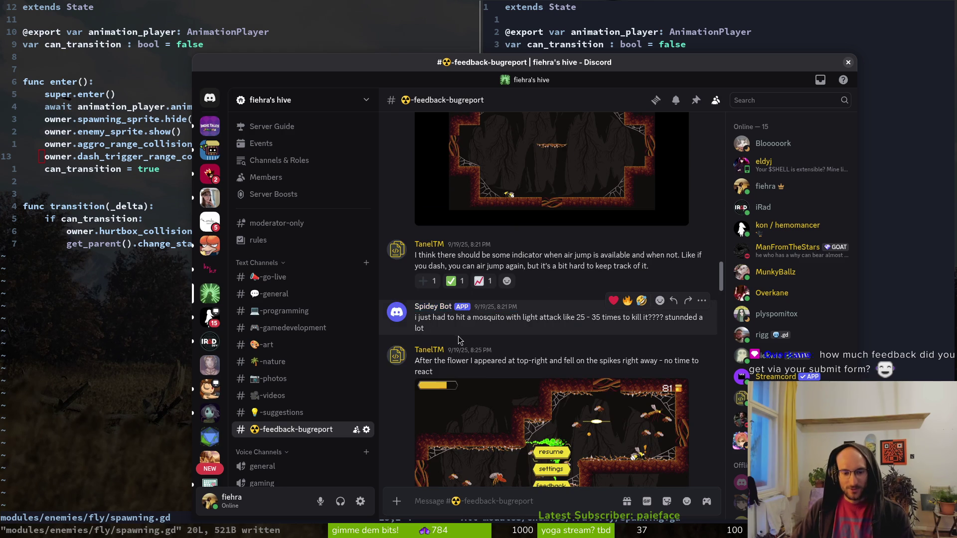
pyautogui.scroll(-10, 460, 339)
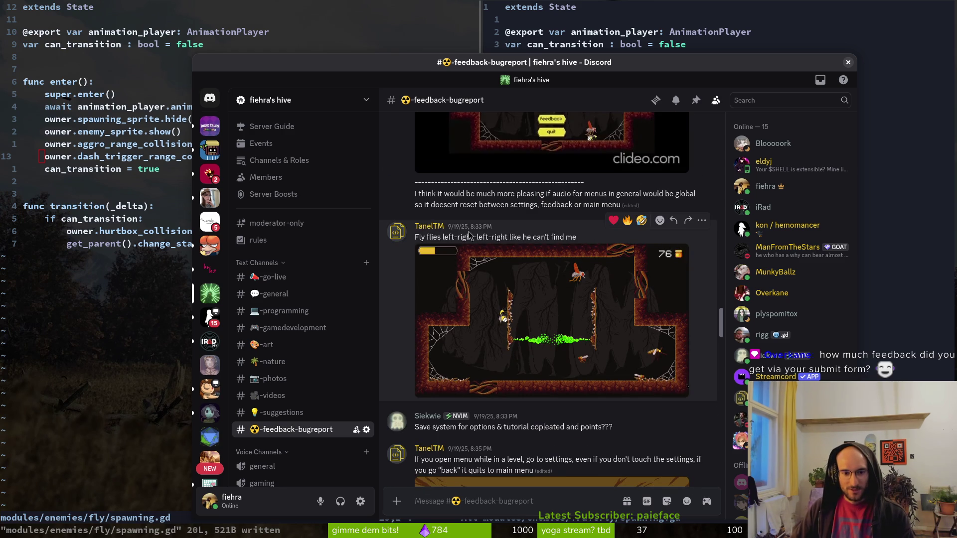
pyautogui.scroll(-10, 468, 234)
pyautogui.scroll(-10, 500, 311)
pyautogui.scroll(-10, 500, 313)
pyautogui.press('super+d')
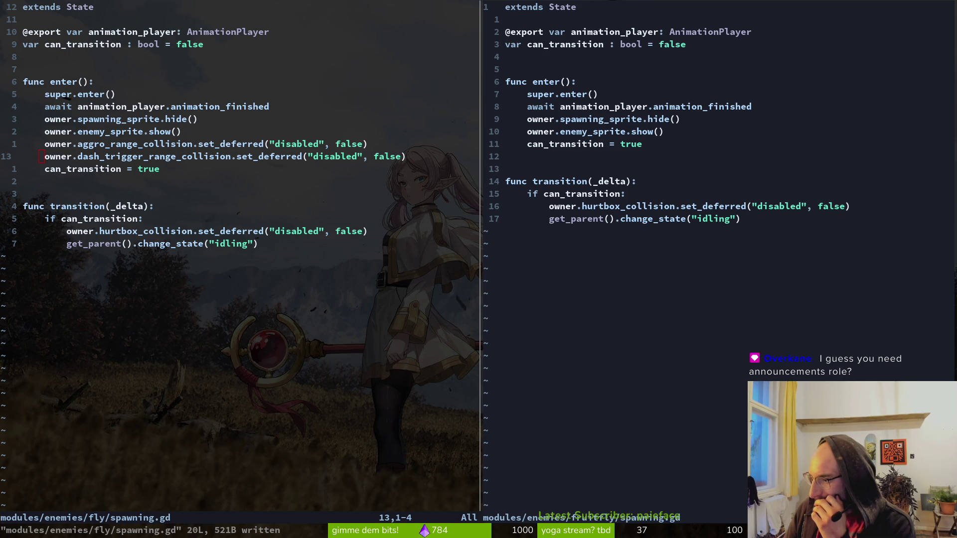
pyautogui.hotkey('alt', 'Tab')
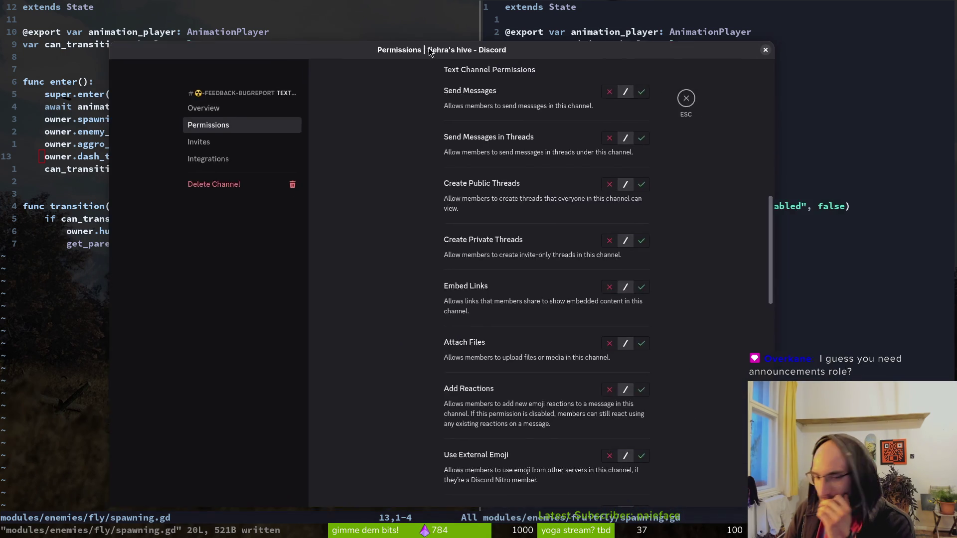
# Step: Make #feedback-bugreport a private channel open to the member role, save, and hide Discord
pyautogui.scroll(10, 594, 242)
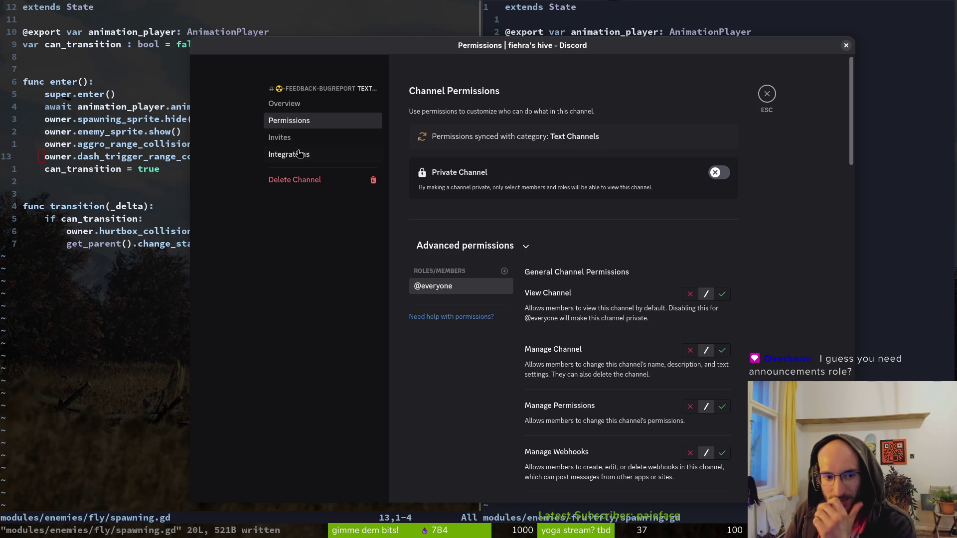
pyautogui.scroll(-2, 516, 263)
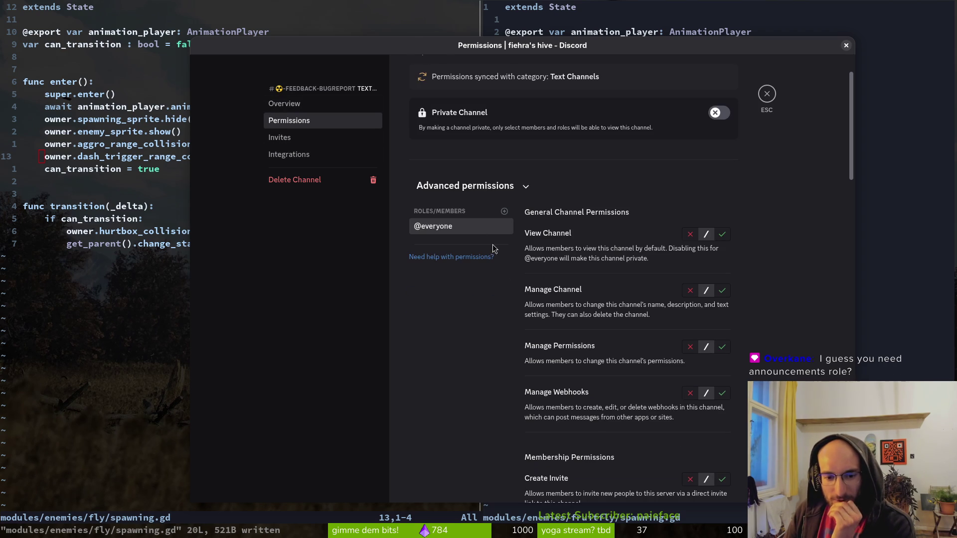
pyautogui.scroll(2, 534, 160)
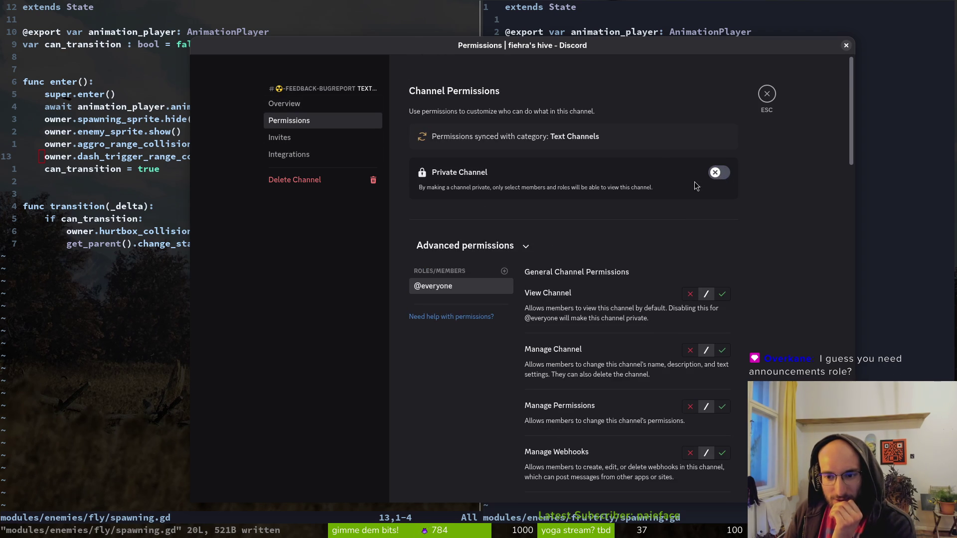
pyautogui.click(719, 173)
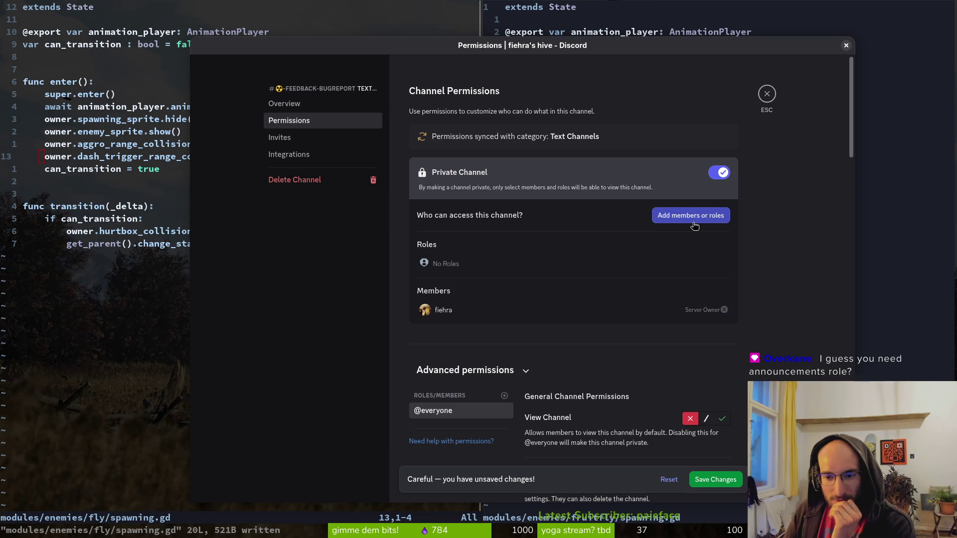
pyautogui.click(671, 230)
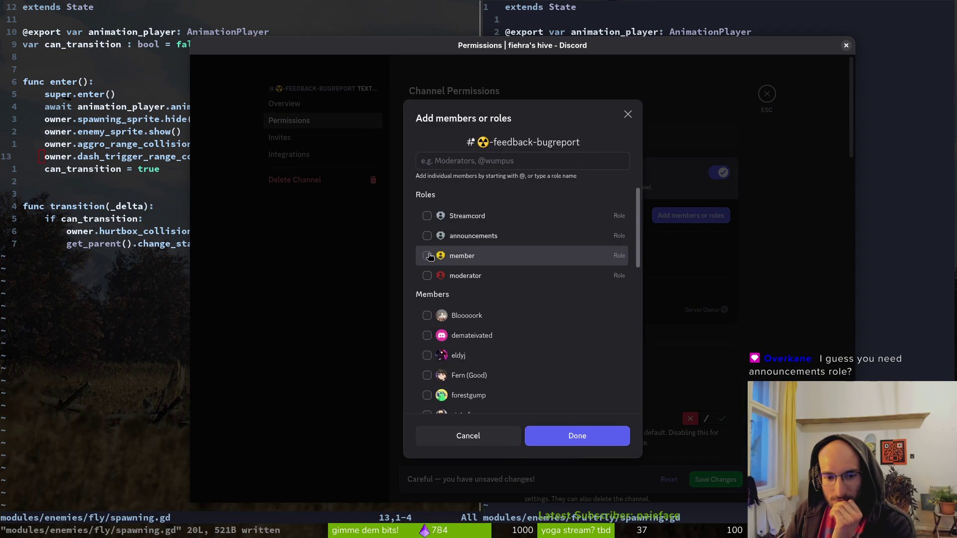
pyautogui.click(427, 255)
pyautogui.click(577, 437)
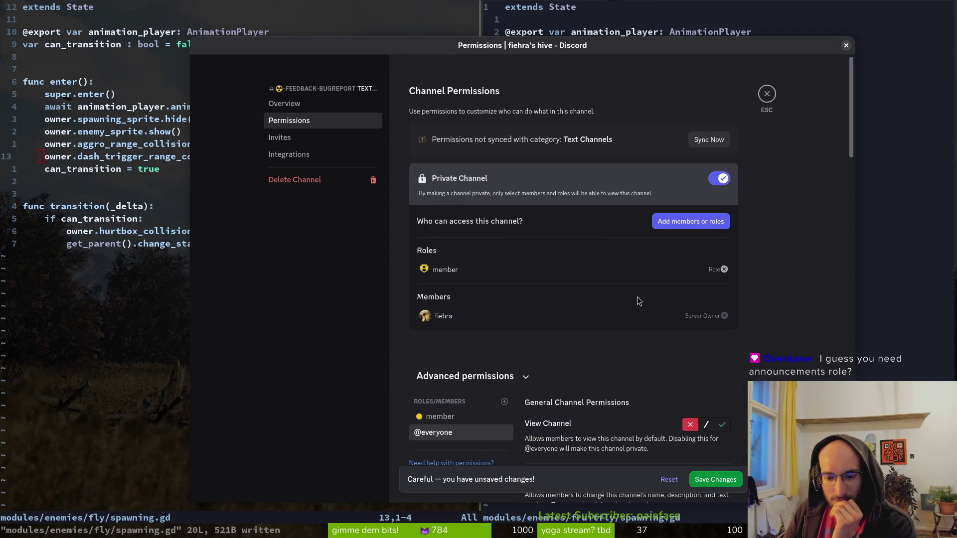
pyautogui.click(718, 480)
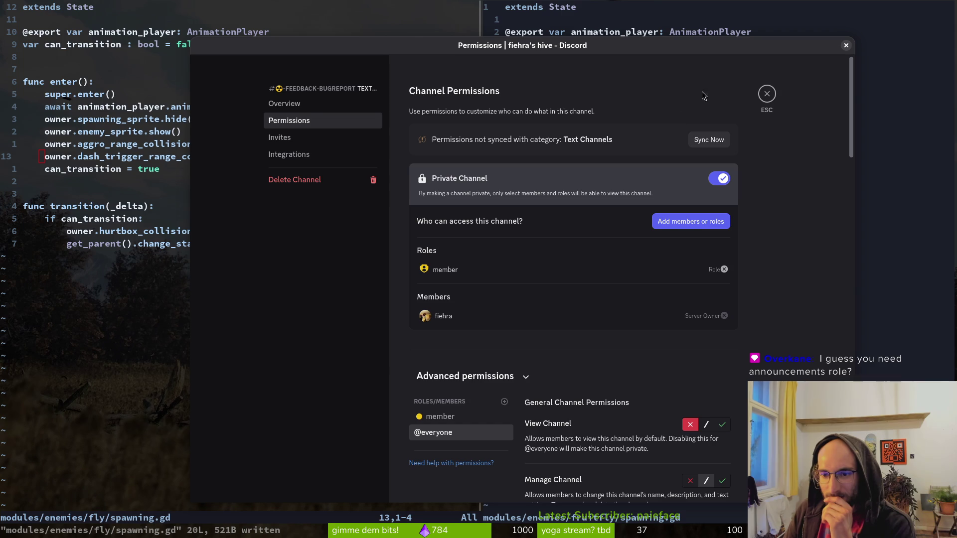
pyautogui.click(773, 99)
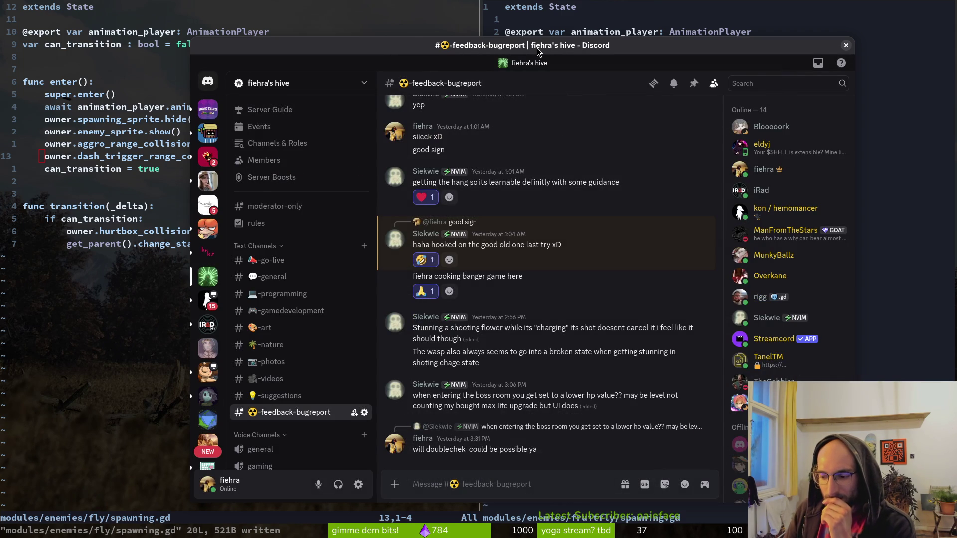
pyautogui.press('super+d')
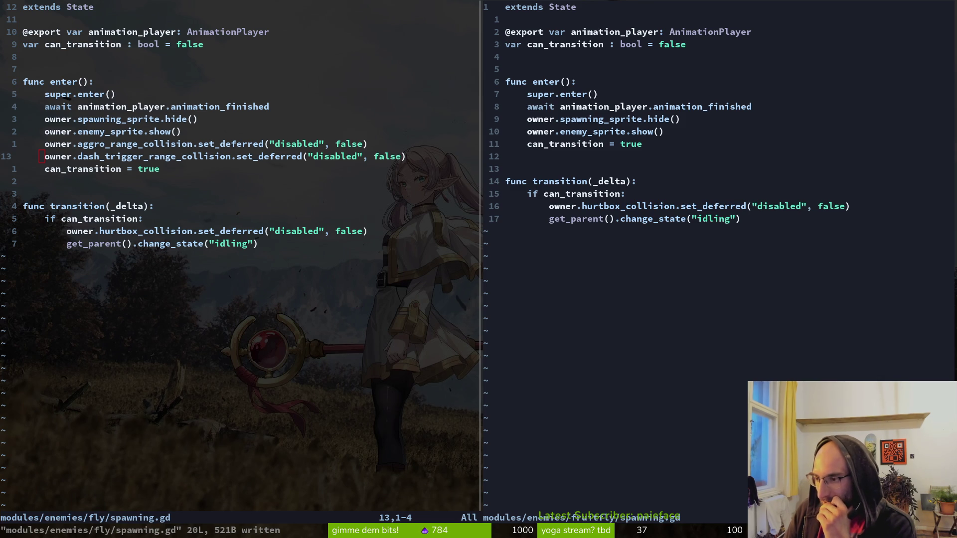
# Step: Scroll the Discord Server Settings sidebar on the Server Profile page
pyautogui.scroll(-5, 425, 396)
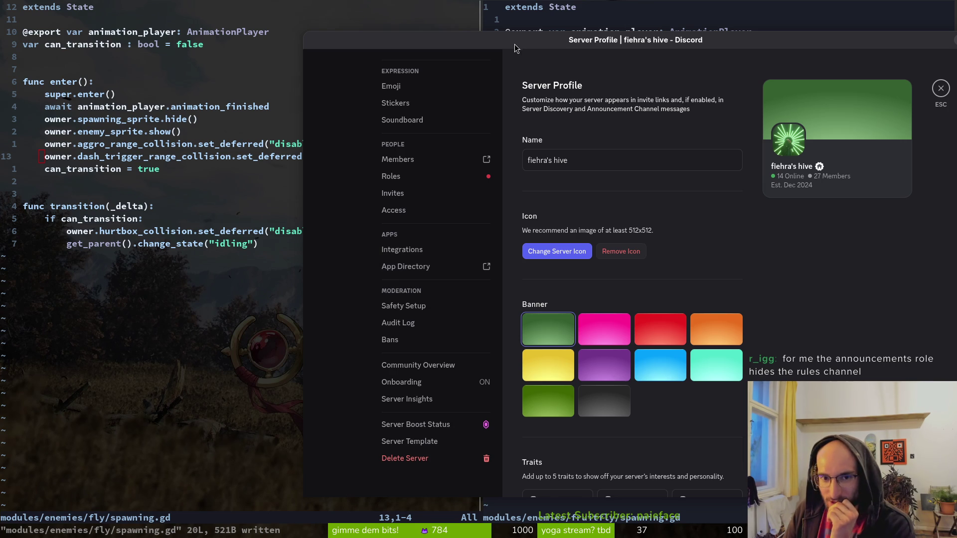
# Step: Dismiss the Discord server settings window to get back to the spawning-script split
pyautogui.press('super+minus')
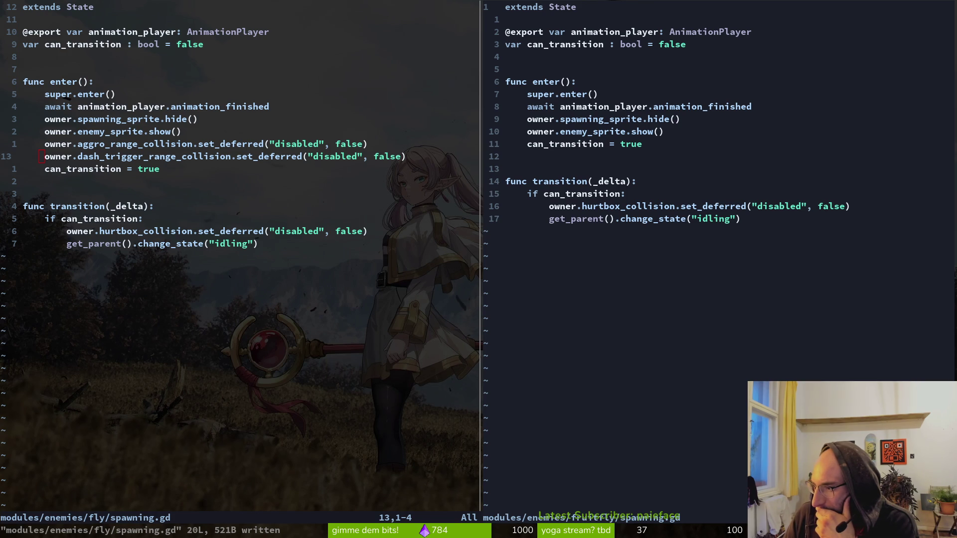
# Step: Compare the member and announcements role permissions, then switch to the server's Access settings
pyautogui.press('super+d')
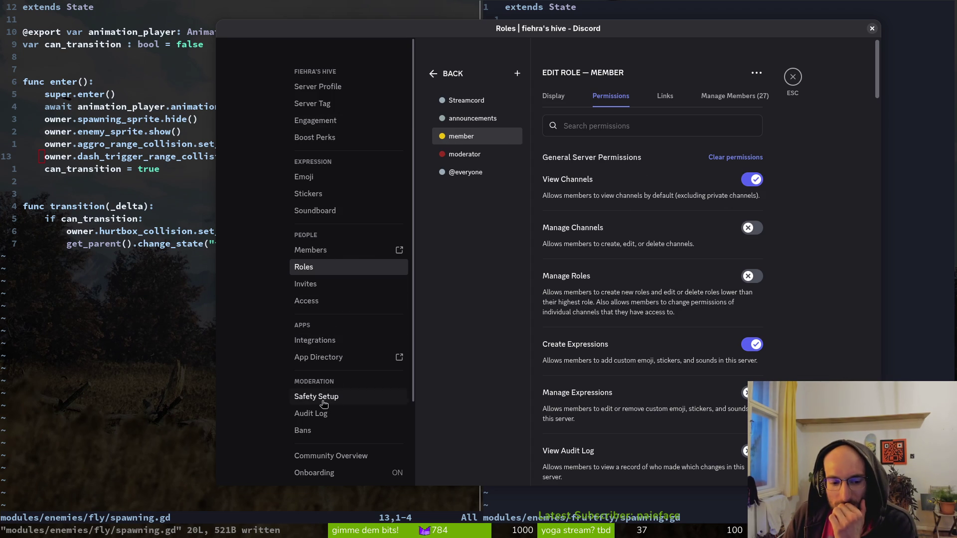
pyautogui.click(757, 73)
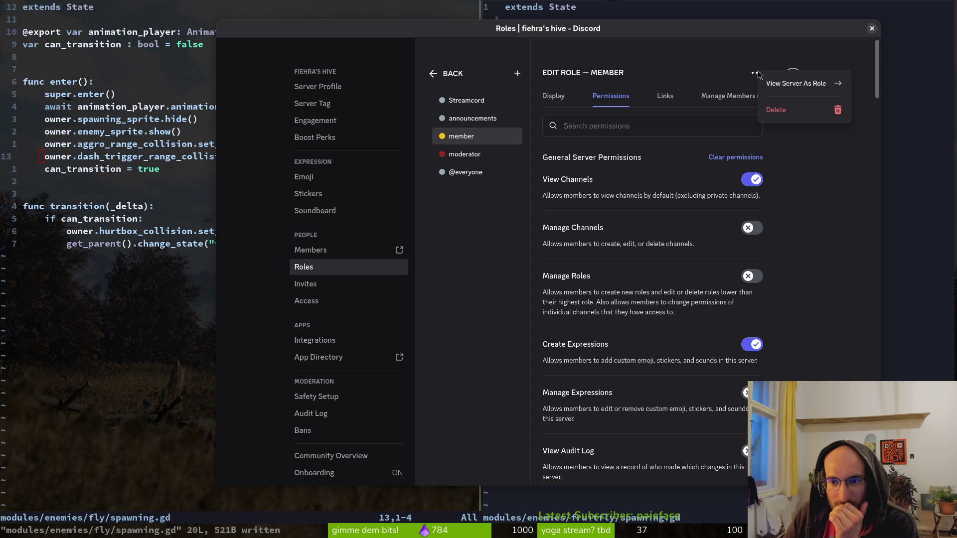
pyautogui.click(670, 67)
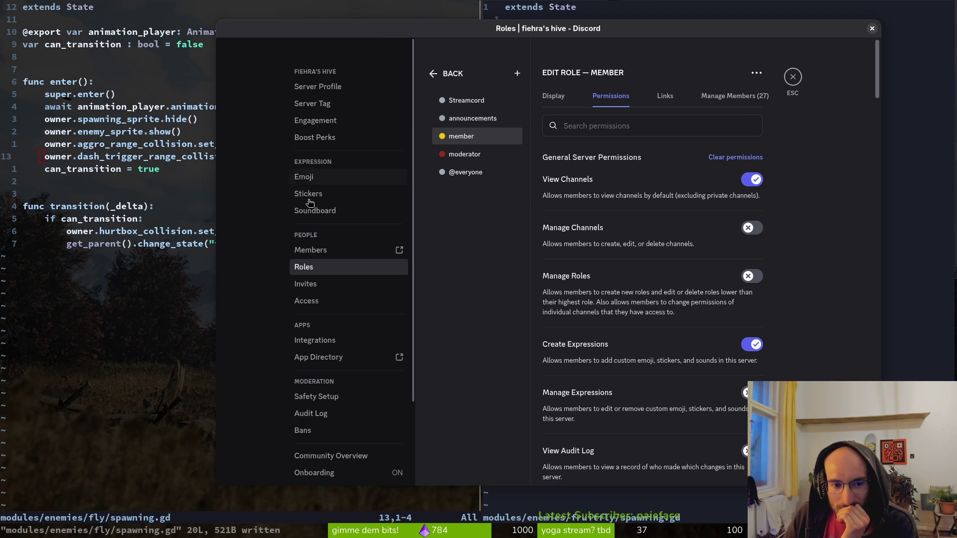
pyautogui.click(456, 101)
pyautogui.click(459, 120)
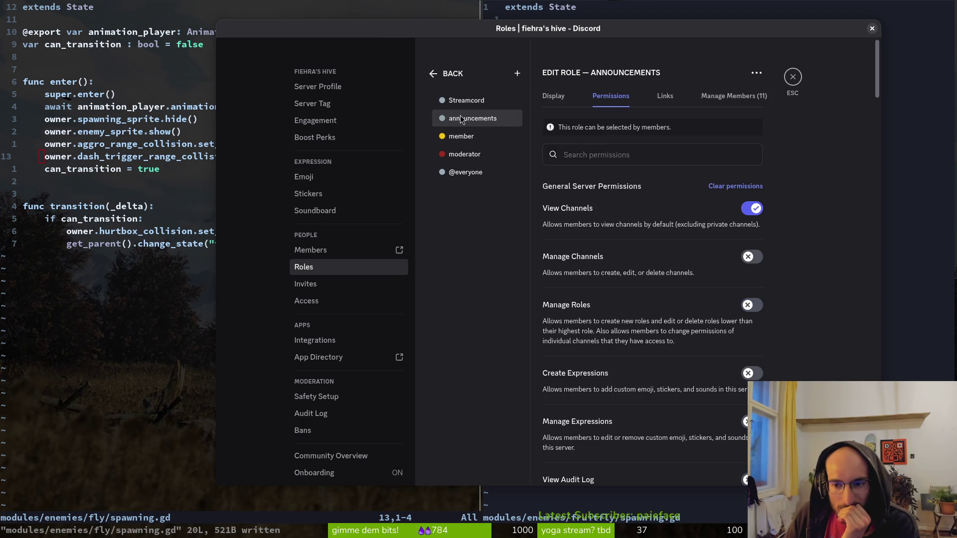
pyautogui.click(470, 142)
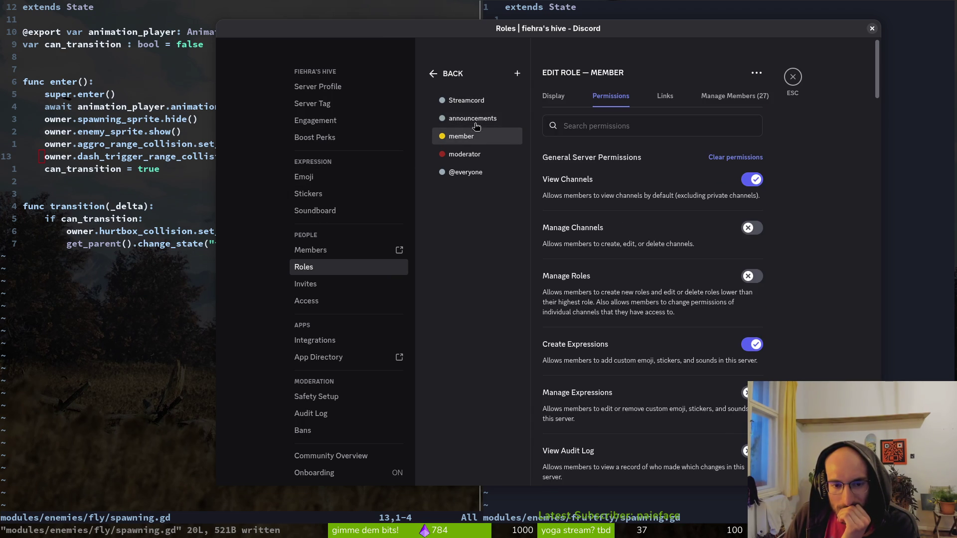
pyautogui.click(474, 119)
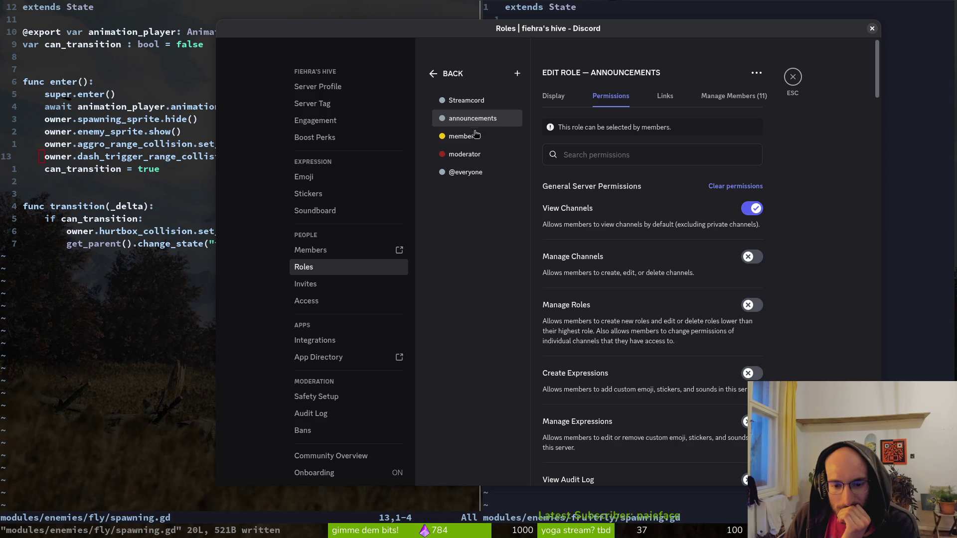
pyautogui.click(474, 141)
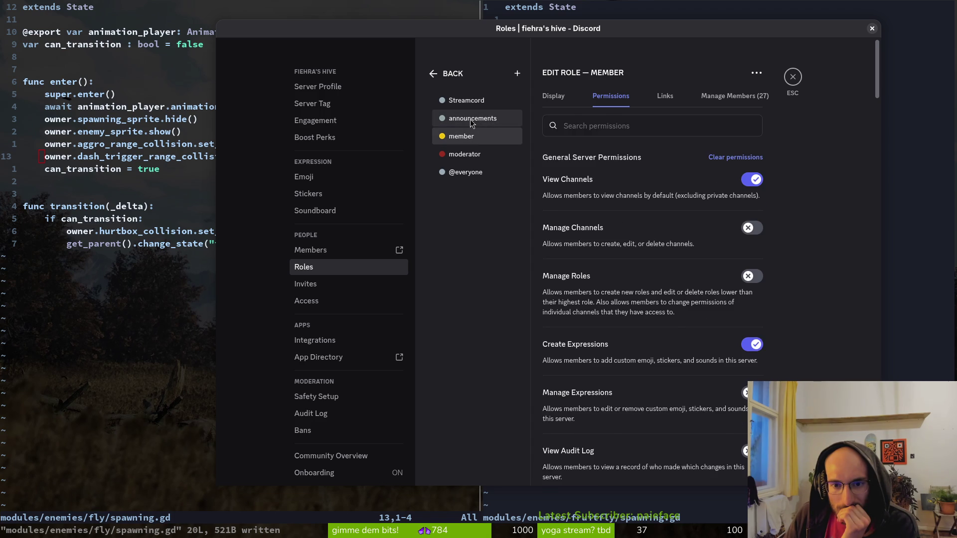
pyautogui.click(471, 120)
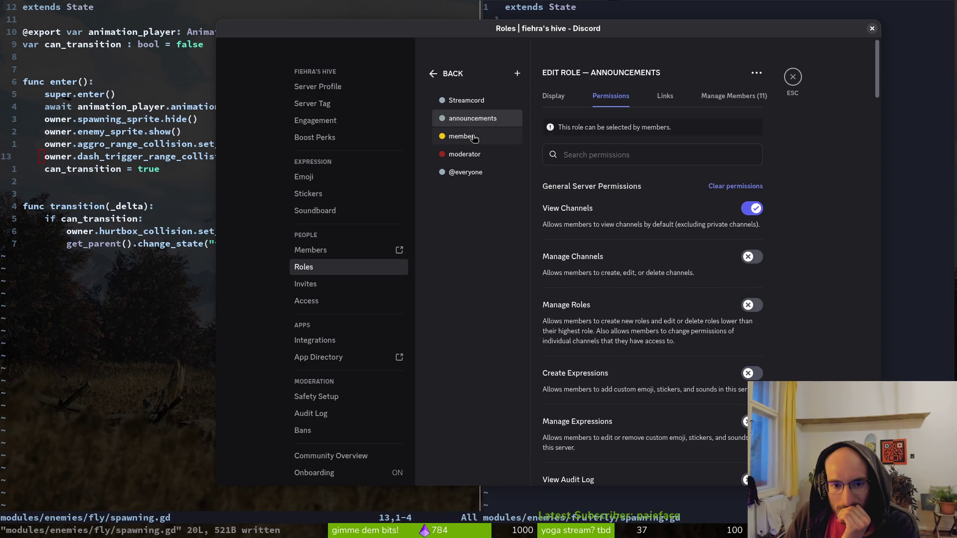
pyautogui.click(474, 139)
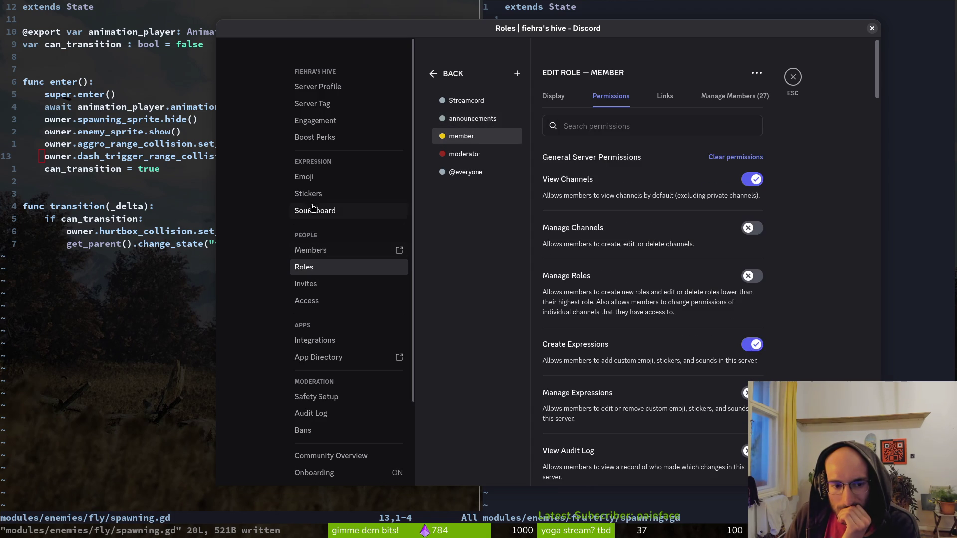
pyautogui.click(315, 308)
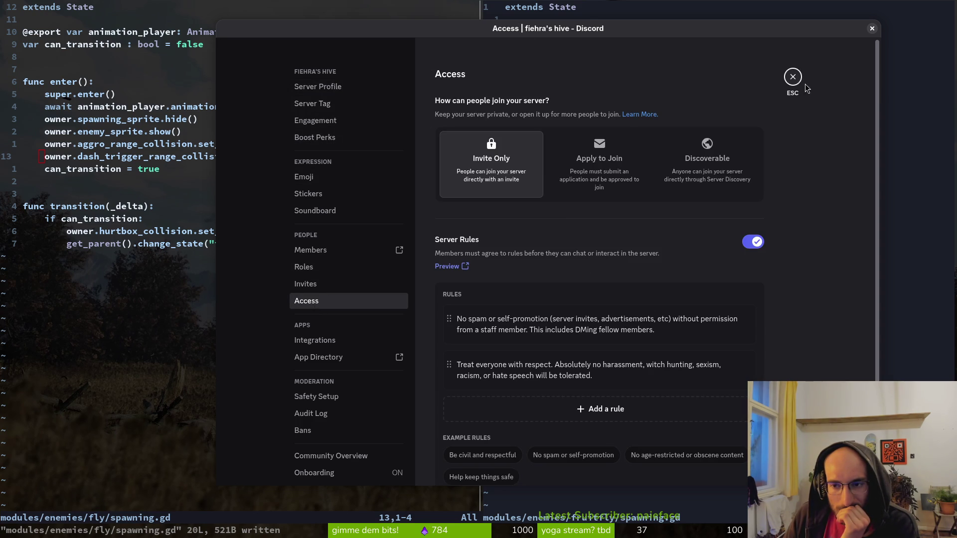
# Step: Turn off Private Channel for -feedback-bugreport in its permissions and save the change
pyautogui.click(793, 77)
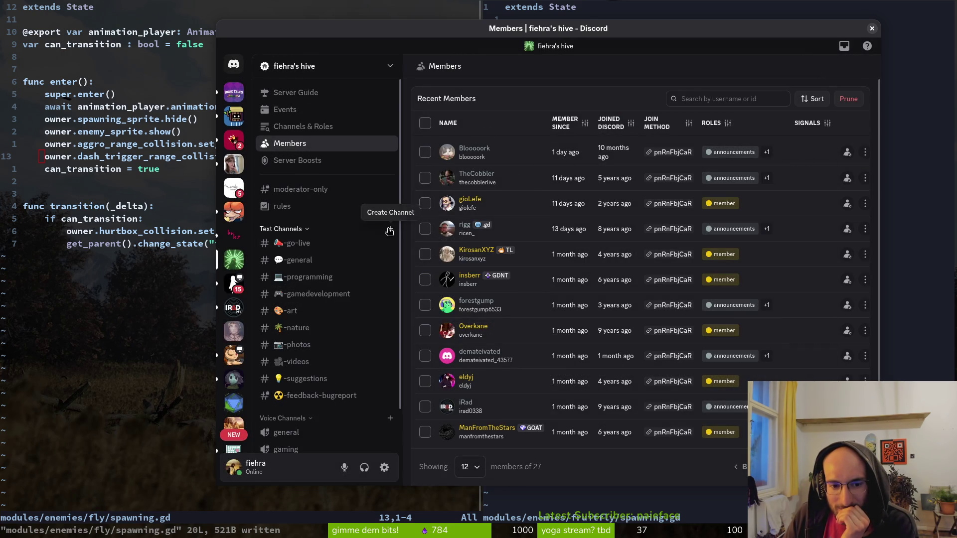
pyautogui.click(318, 234)
pyautogui.click(318, 233)
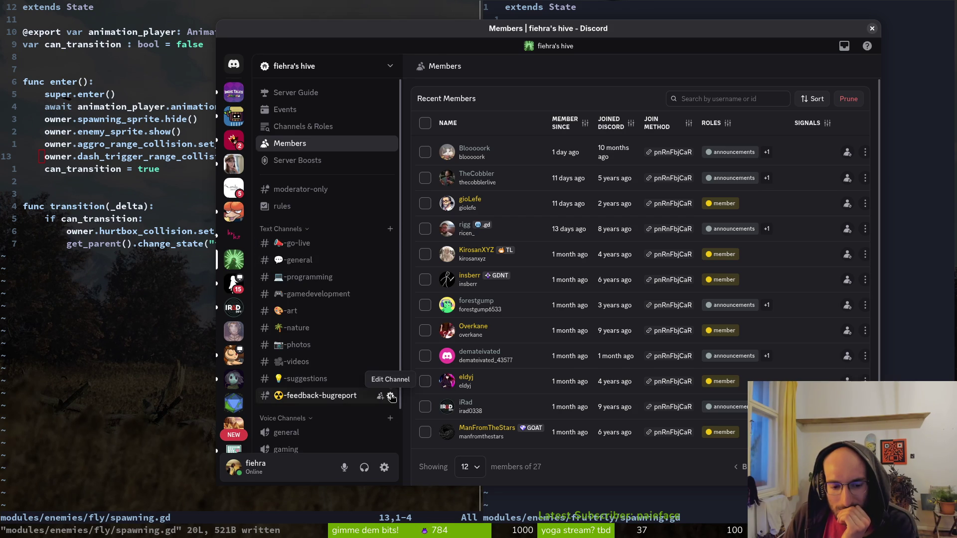
pyautogui.click(390, 396)
pyautogui.click(308, 109)
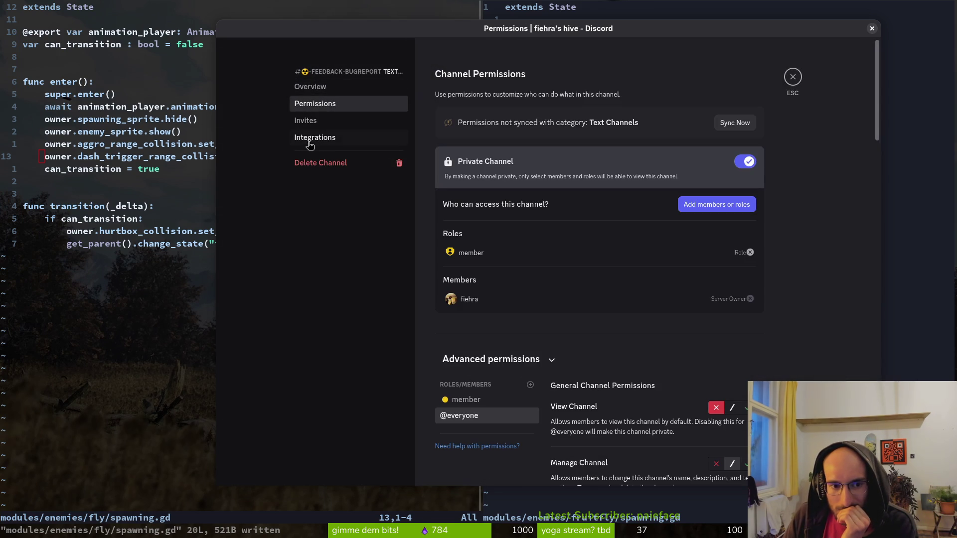
pyautogui.click(749, 163)
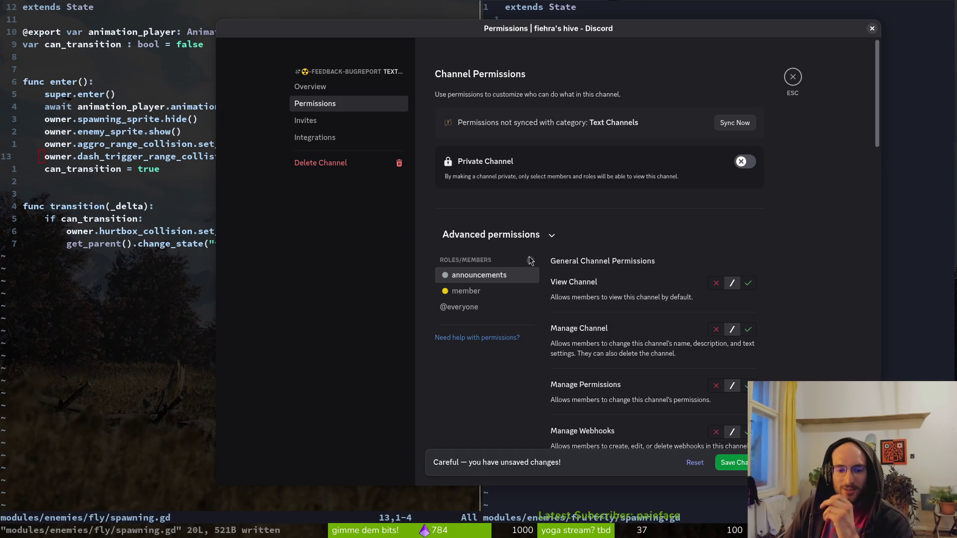
pyautogui.click(735, 462)
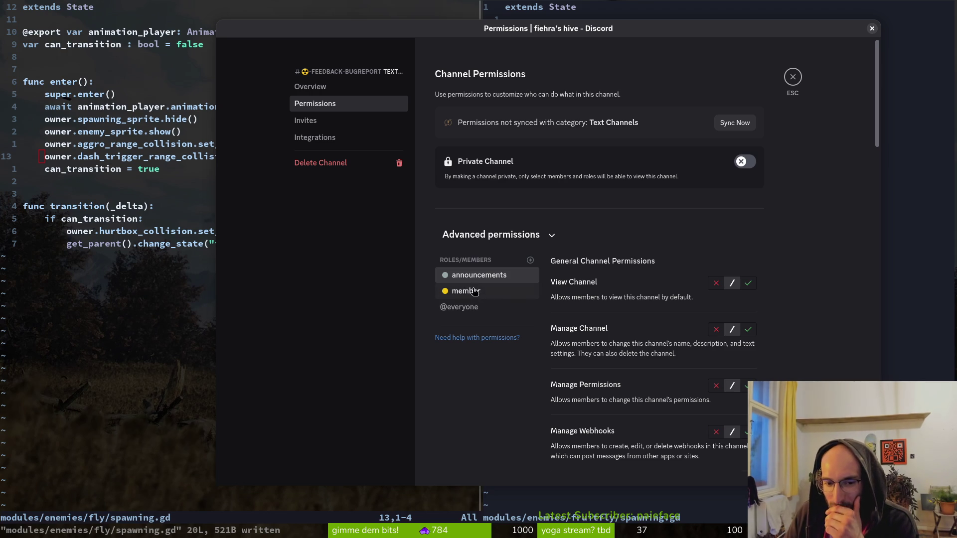
pyautogui.click(793, 78)
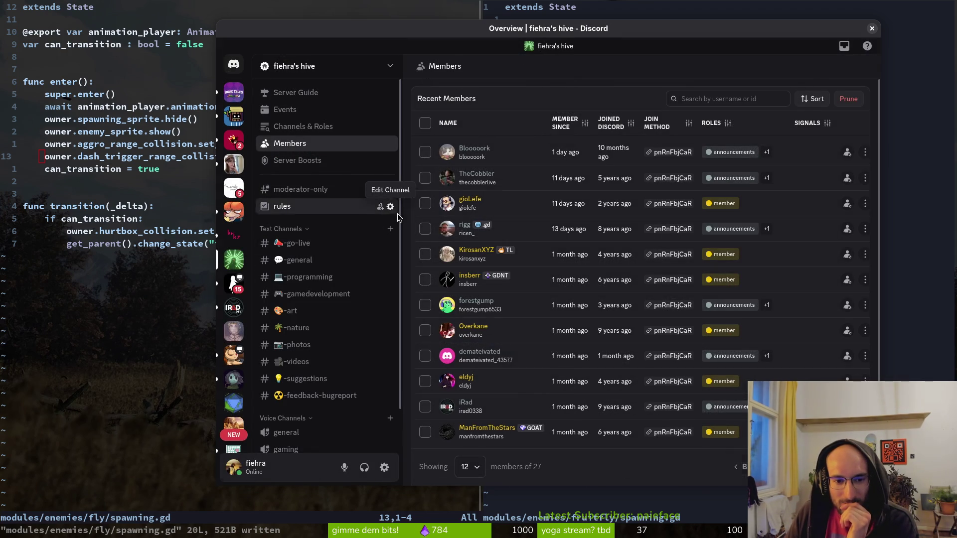
# Step: Add the announcements, member and moderator roles to the rules channel's permissions
pyautogui.click(390, 207)
pyautogui.click(332, 104)
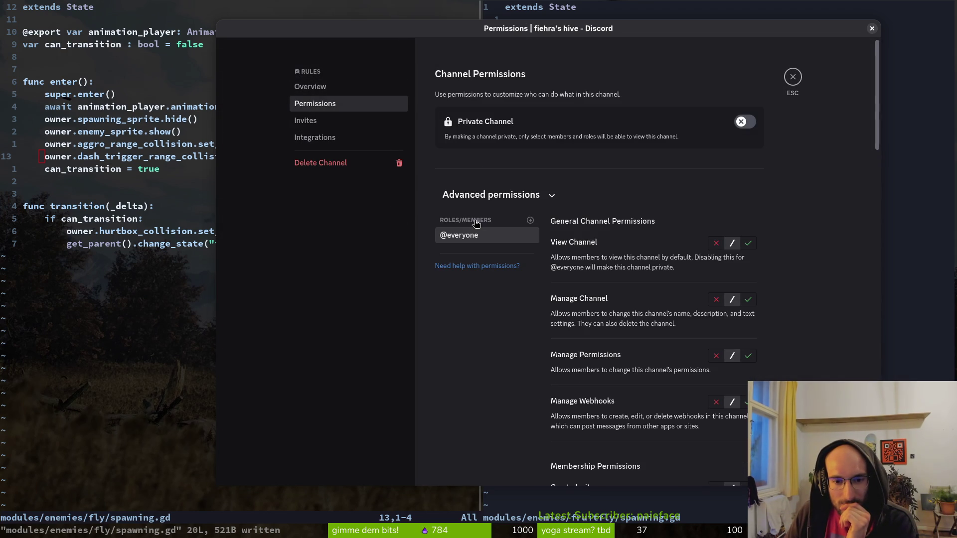
pyautogui.click(530, 220)
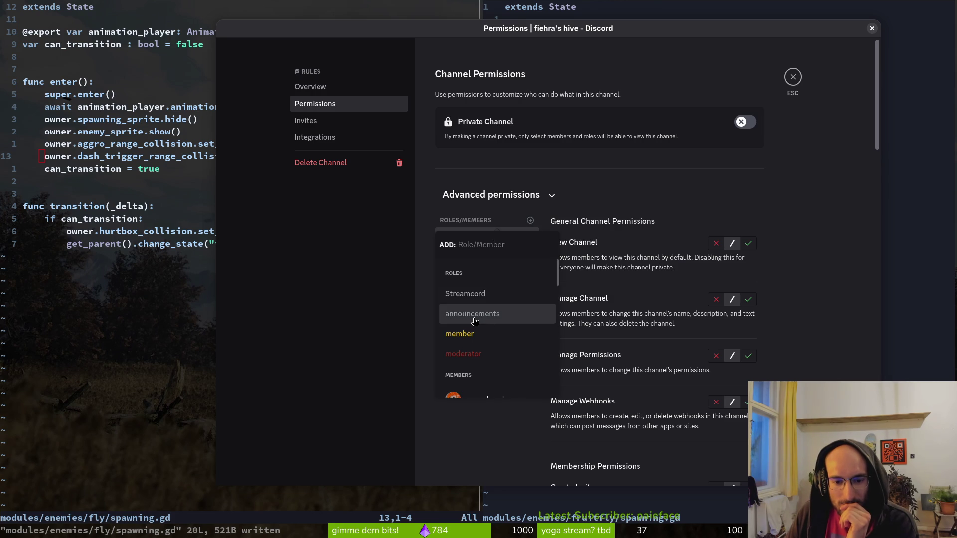
pyautogui.click(464, 341)
pyautogui.click(531, 220)
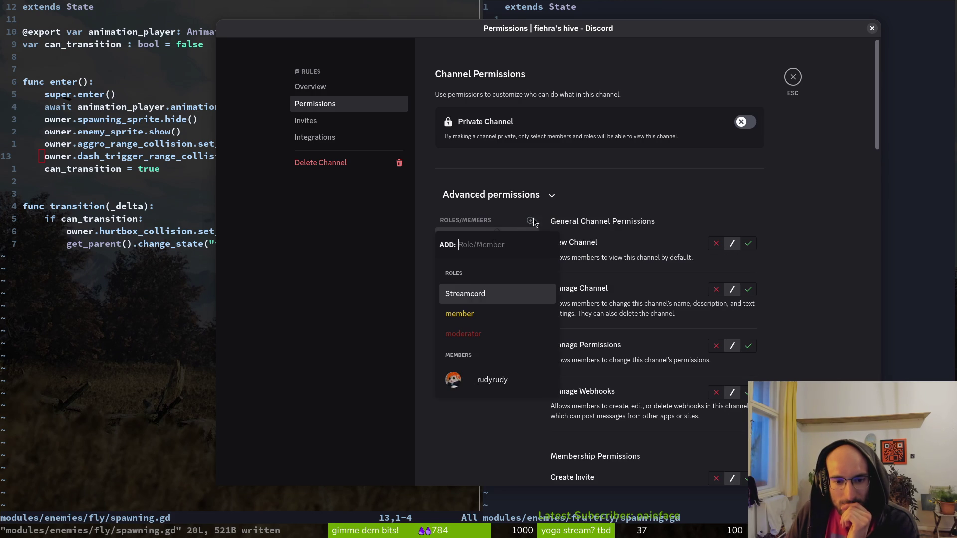
pyautogui.click(473, 322)
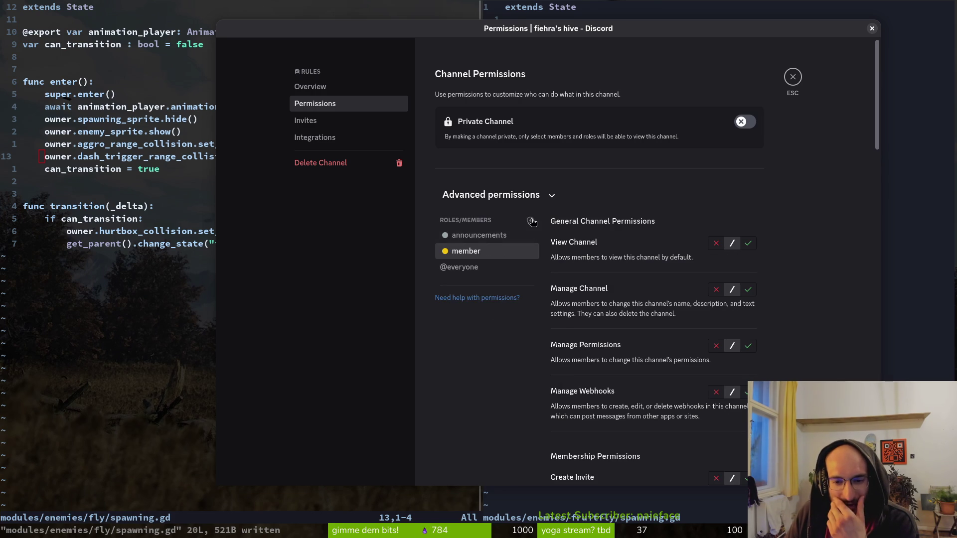
pyautogui.click(530, 220)
pyautogui.click(464, 313)
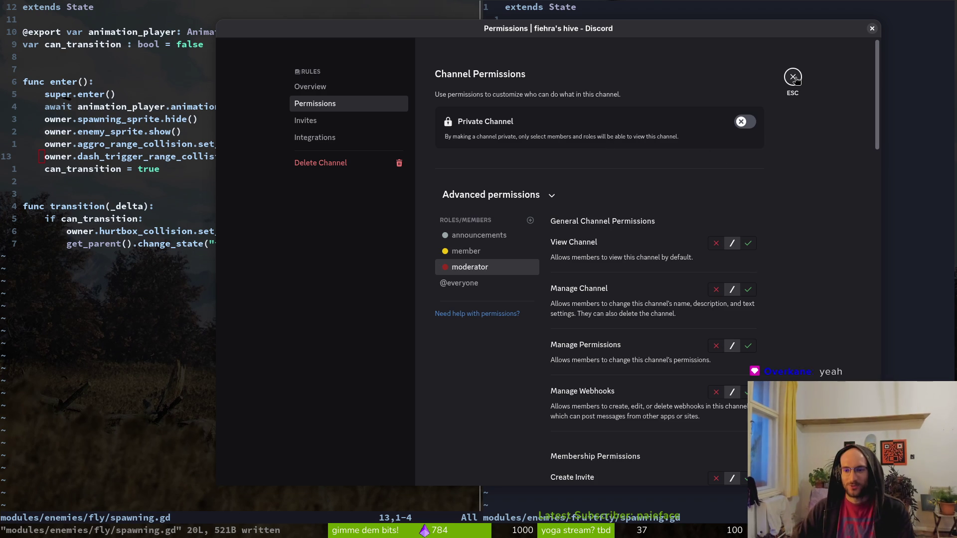
pyautogui.click(793, 78)
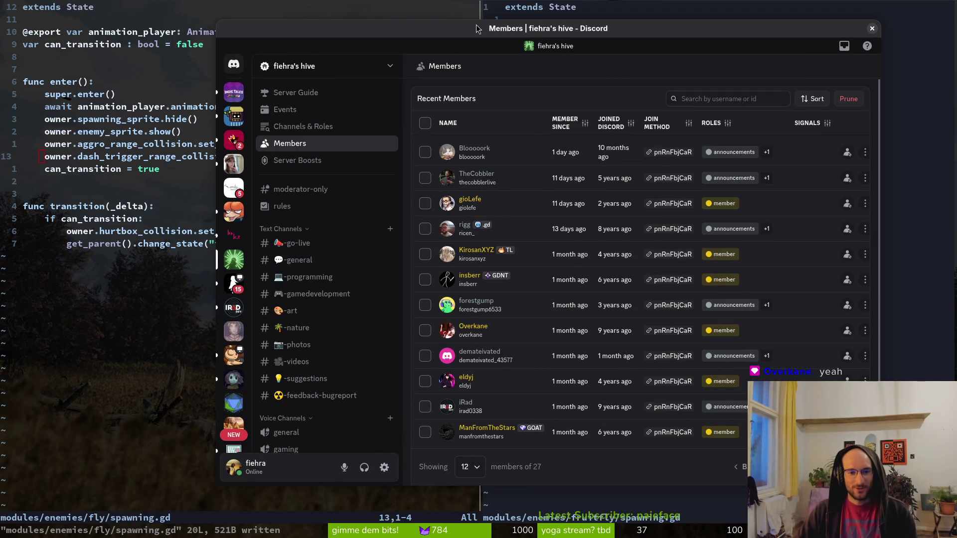
pyautogui.hotkey('alt', 'F4')
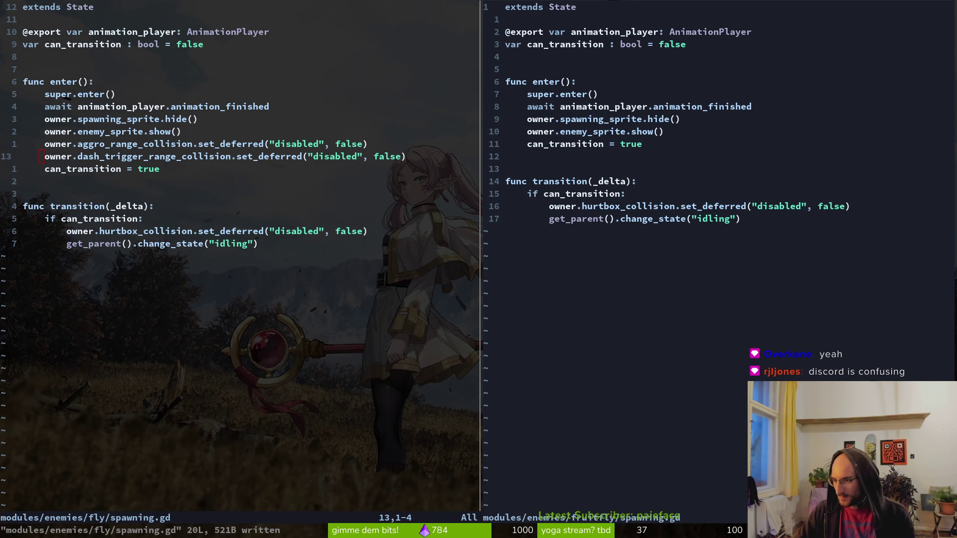
pyautogui.hotkey('alt', 'Tab')
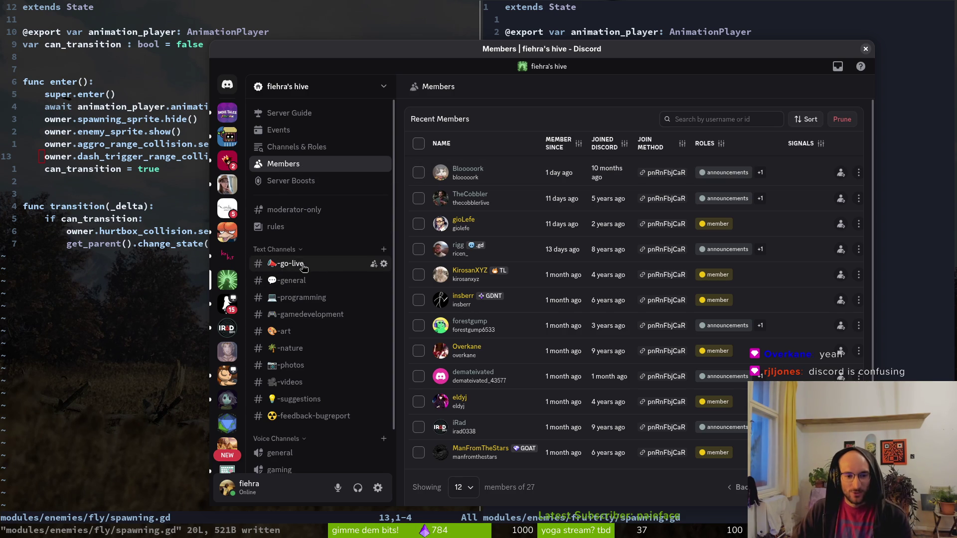
# Step: Allow View Channel for the announcements role in the -go-live channel's permissions
pyautogui.click(384, 265)
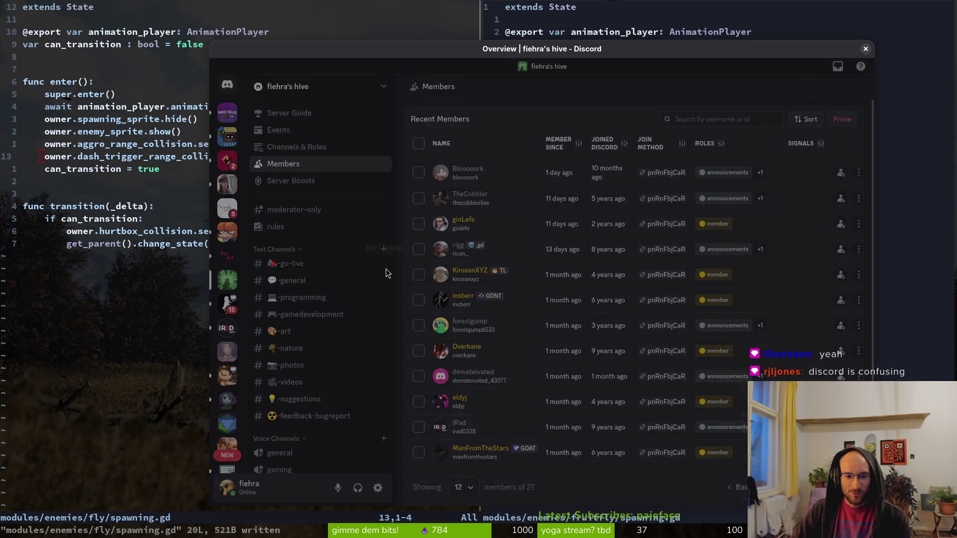
pyautogui.click(328, 125)
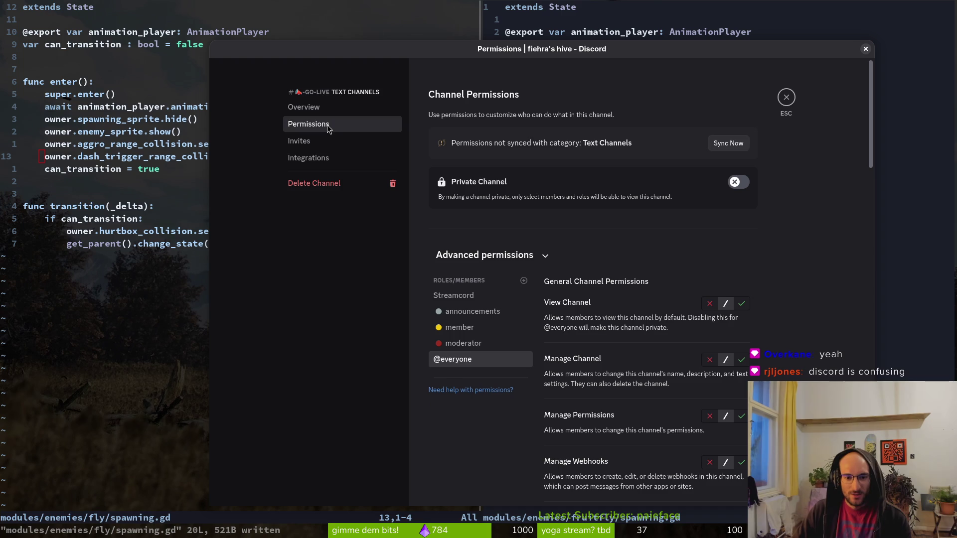
pyautogui.click(456, 330)
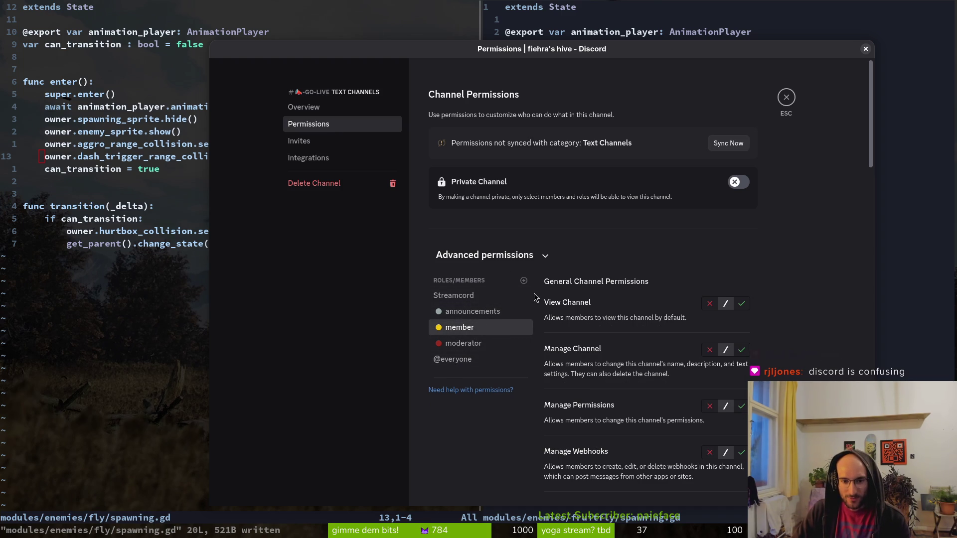
pyautogui.click(524, 281)
pyautogui.click(490, 271)
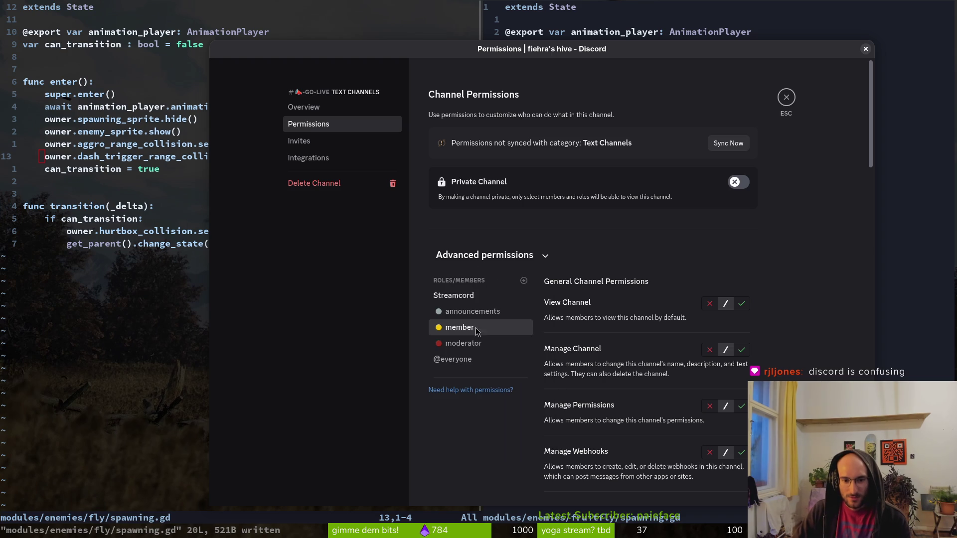
pyautogui.click(492, 310)
pyautogui.click(544, 256)
pyautogui.click(545, 256)
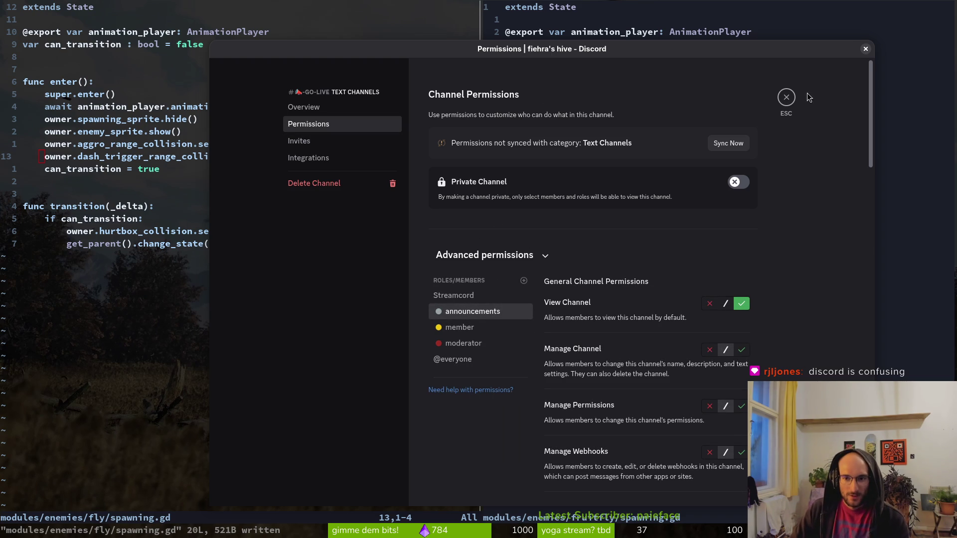
pyautogui.click(787, 97)
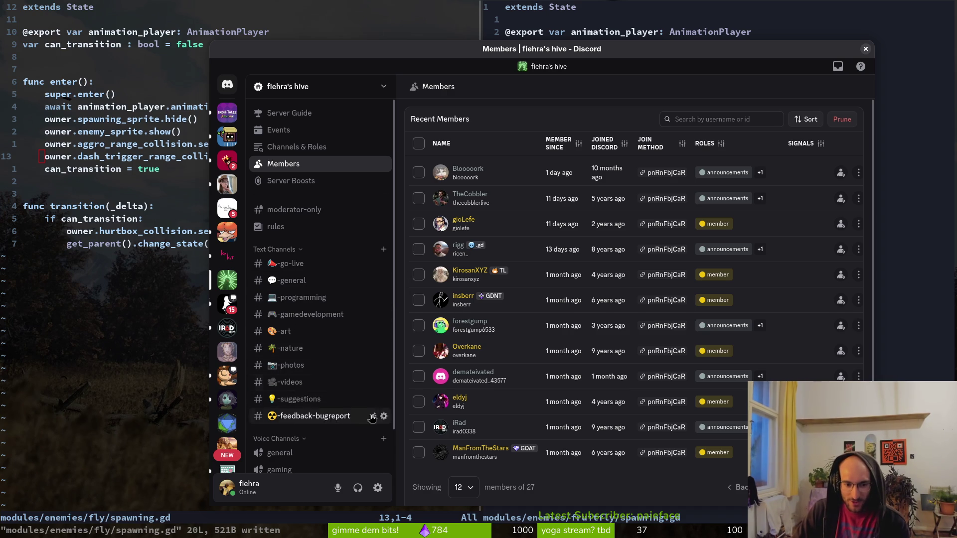
pyautogui.click(384, 399)
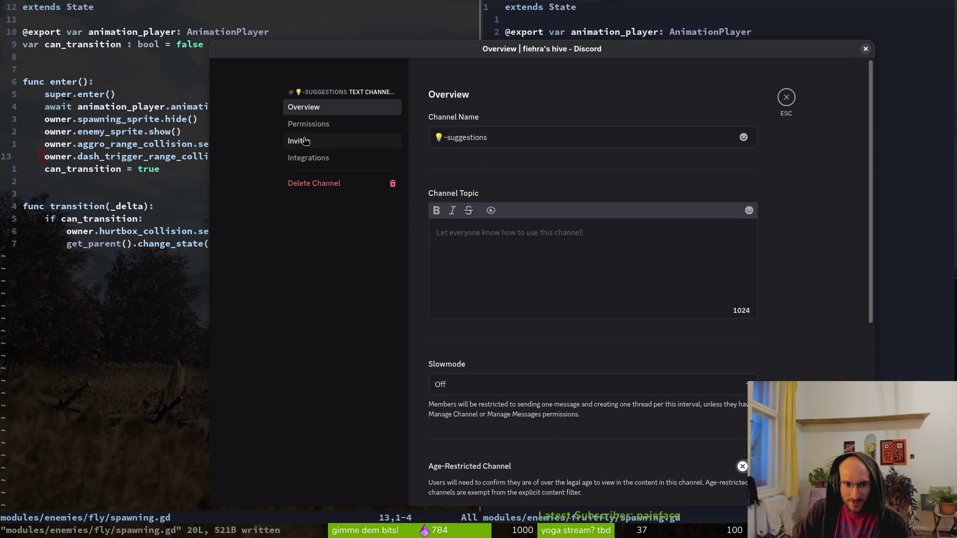
pyautogui.click(309, 123)
pyautogui.click(523, 275)
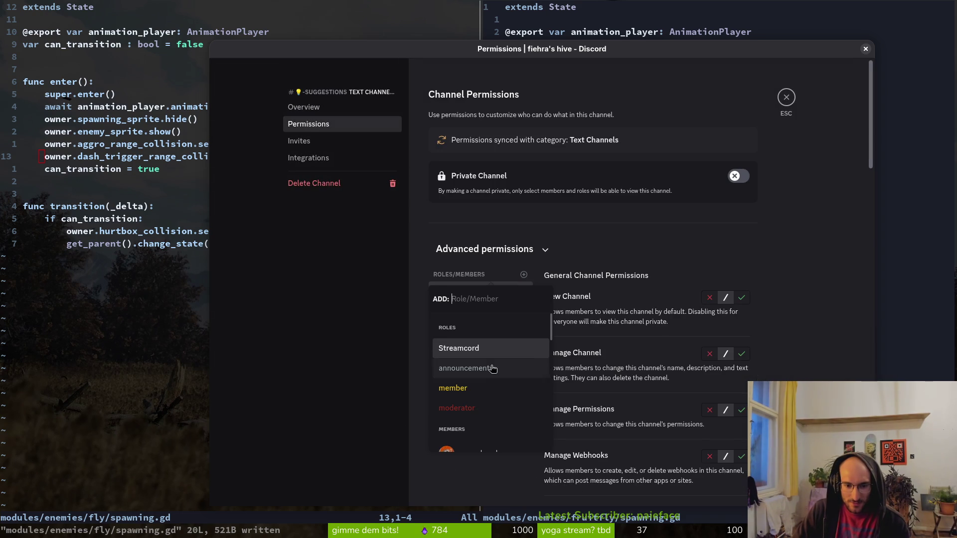
pyautogui.click(494, 368)
pyautogui.click(523, 280)
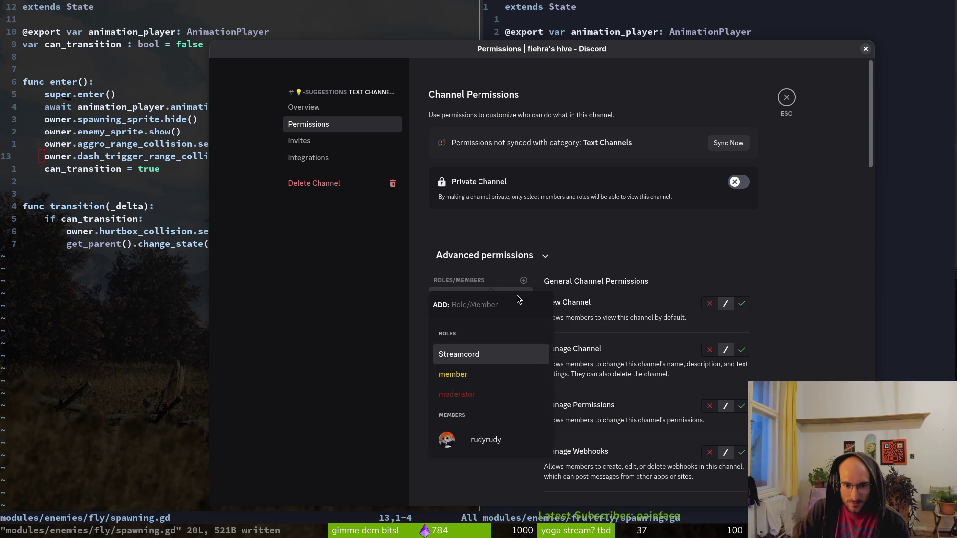
pyautogui.click(470, 378)
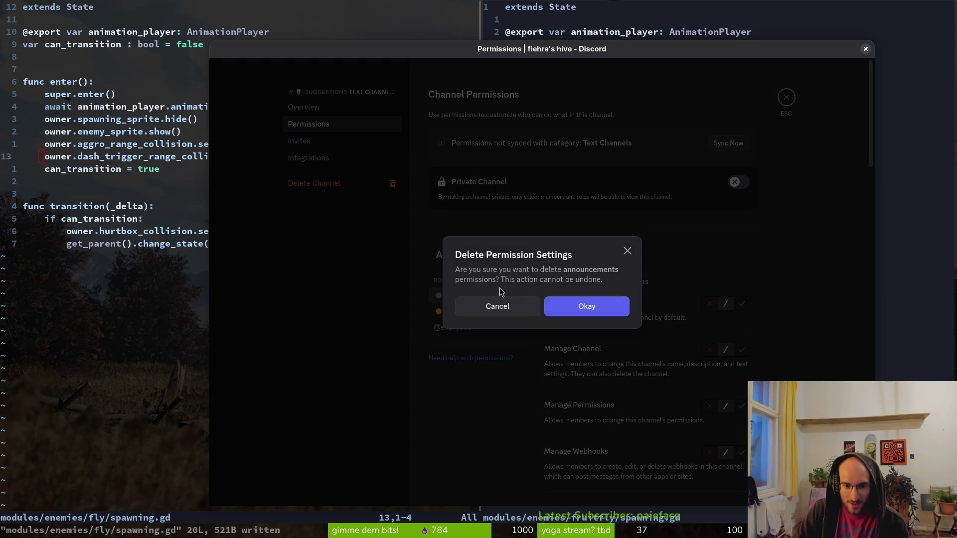
pyautogui.click(581, 306)
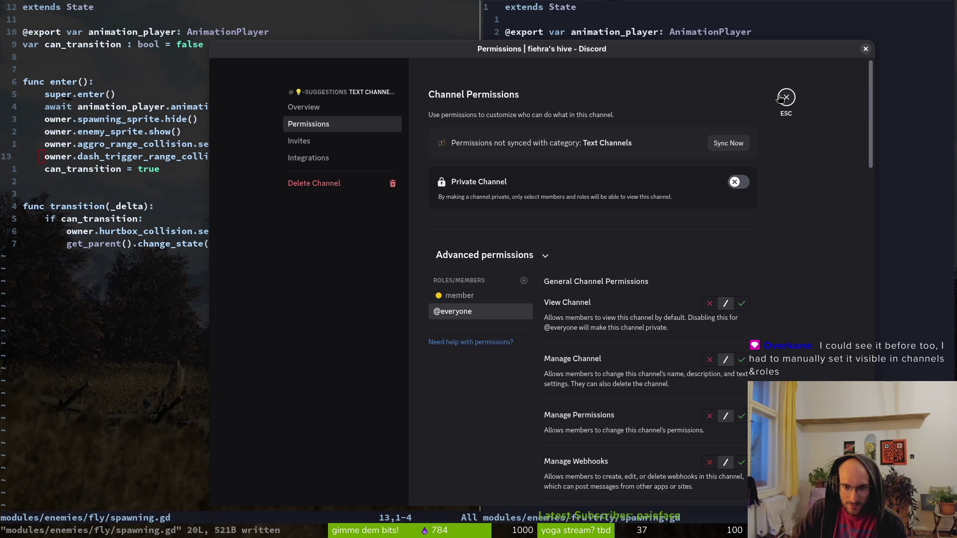
pyautogui.click(782, 98)
# Step: Delete the member role's permission entry from the -go-live channel
pyautogui.click(383, 263)
pyautogui.click(312, 124)
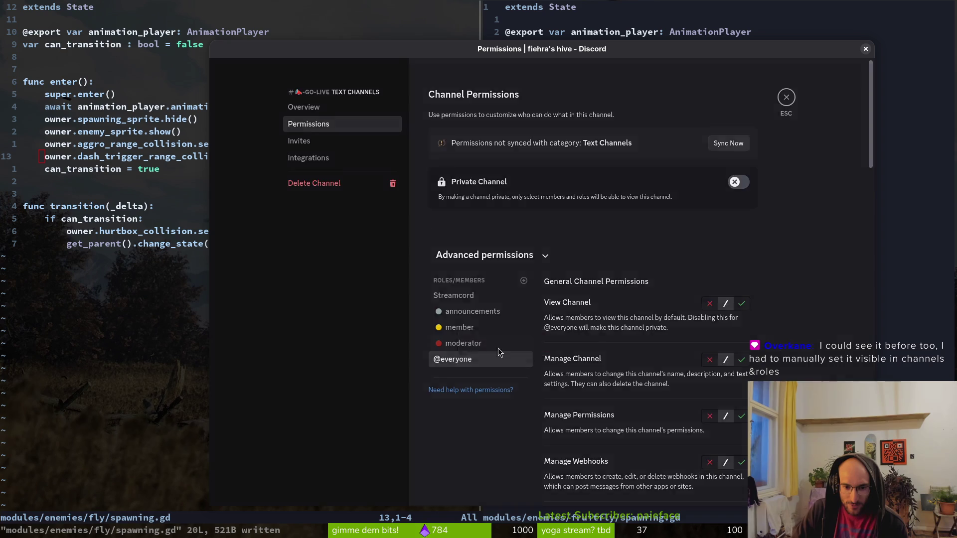
pyautogui.click(537, 343)
pyautogui.click(587, 305)
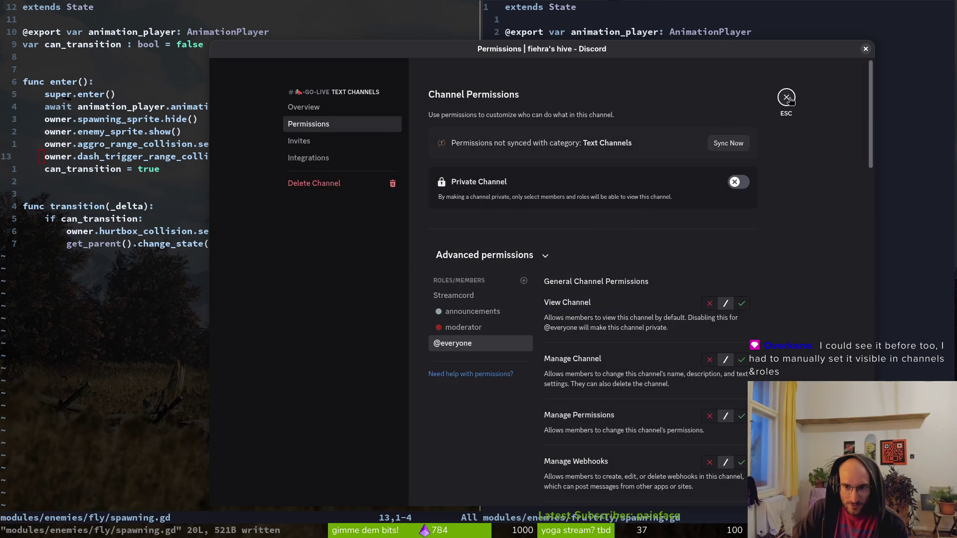
pyautogui.click(786, 97)
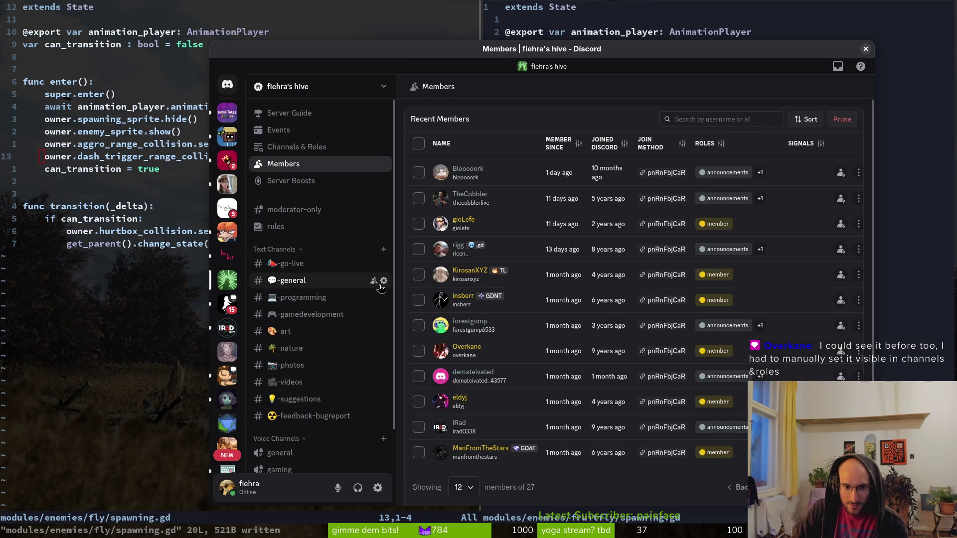
# Step: Add the announcements and member roles to the #general channel's permissions
pyautogui.click(383, 281)
pyautogui.click(335, 141)
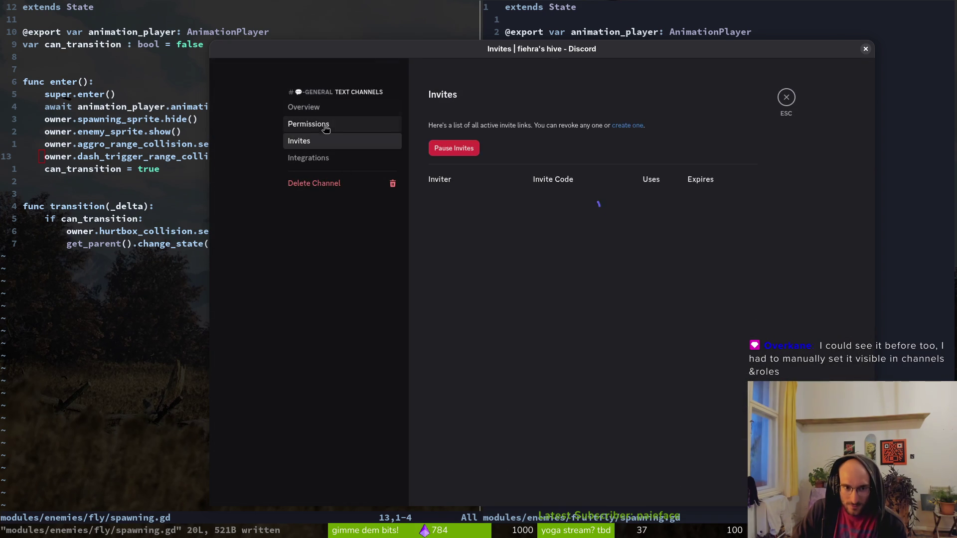
pyautogui.click(324, 124)
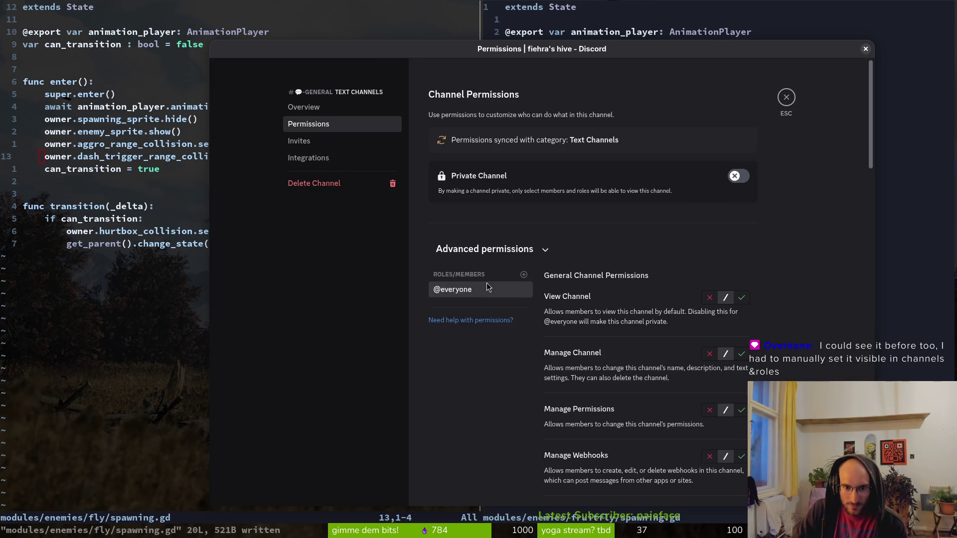
pyautogui.click(523, 276)
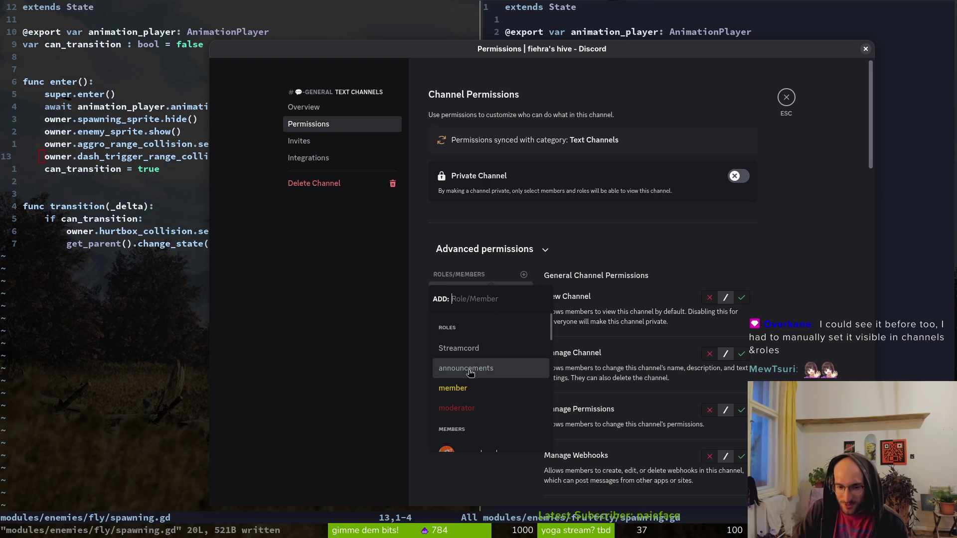
pyautogui.click(473, 370)
pyautogui.click(524, 280)
pyautogui.click(479, 385)
pyautogui.rightClick(502, 296)
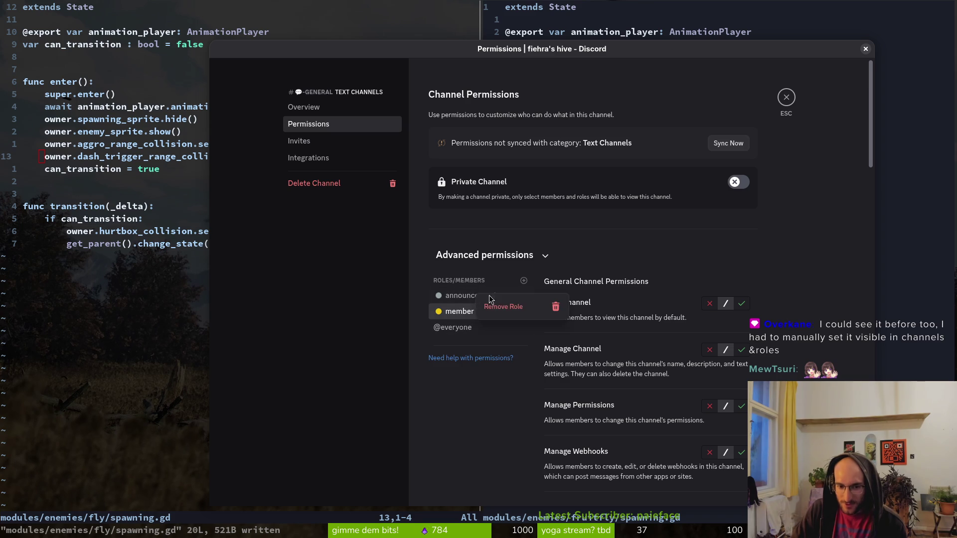
pyautogui.click(504, 310)
pyautogui.click(580, 309)
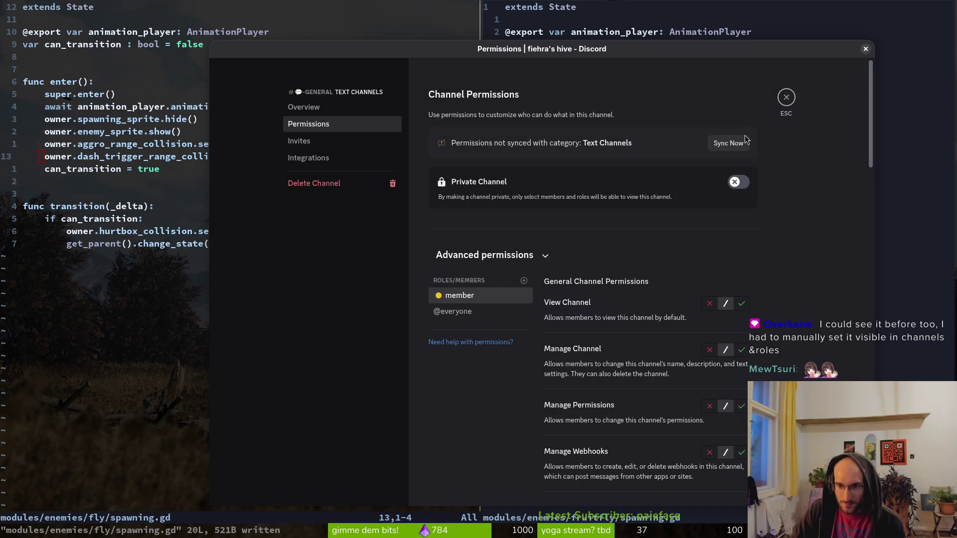
pyautogui.click(452, 312)
pyautogui.click(461, 294)
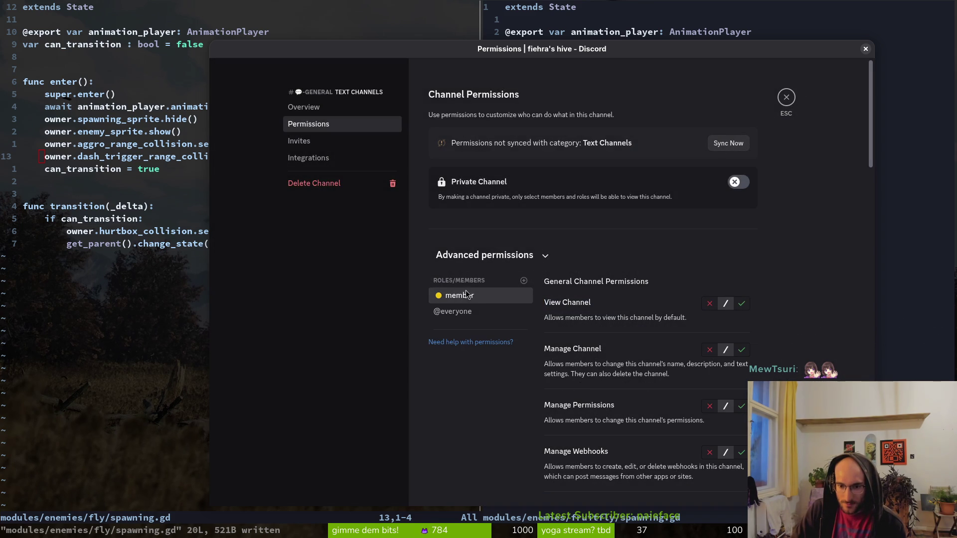
pyautogui.click(786, 98)
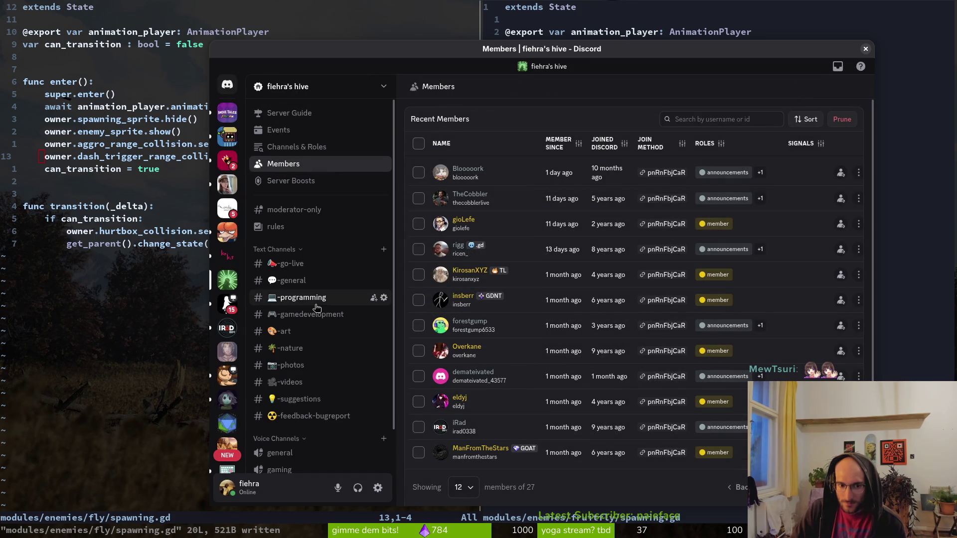
pyautogui.hotkey('alt', 'F4')
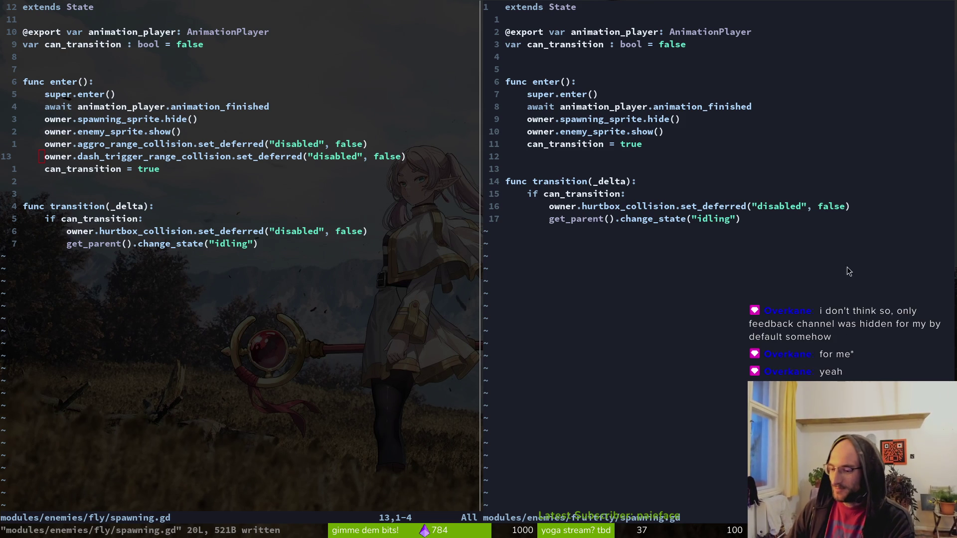
# Step: Save fruitfly/spawning.gd from the right split (18 lines, 392 bytes)
pyautogui.click(217, 156)
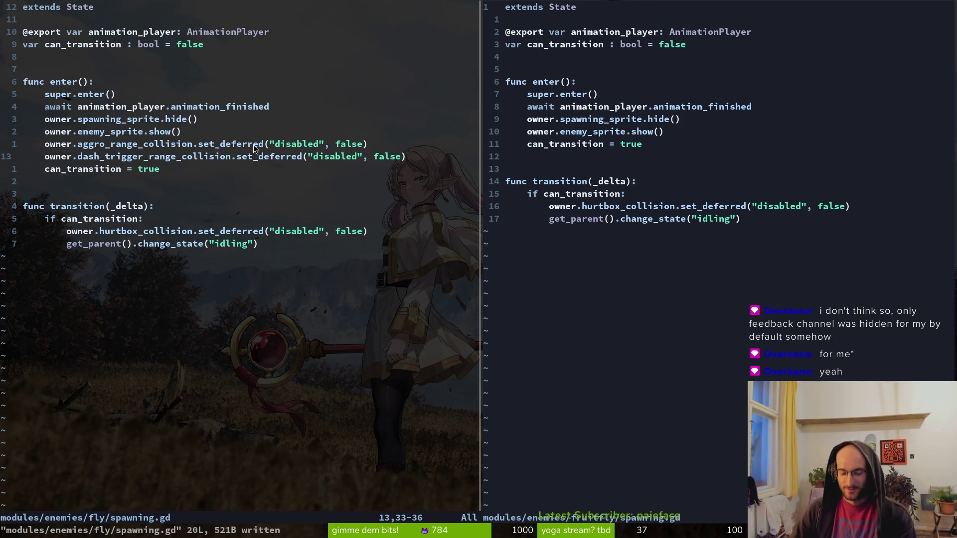
pyautogui.click(706, 170)
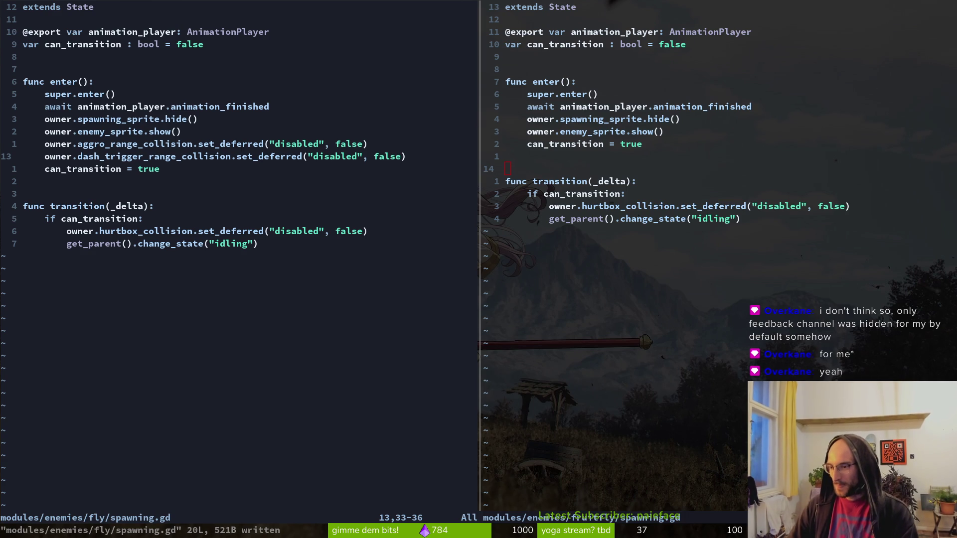
pyautogui.click(634, 119)
pyautogui.hotkey('ctrl', 's')
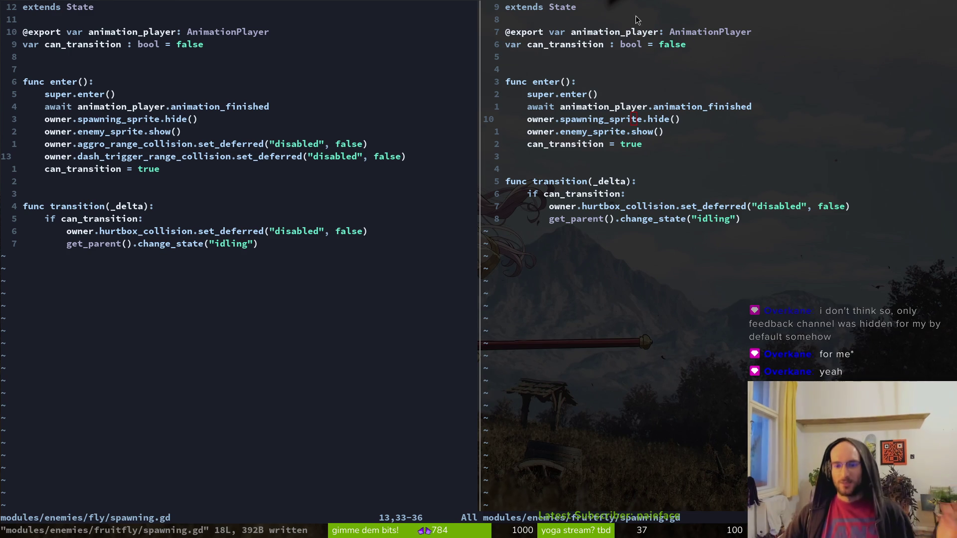
# Step: Save the fruitfly spawning script and check it against the fly script split
pyautogui.moveTo(613, 32); pyautogui.dragTo(617, 31)
pyautogui.press('Escape')
pyautogui.write(':w')
pyautogui.press('Return')
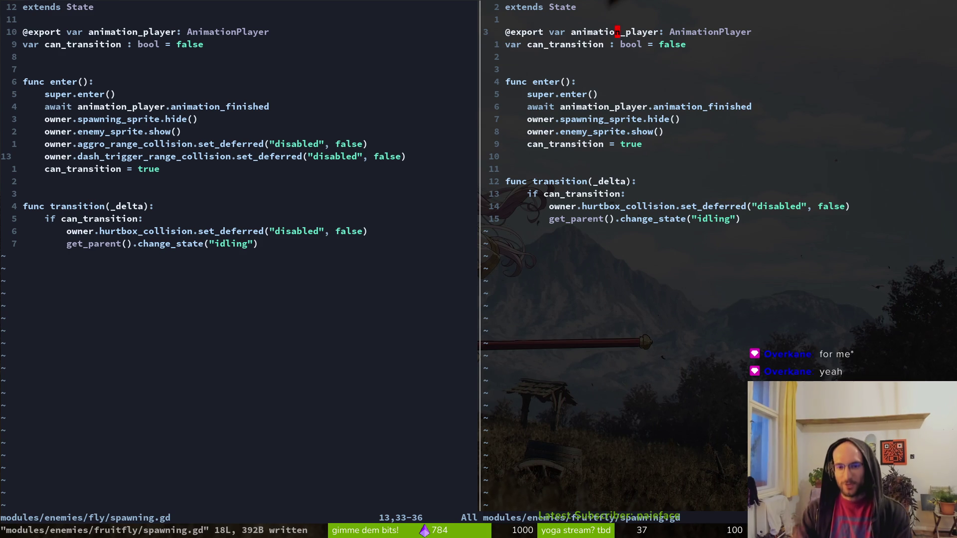
pyautogui.hotkey('shift', 'v')
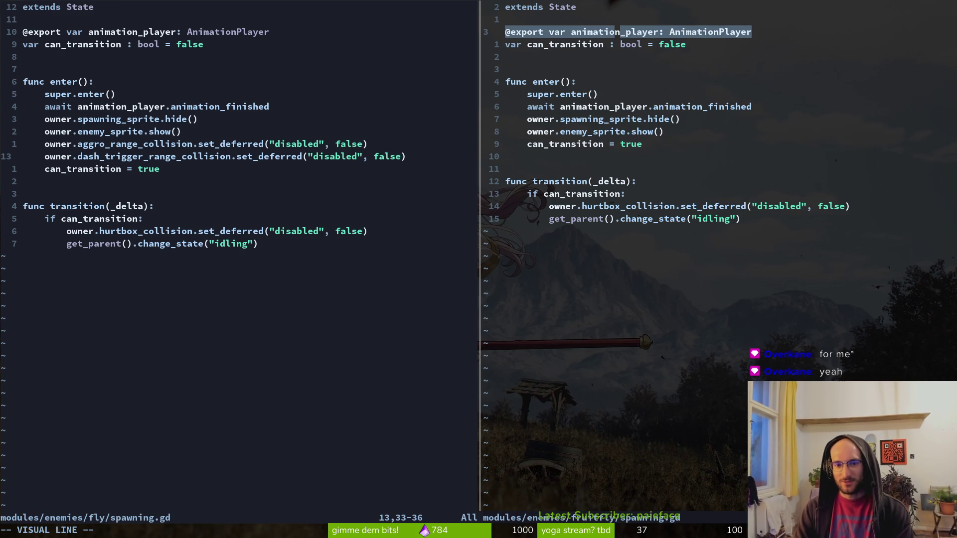
pyautogui.press('Escape')
pyautogui.hotkey('ctrl', 'w')
pyautogui.press('h')
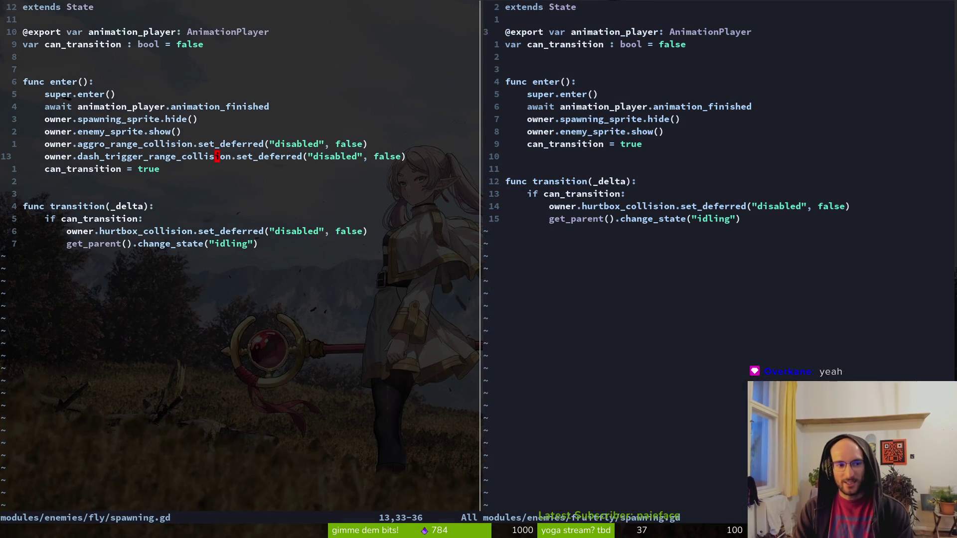
# Step: Try removing the owner prefix before spawning_sprite, then undo it and save
pyautogui.hotkey('ctrl', 'w')
pyautogui.press('l')
pyautogui.press('j')
pyautogui.press('j')
pyautogui.press('j')
pyautogui.press('j')
pyautogui.press('k')
pyautogui.press('b')
pyautogui.press('b')
pyautogui.press('j')
pyautogui.press('k')
pyautogui.press('c')
pyautogui.press('b')
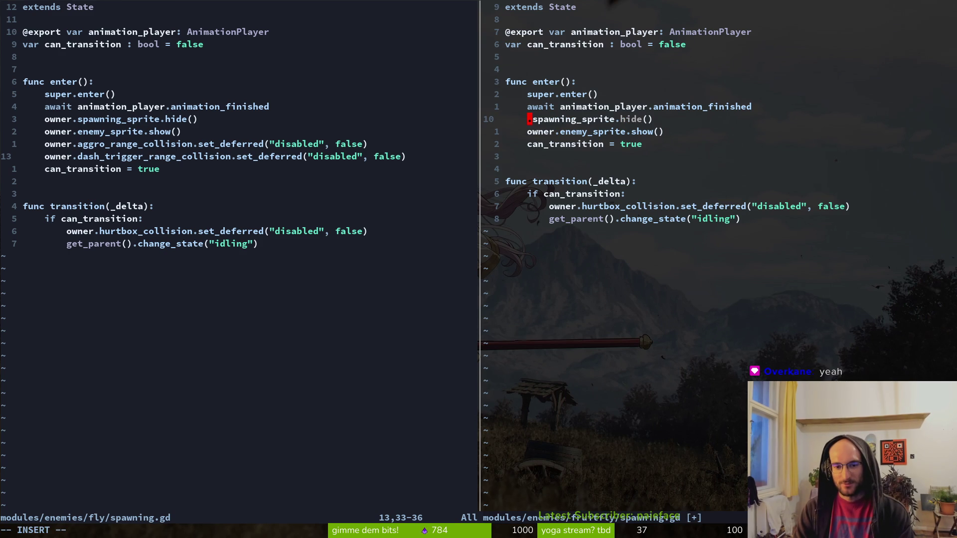
pyautogui.press('Escape')
pyautogui.write('u:w')
pyautogui.press('Return')
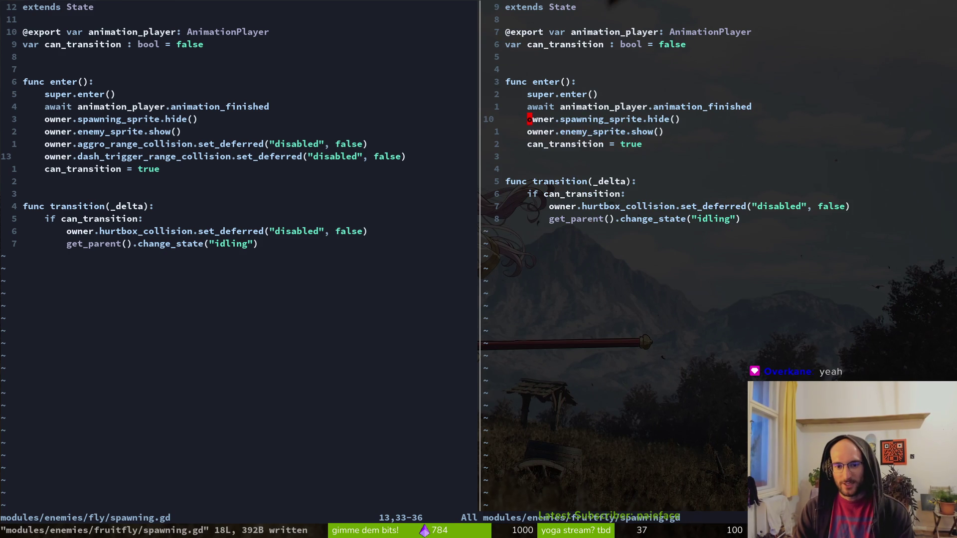
# Step: Copy the entire fruitfly spawning script with ggVGy and save it
pyautogui.press('V')
pyautogui.press('Escape')
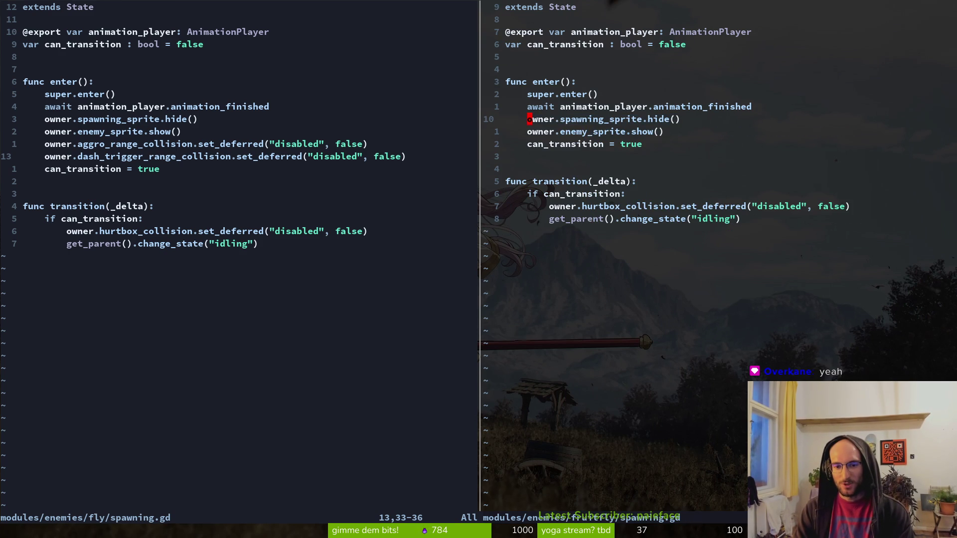
pyautogui.write(':w')
pyautogui.press('Return')
pyautogui.press('k')
pyautogui.press('k')
pyautogui.press('k')
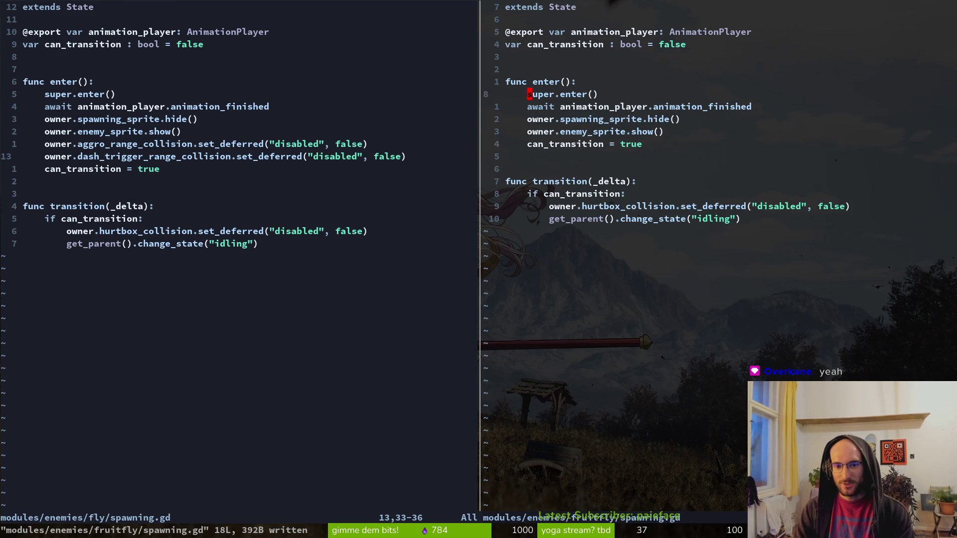
pyautogui.press('j')
pyautogui.press('j')
pyautogui.press('j')
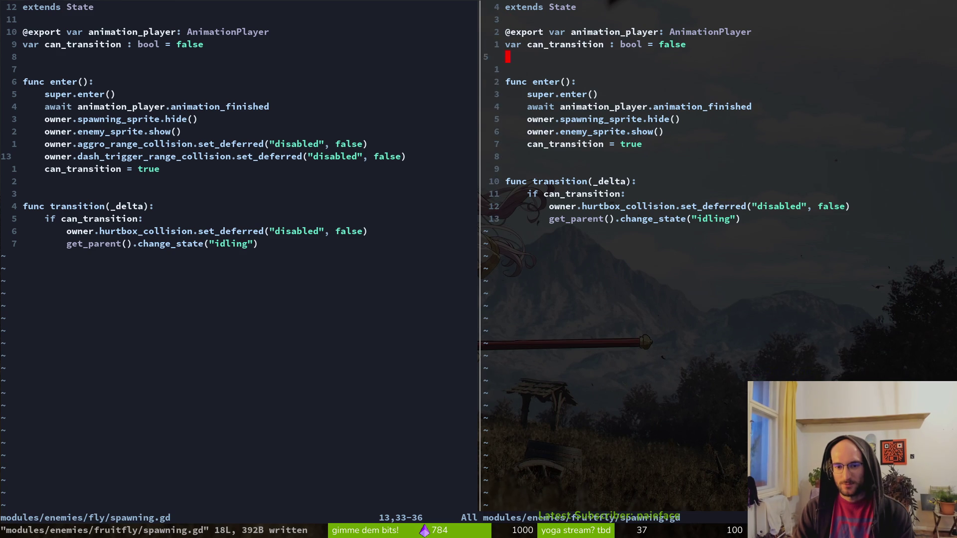
pyautogui.press('j')
pyautogui.press('j')
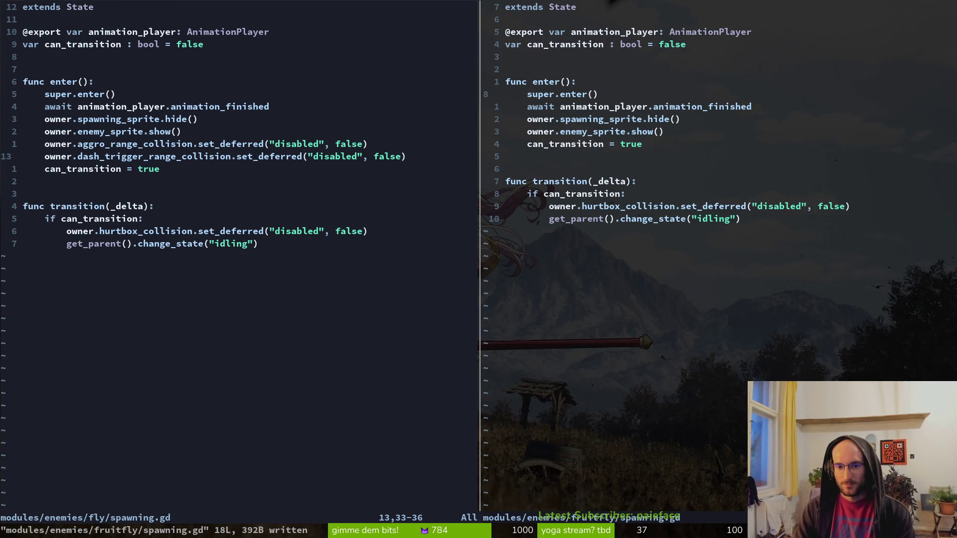
pyautogui.press('g')
pyautogui.press('g')
pyautogui.write('VGy:w')
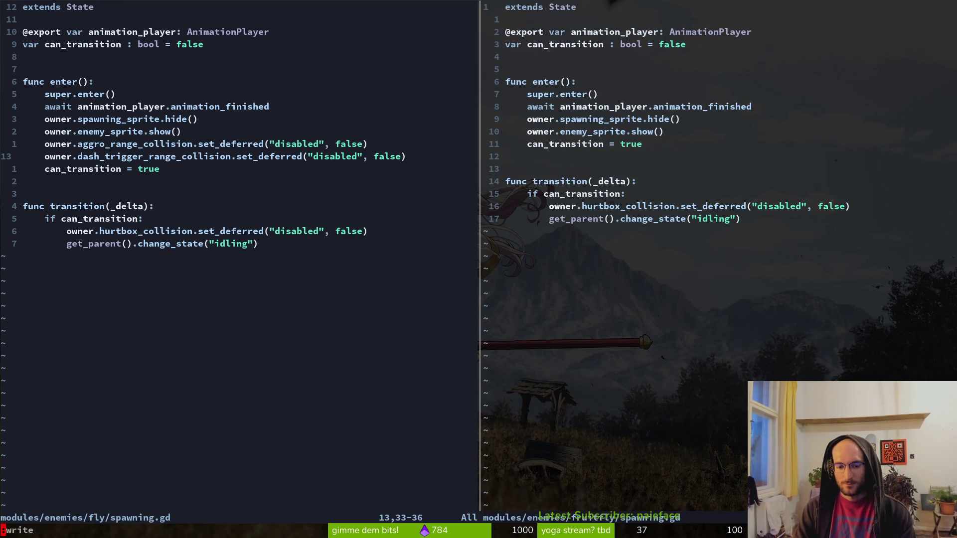
pyautogui.press('Return')
# Step: Close the fruitfly split and browse netrw up through modules into the core folder
pyautogui.write(':q')
pyautogui.press('Return')
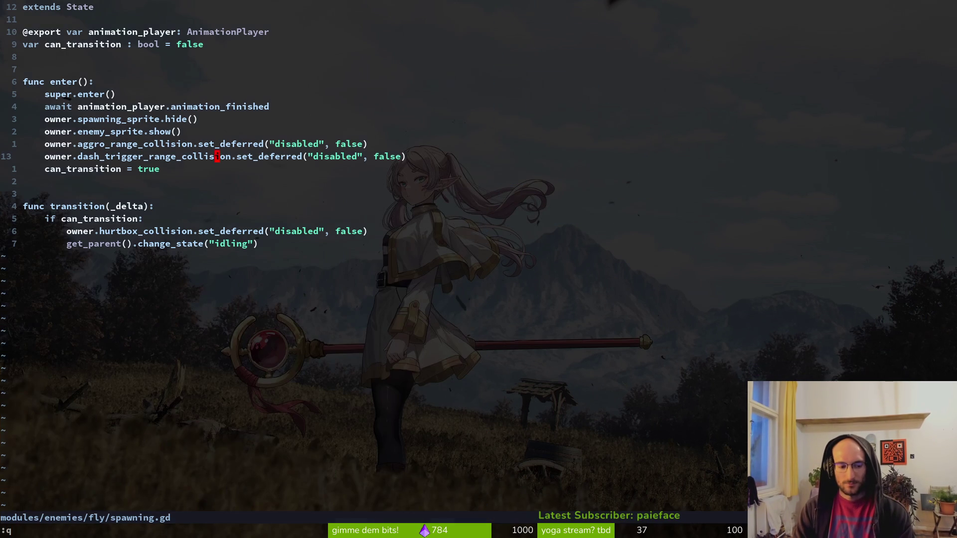
pyautogui.press('-')
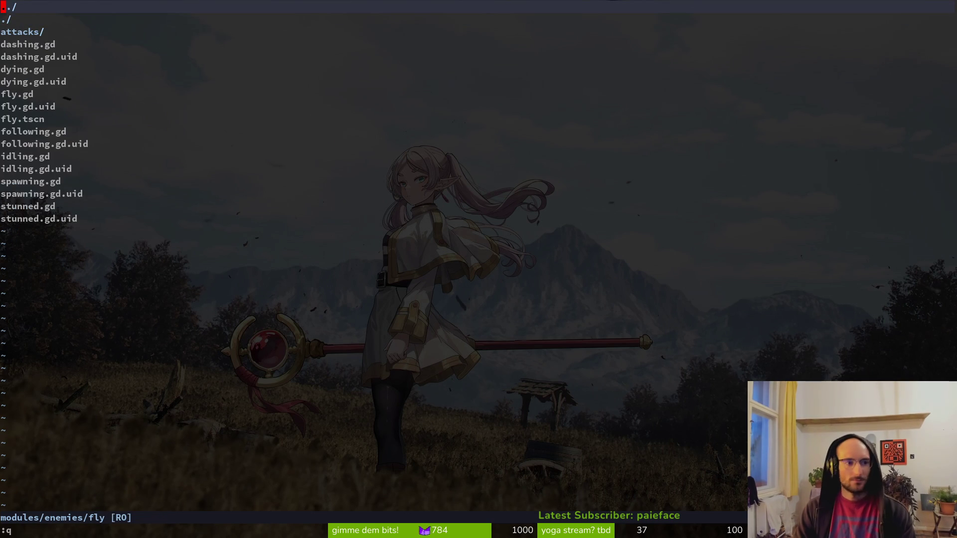
pyautogui.press('-')
pyautogui.press('-')
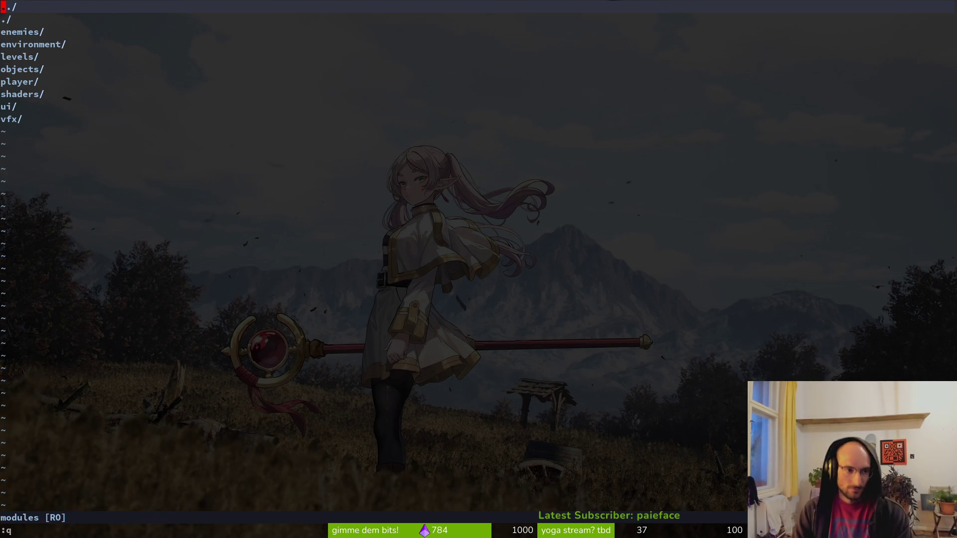
pyautogui.press('-')
pyautogui.press('j')
pyautogui.press('j')
pyautogui.press('j')
pyautogui.press('Return')
# Step: Create spawning.state.gd in core/state, paste the state code and save it
pyautogui.press('j')
pyautogui.press('j')
pyautogui.press('j')
pyautogui.press('Return')
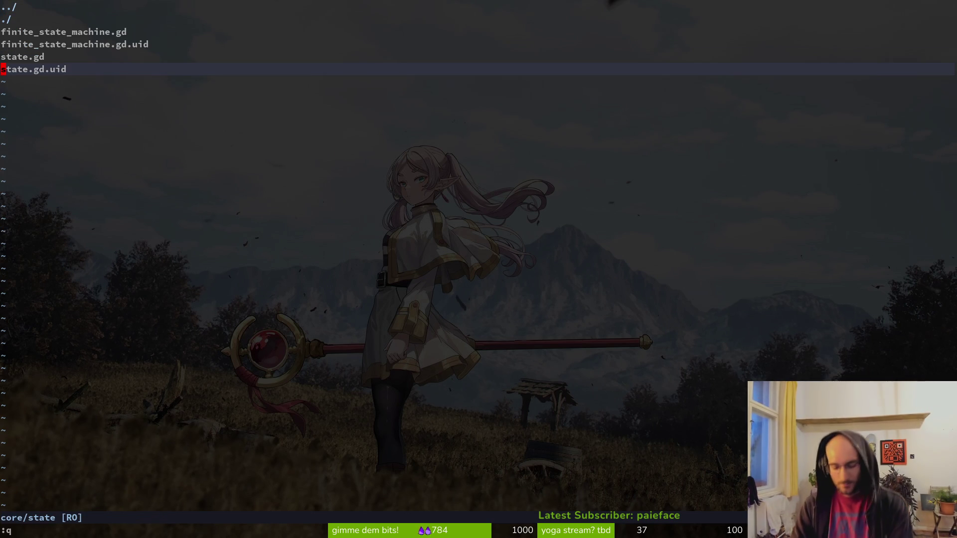
pyautogui.press('%')
pyautogui.write('spawning.')
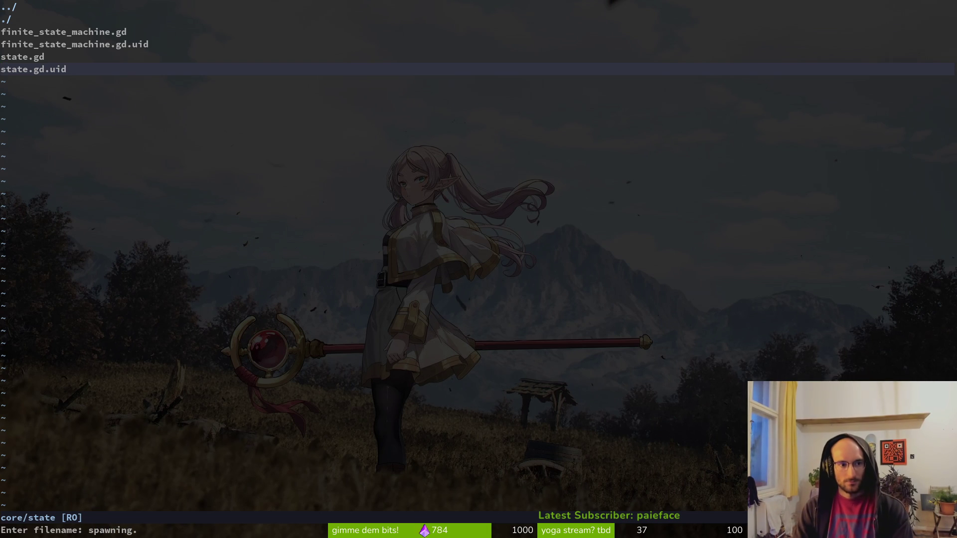
pyautogui.write('state.gd')
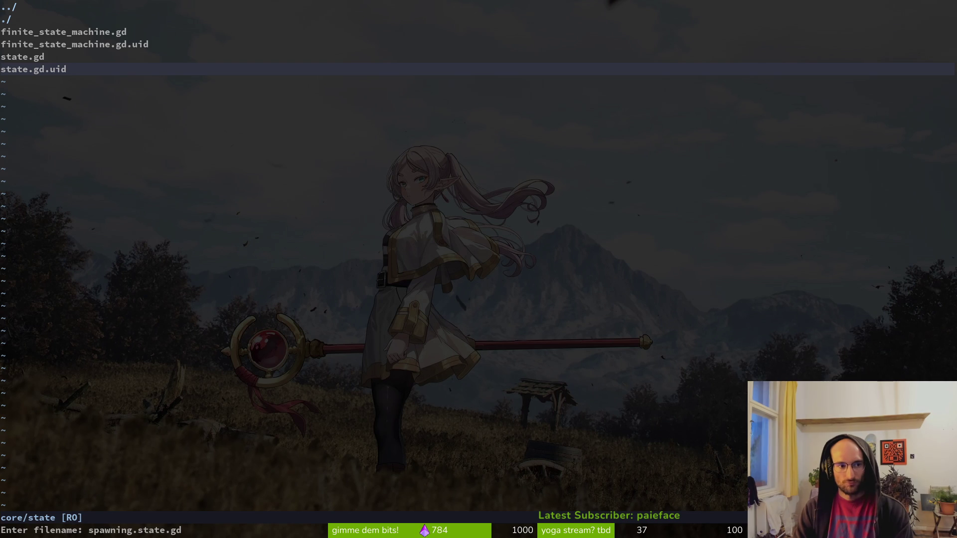
pyautogui.press('Return')
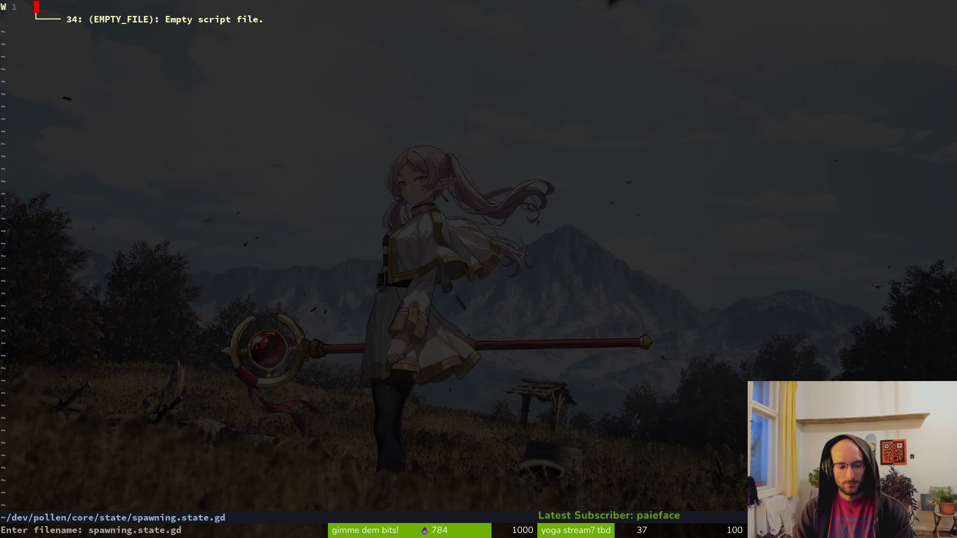
pyautogui.write('p')
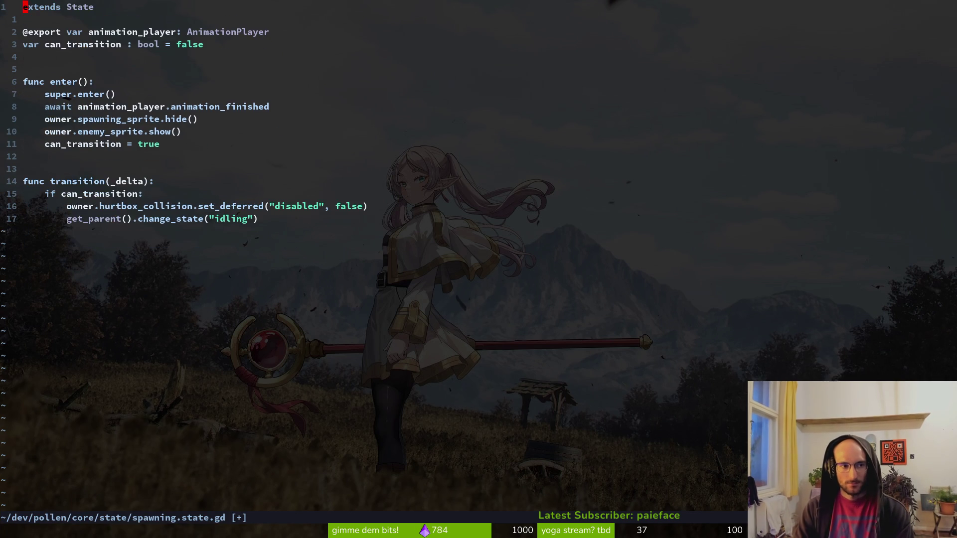
pyautogui.write(':w')
pyautogui.press('Return')
pyautogui.press('j')
pyautogui.press('j')
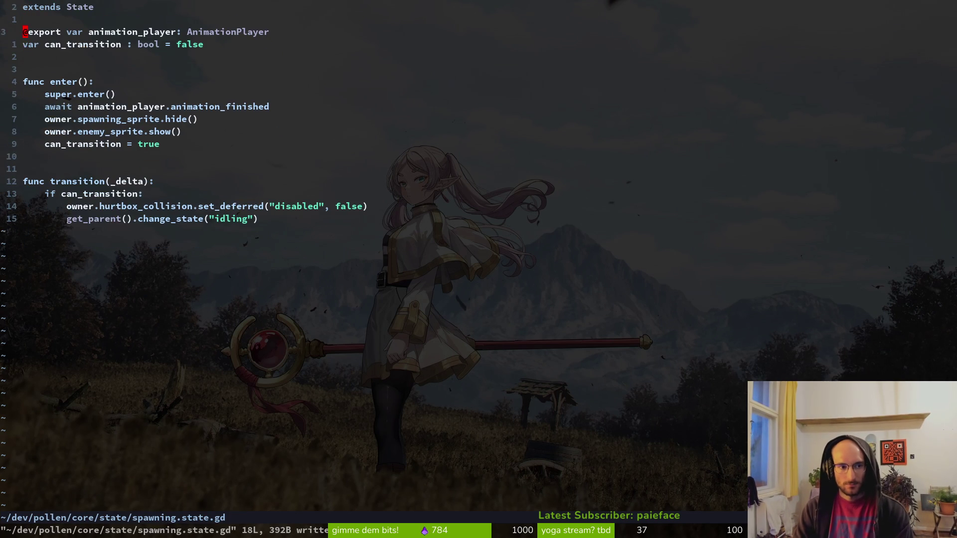
pyautogui.write('o@export var ')
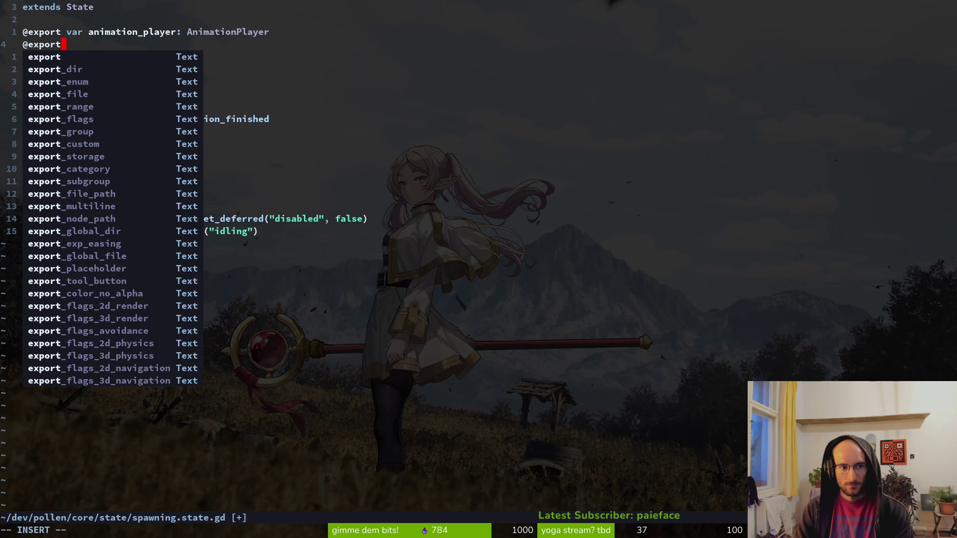
pyautogui.write('spawning_sprit')
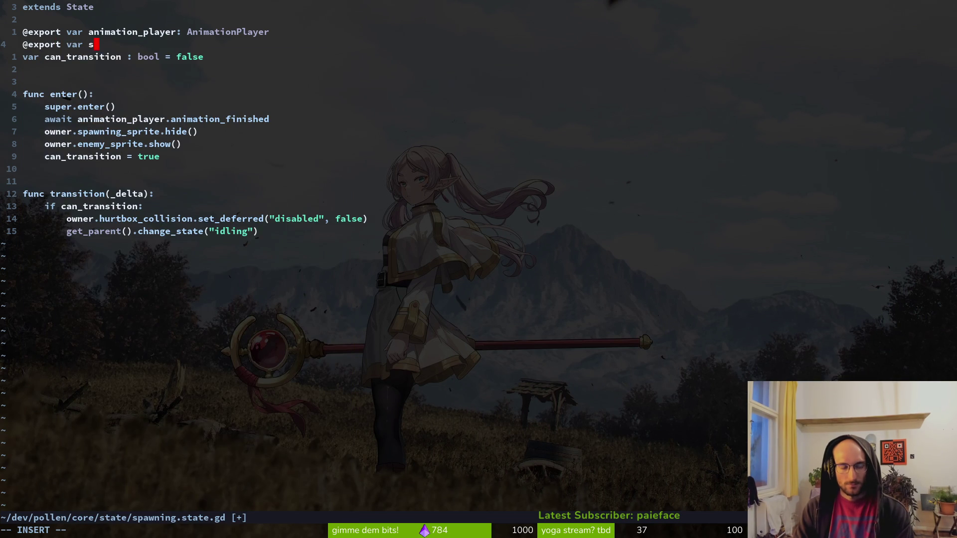
pyautogui.write('e: ')
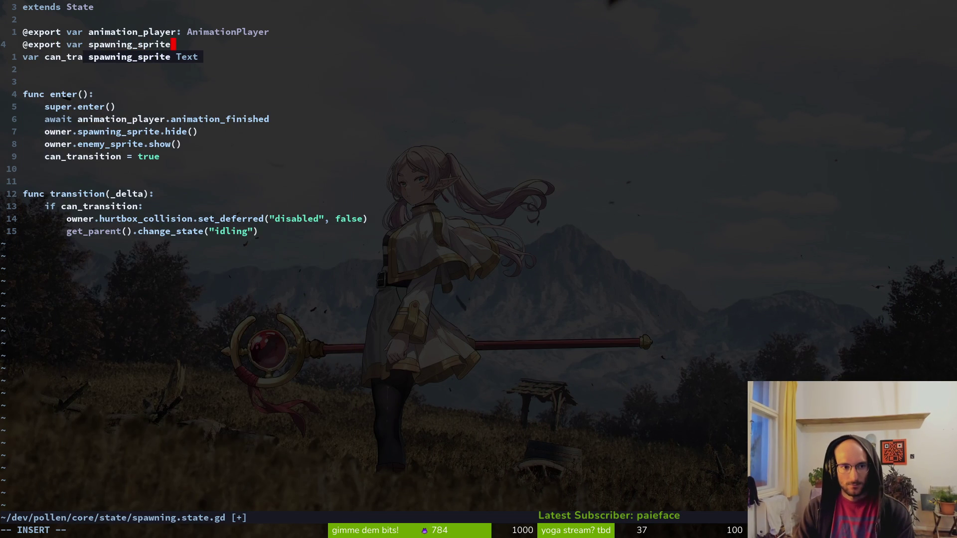
pyautogui.write('Sprite2D')
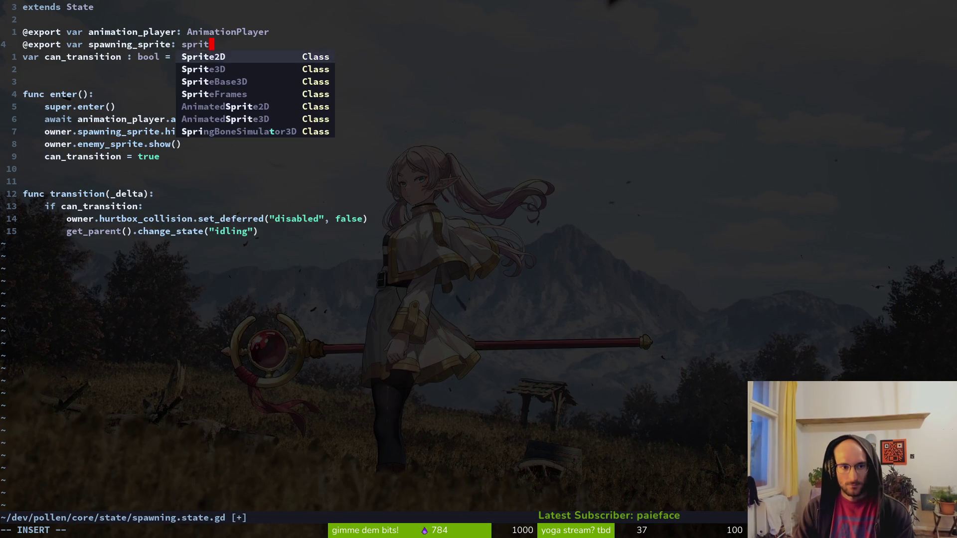
pyautogui.press('Escape')
pyautogui.write(':w')
pyautogui.press('Return')
# Step: Duplicate that export as enemy_sprite, fixing the misspelled name, and save
pyautogui.press('y')
pyautogui.press('y')
pyautogui.write('pwwcwenemy')
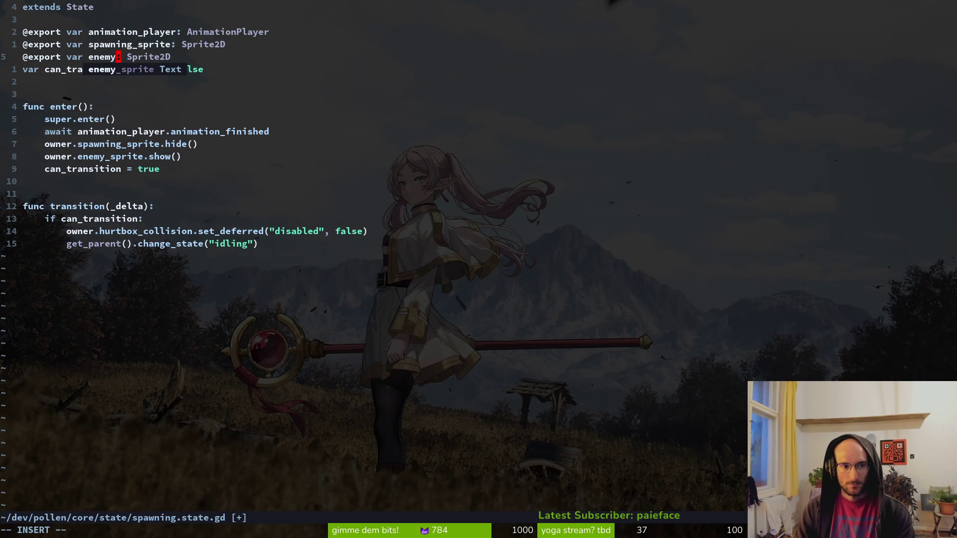
pyautogui.write('_srpite')
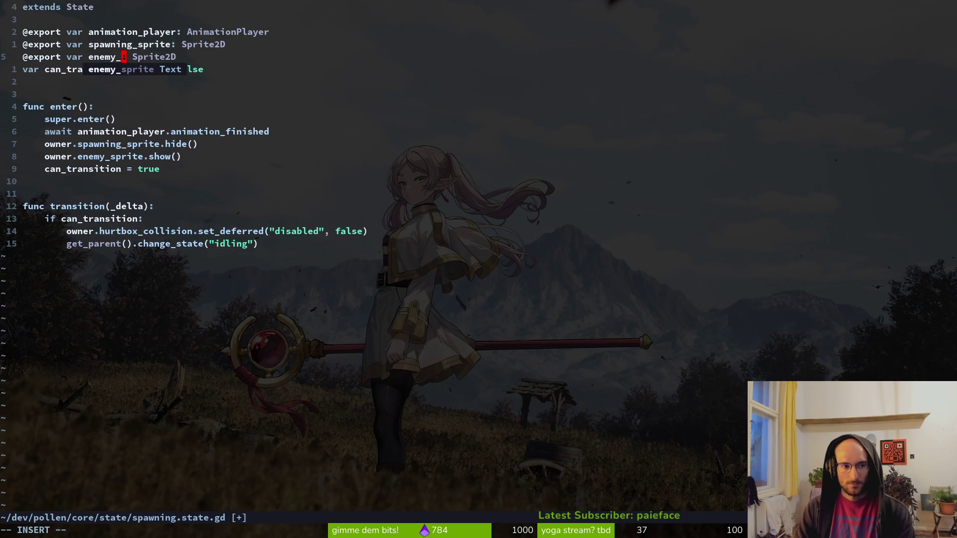
pyautogui.press('Escape')
pyautogui.press('h')
pyautogui.press('h')
pyautogui.press('h')
pyautogui.press('c')
pyautogui.press('e')
pyautogui.press('BackSpace')
pyautogui.press('BackSpace')
pyautogui.press('BackSpace')
pyautogui.write('_sprite')
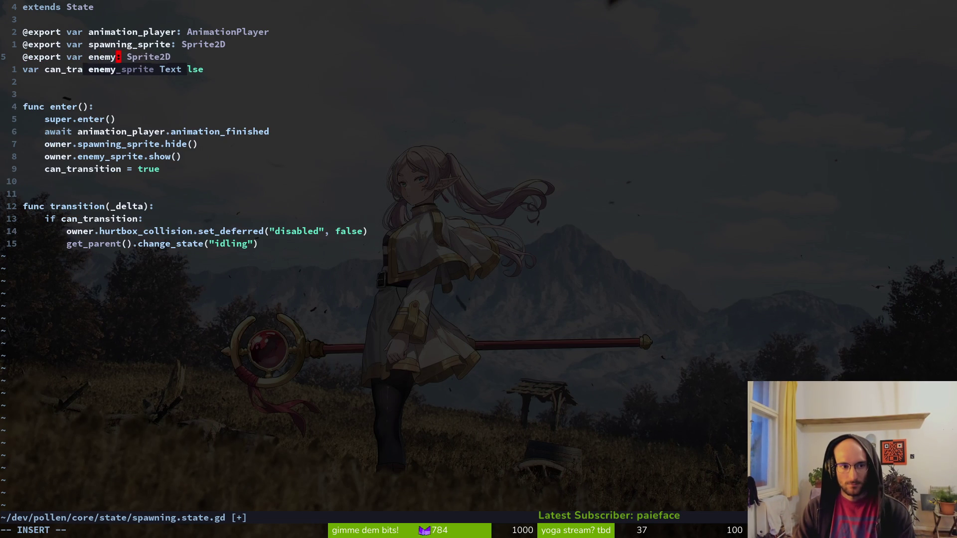
pyautogui.press('Escape')
pyautogui.write(':w')
pyautogui.press('Return')
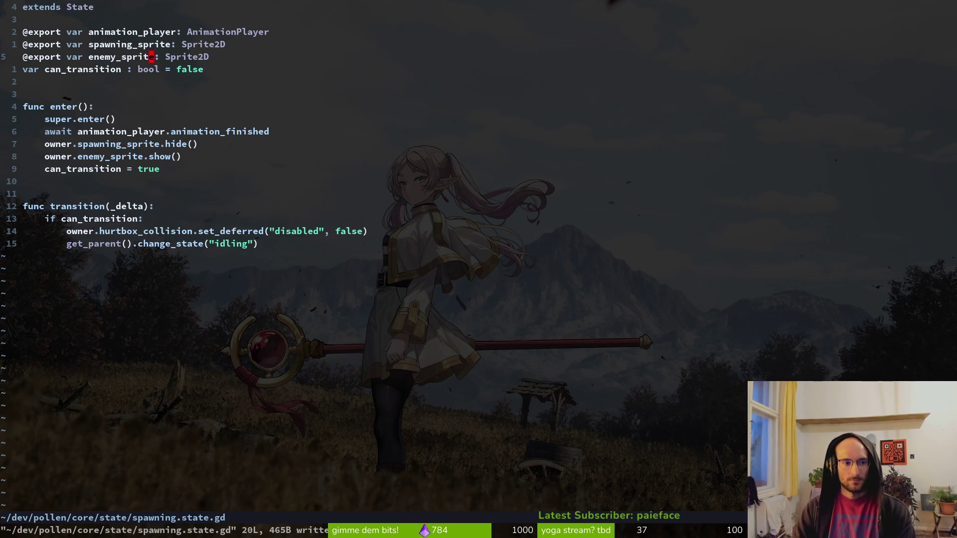
# Step: Drop the owner. prefix from the spawning_sprite.hide line in enter()
pyautogui.press('j')
# Step: Drop the owner. prefix from the enemy_sprite.show line and save
pyautogui.press('j')
pyautogui.press('j')
pyautogui.press('j')
pyautogui.press('j')
pyautogui.press('j')
pyautogui.press('j')
pyautogui.press('^')
pyautogui.write('cw')
pyautogui.press('Delete')
pyautogui.press('Escape')
pyautogui.write(':w')
pyautogui.press('Return')
pyautogui.press('j')
pyautogui.press('w')
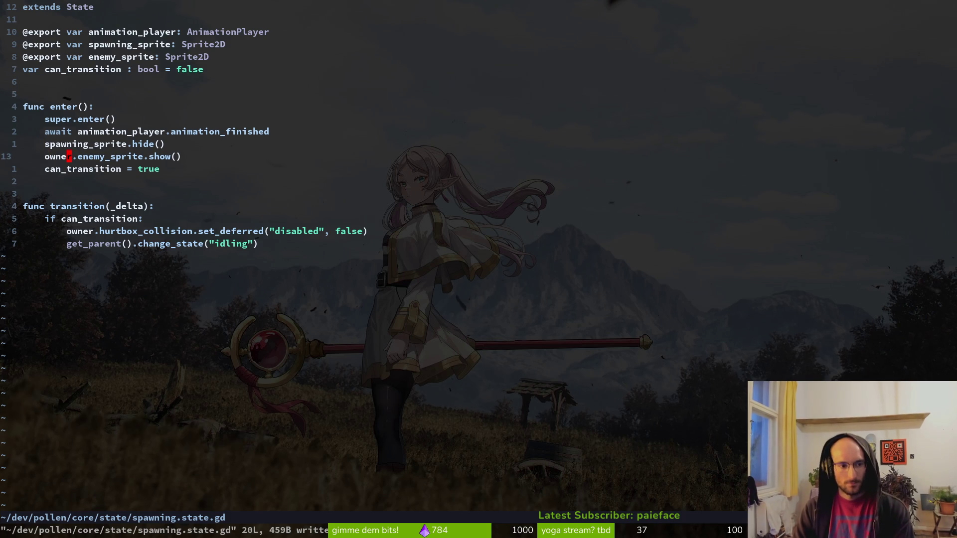
pyautogui.press('^')
pyautogui.write('cw')
pyautogui.press('Delete')
pyautogui.press('Escape')
pyautogui.write(':w')
pyautogui.press('Return')
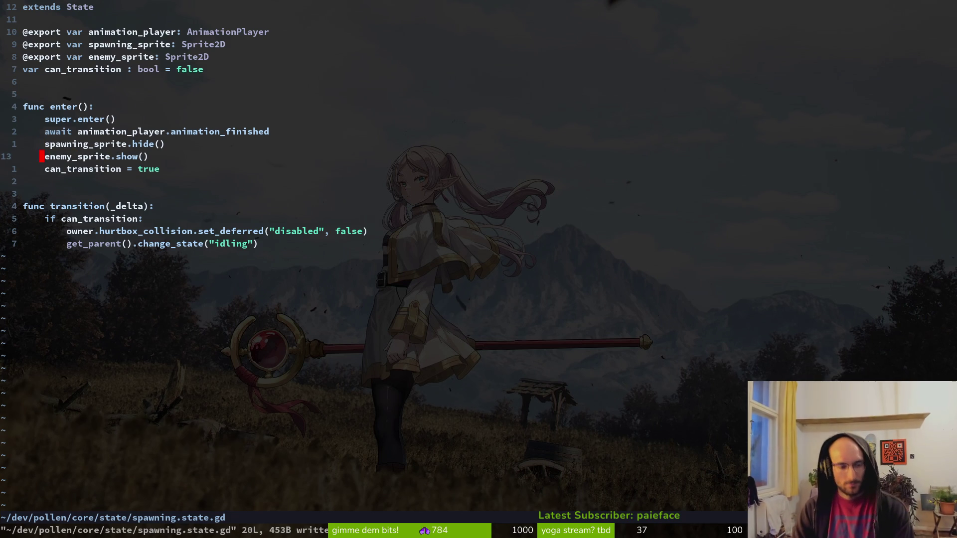
pyautogui.press('j')
pyautogui.press('j')
pyautogui.press('j')
pyautogui.write('11kyyp')
pyautogui.press('w')
pyautogui.press('w')
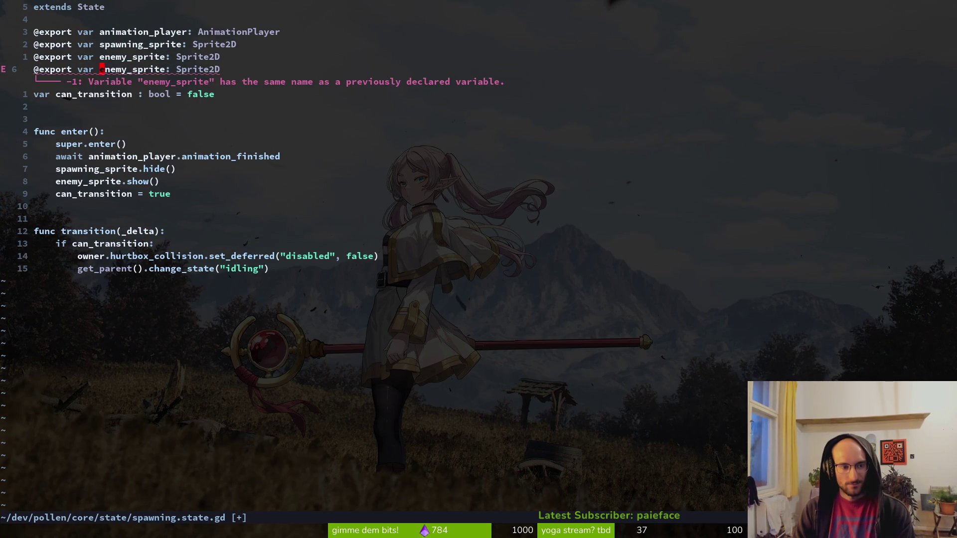
pyautogui.write('cwenemy_hurtbo')
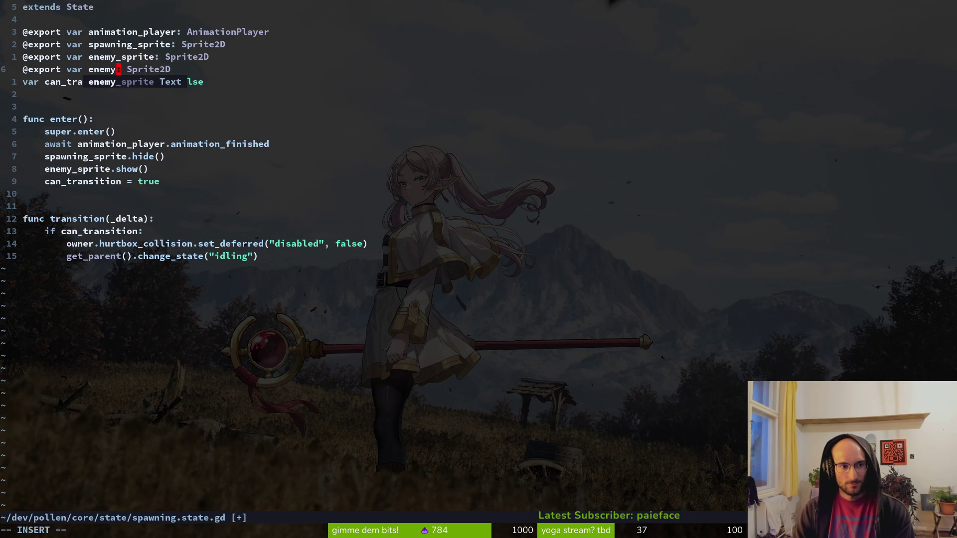
pyautogui.write('x')
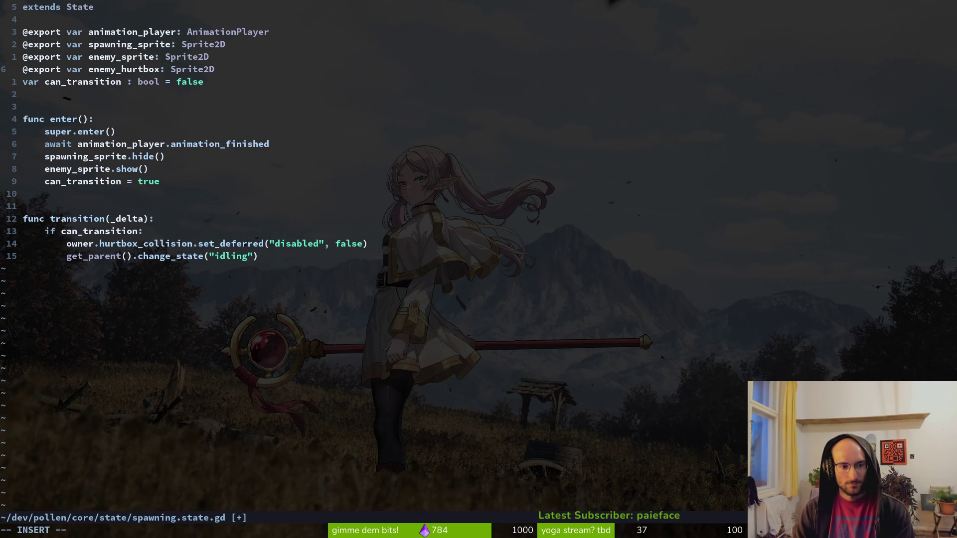
pyautogui.press('Escape')
pyautogui.write('wcwarea')
pyautogui.press('Return')
pyautogui.press('Escape')
pyautogui.write(':w')
pyautogui.press('Return')
# Step: Replace owner.hurtbox_collision with enemy_hurtbox in transition() and save the file
pyautogui.hotkey('ctrl', 'o')
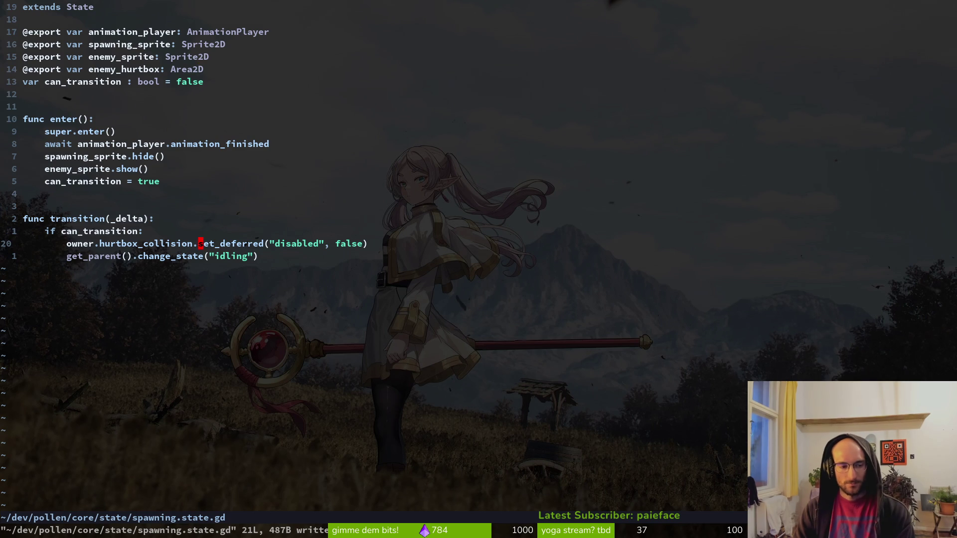
pyautogui.press('b')
pyautogui.press('b')
pyautogui.press('b')
pyautogui.write('bcf.')
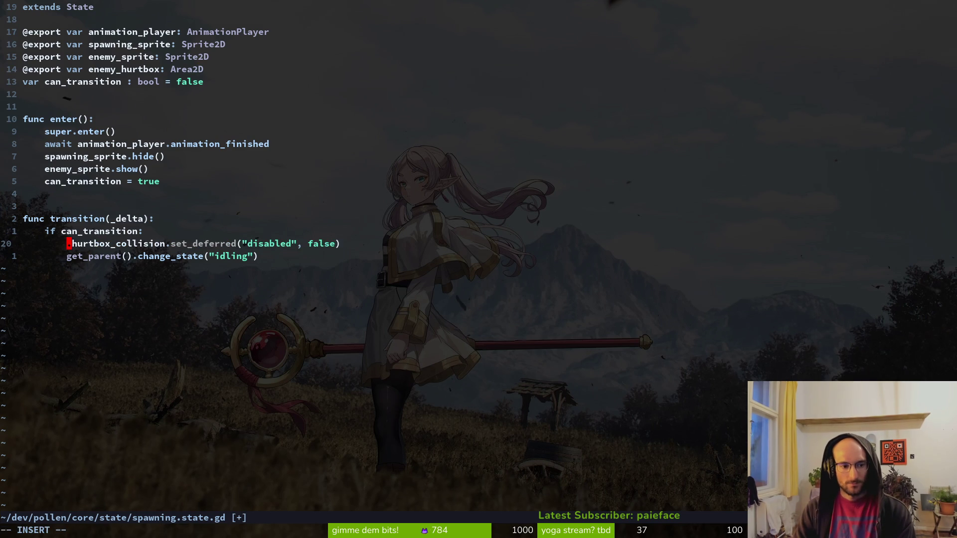
pyautogui.press('Escape')
pyautogui.write(':w')
pyautogui.press('Return')
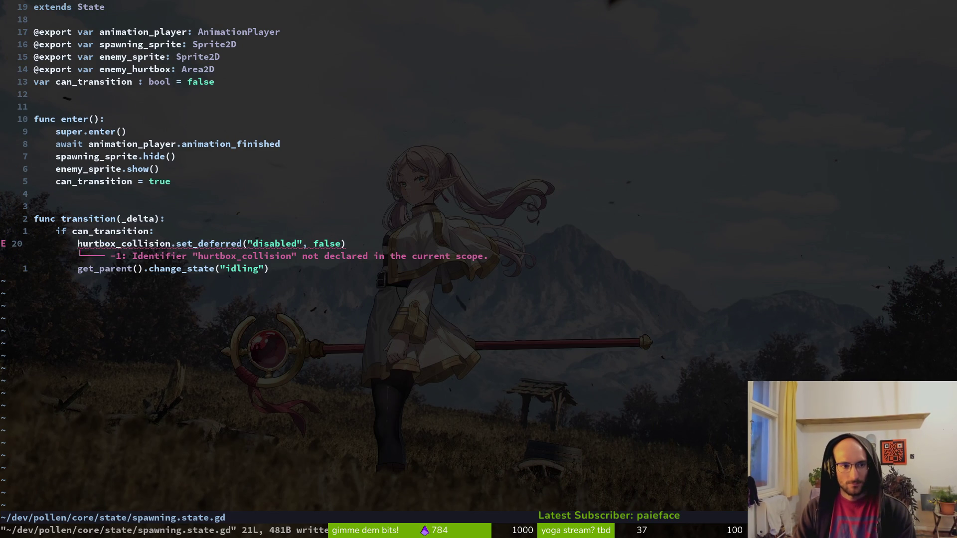
pyautogui.write('cwe')
pyautogui.press('Down')
pyautogui.press('Return')
pyautogui.press('Escape')
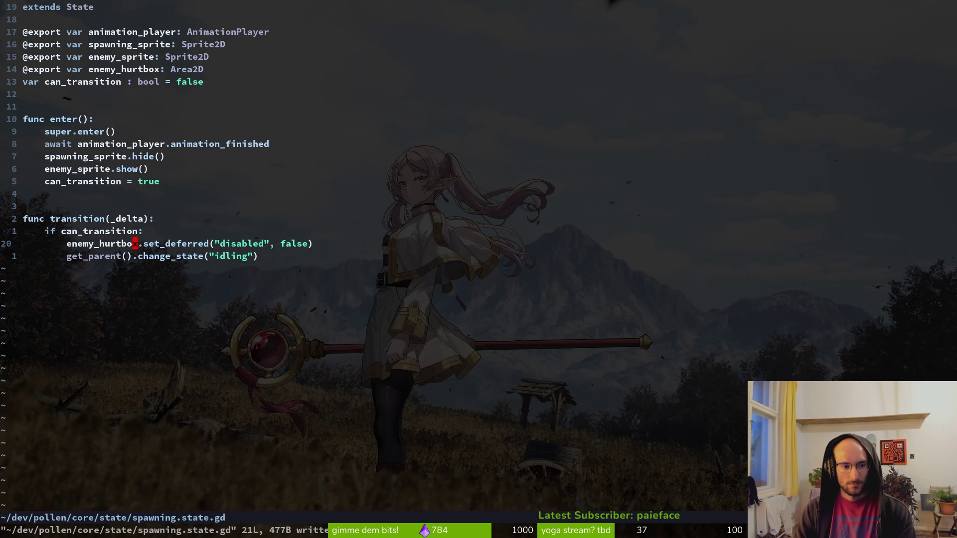
pyautogui.write(':write')
pyautogui.press('Return')
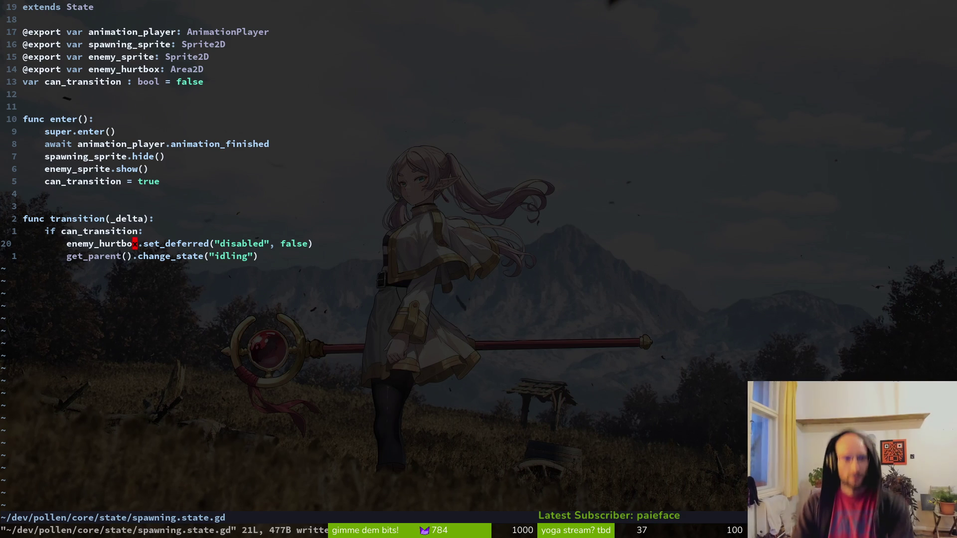
pyautogui.press('j')
pyautogui.press('h')
pyautogui.press('h')
pyautogui.press('h')
pyautogui.press('h')
pyautogui.press('h')
pyautogui.press('h')
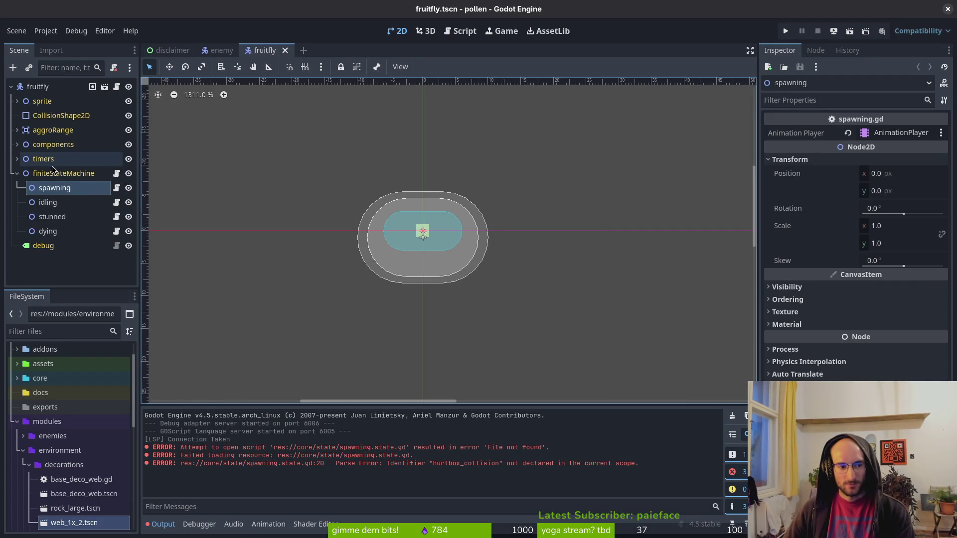
pyautogui.click(75, 170)
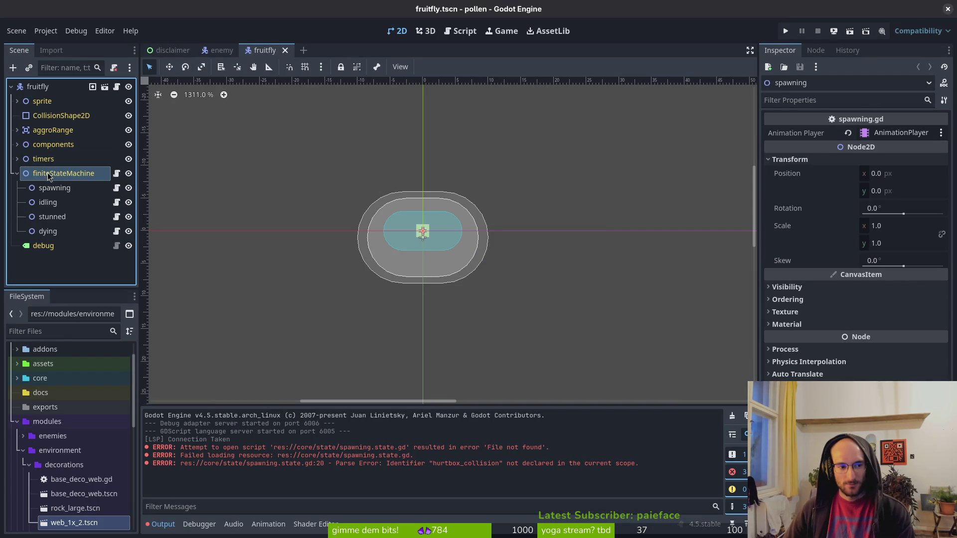
pyautogui.hotkey('alt', 'Tab')
pyautogui.hotkey('ctrl', 'p')
pyautogui.write('finit')
pyautogui.press('Return')
pyautogui.press('j')
pyautogui.press('j')
pyautogui.press('j')
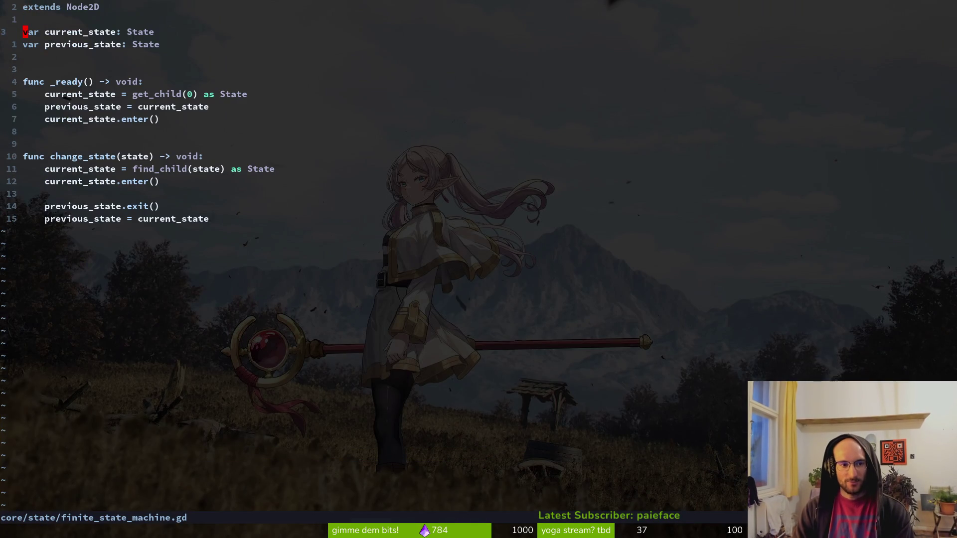
pyautogui.press('j')
pyautogui.press('j')
pyautogui.press('k')
pyautogui.press('k')
pyautogui.press('j')
pyautogui.press('j')
pyautogui.press('j')
pyautogui.press('j')
pyautogui.press('j')
pyautogui.press('j')
pyautogui.press('k')
pyautogui.press('k')
pyautogui.press('k')
pyautogui.press('k')
pyautogui.press('k')
pyautogui.press('k')
pyautogui.press('j')
pyautogui.press('k')
pyautogui.press('k')
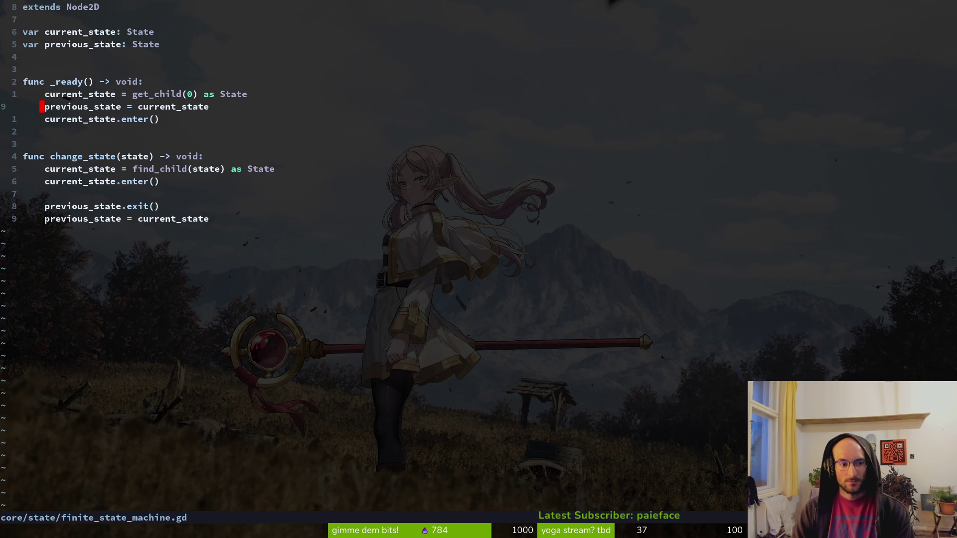
pyautogui.press('j')
pyautogui.press('j')
pyautogui.press('j')
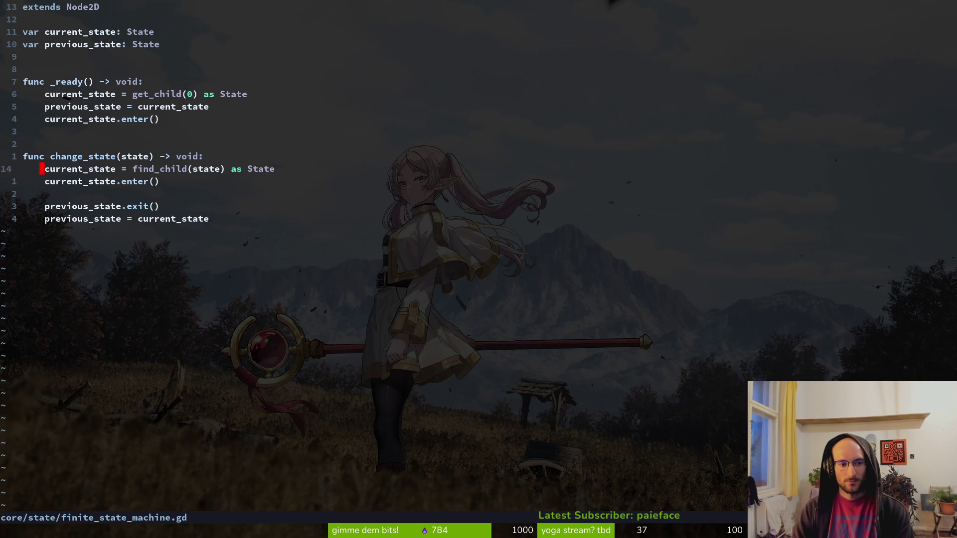
pyautogui.press('j')
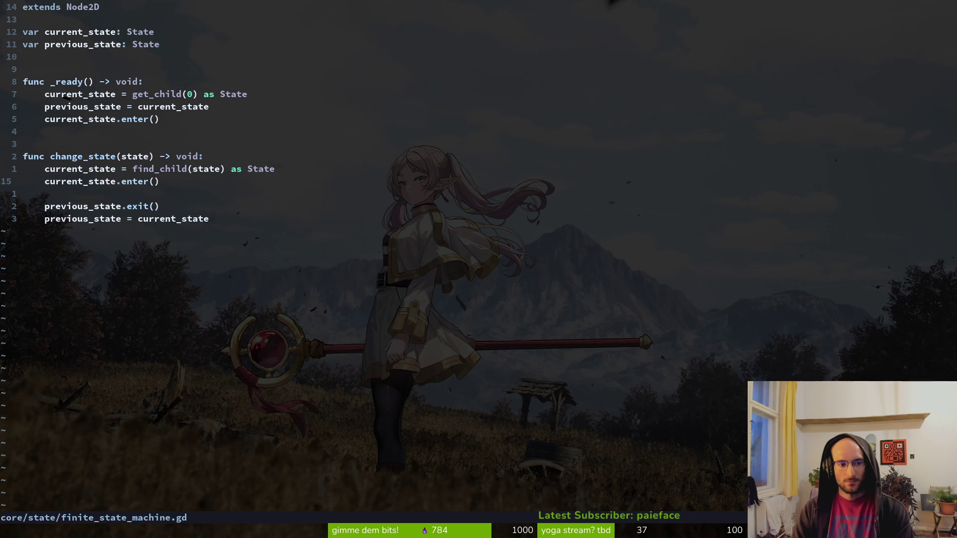
pyautogui.press('j')
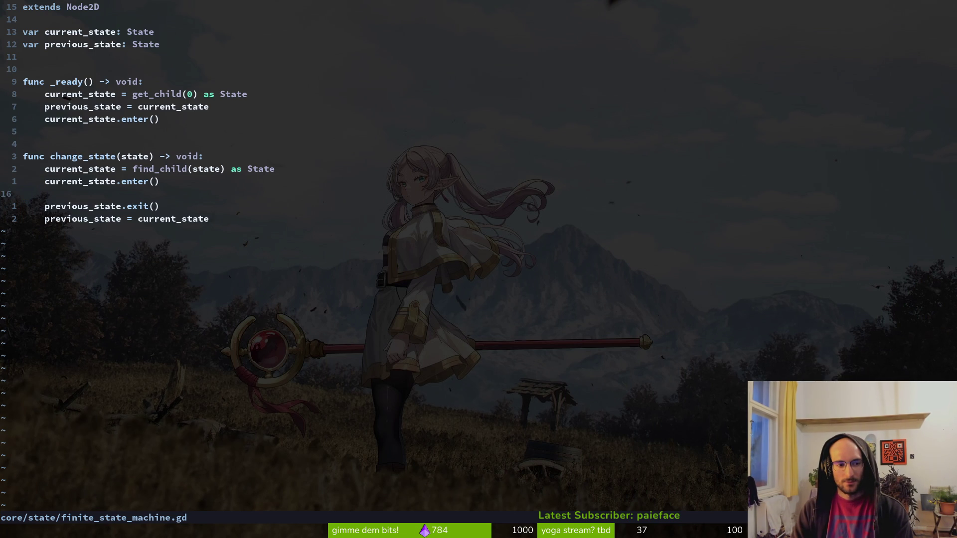
pyautogui.press('k')
pyautogui.hotkey('shift', 'v')
pyautogui.press('j')
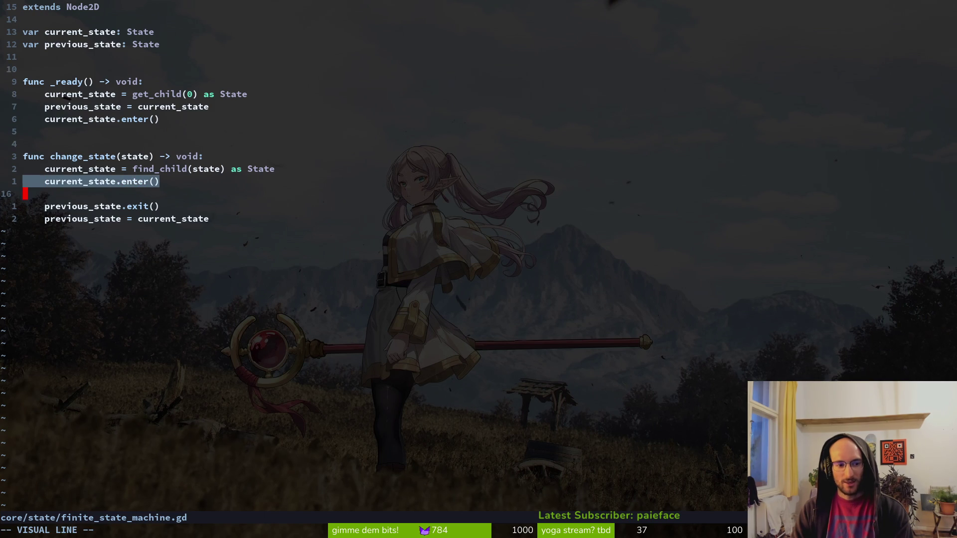
pyautogui.press('j')
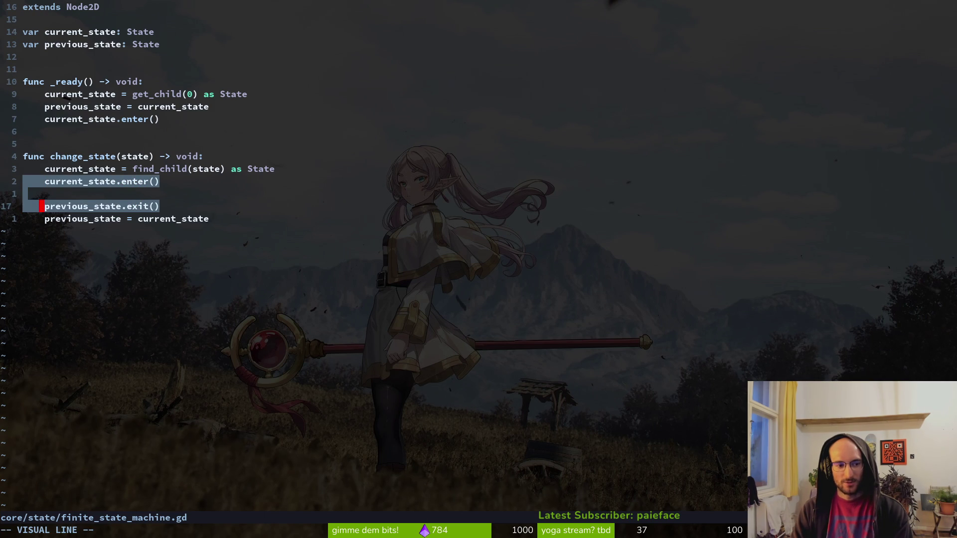
pyautogui.press('Escape')
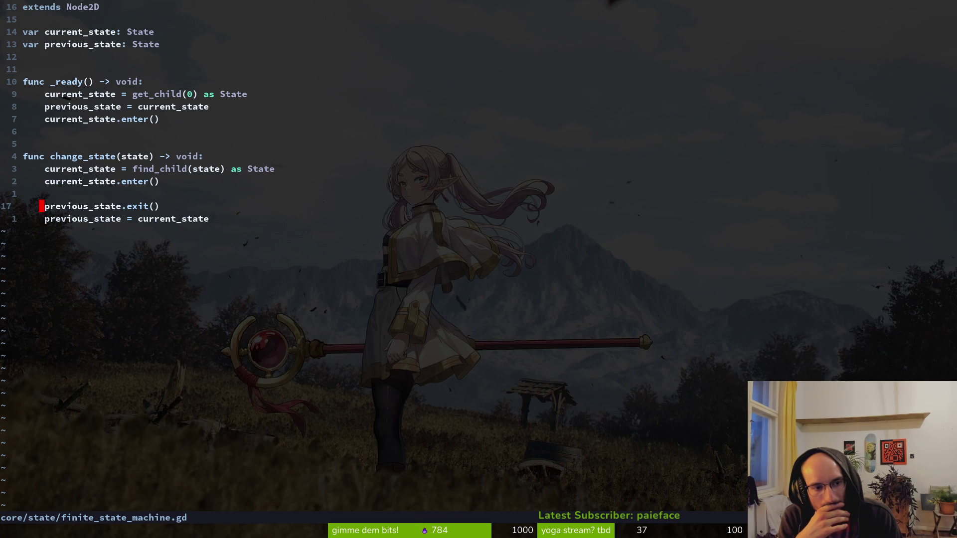
pyautogui.hotkey('ctrl', '6')
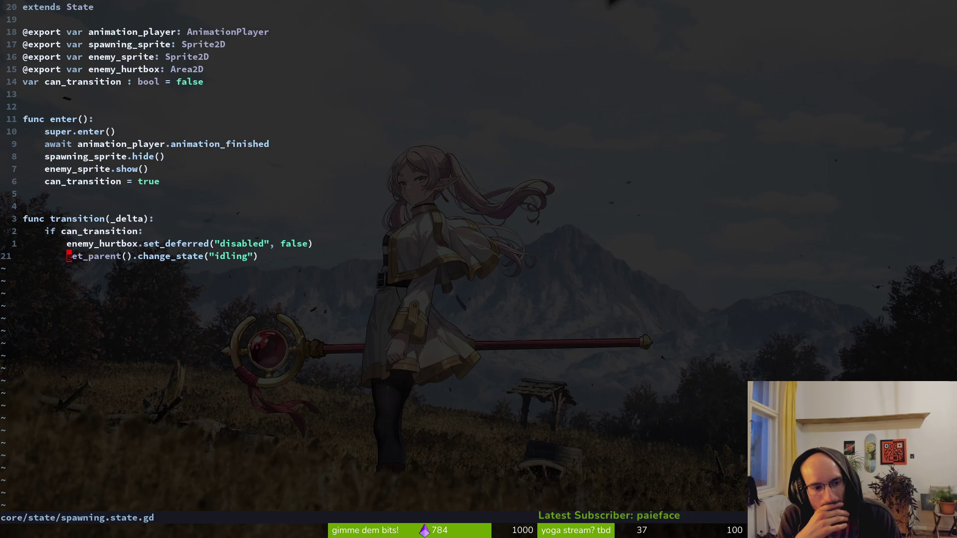
# Step: Return to finite_state_machine.gd and open state.gd from a 'state' file search in a vertical split
pyautogui.hotkey('ctrl', '6')
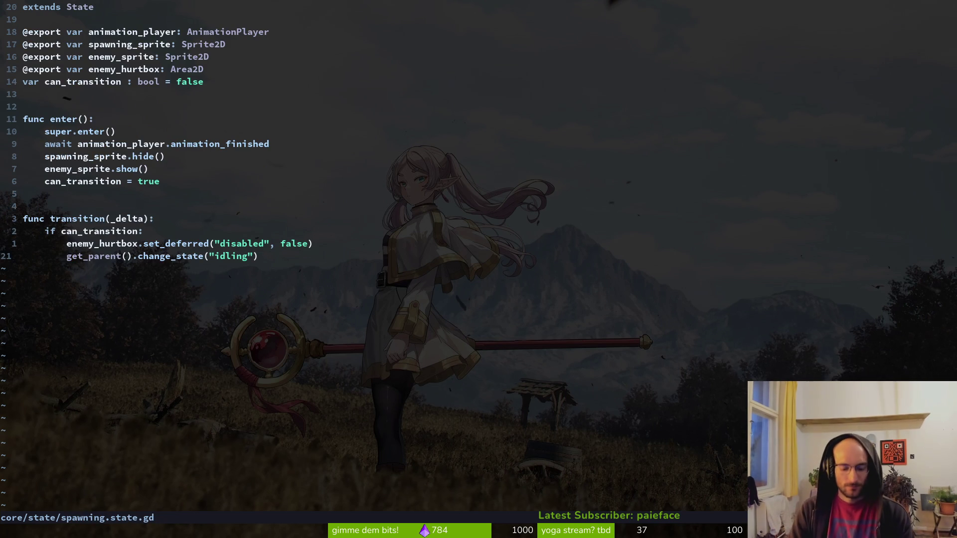
pyautogui.hotkey('ctrl', 'p')
pyautogui.write('state')
pyautogui.hotkey('ctrl', 'v')
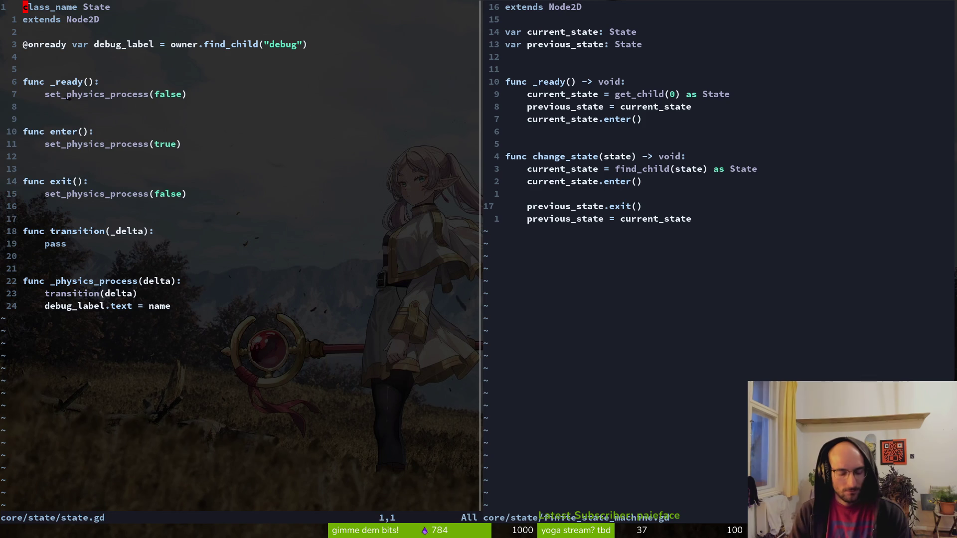
# Step: Add an 'if DebugHelper.show_state_label:' line in _physics_process
pyautogui.press('j')
pyautogui.press('j')
pyautogui.press('j')
pyautogui.write('20j')
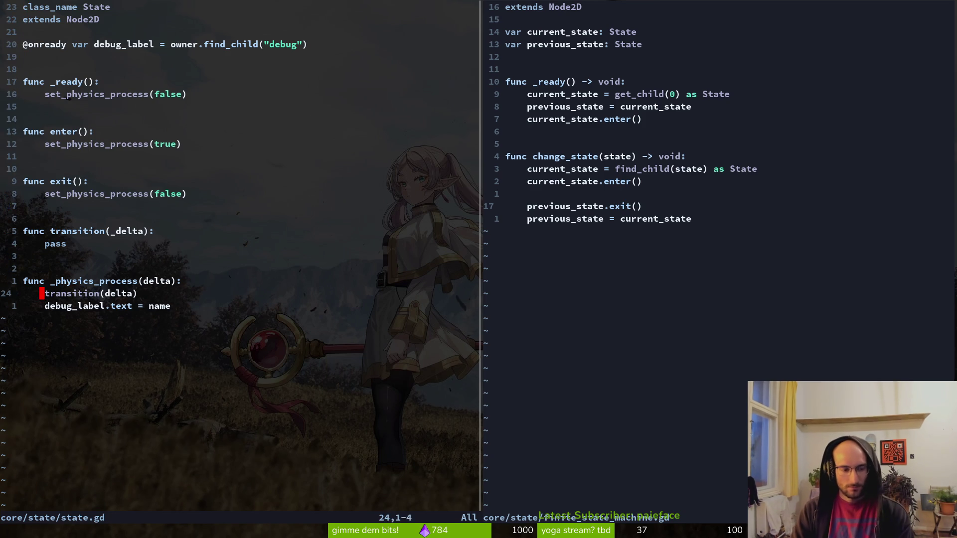
pyautogui.write('oif deb')
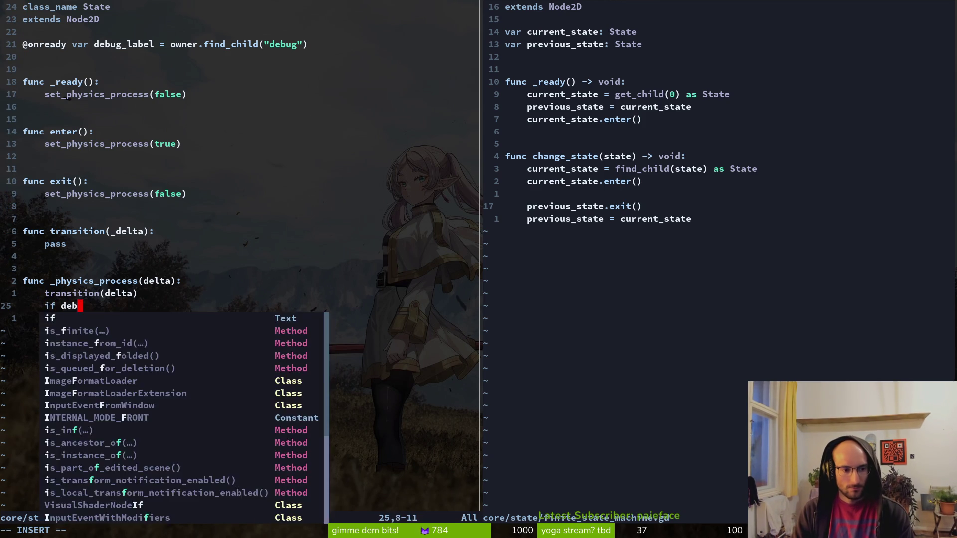
pyautogui.write('u')
pyautogui.hotkey('ctrl', 'n')
pyautogui.hotkey('ctrl', 'n')
pyautogui.write('.show')
pyautogui.hotkey('ctrl', 'n')
pyautogui.hotkey('ctrl', 'n')
pyautogui.hotkey('ctrl', 'y')
pyautogui.write(':')
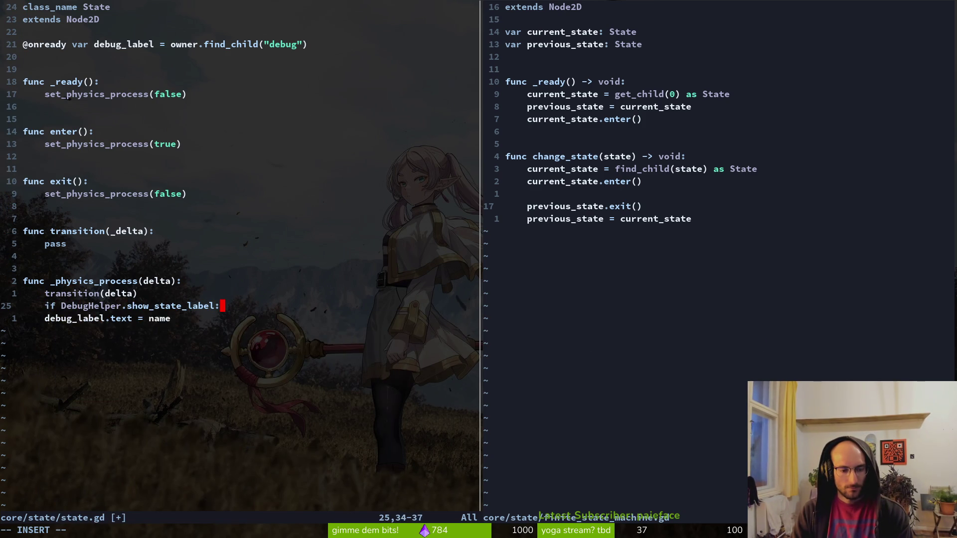
pyautogui.press('Return')
# Step: Indent 'debug_label.text = name' under the new condition and save state.gd
pyautogui.write('V')
pyautogui.press('Escape')
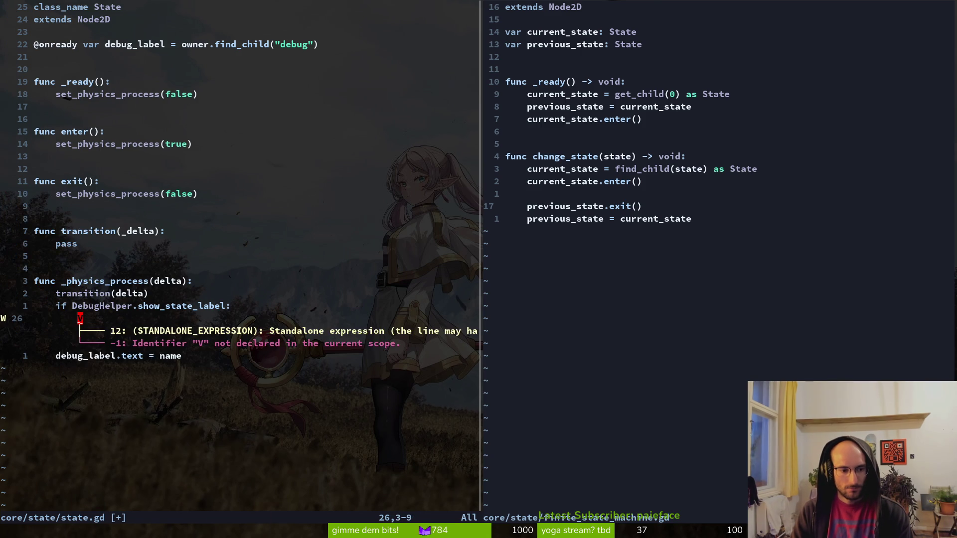
pyautogui.hotkey('shift', 'j')
pyautogui.press('s')
pyautogui.press('BackSpace')
pyautogui.press('Escape')
pyautogui.press('>')
pyautogui.press('>')
pyautogui.write('u:w')
pyautogui.press('Return')
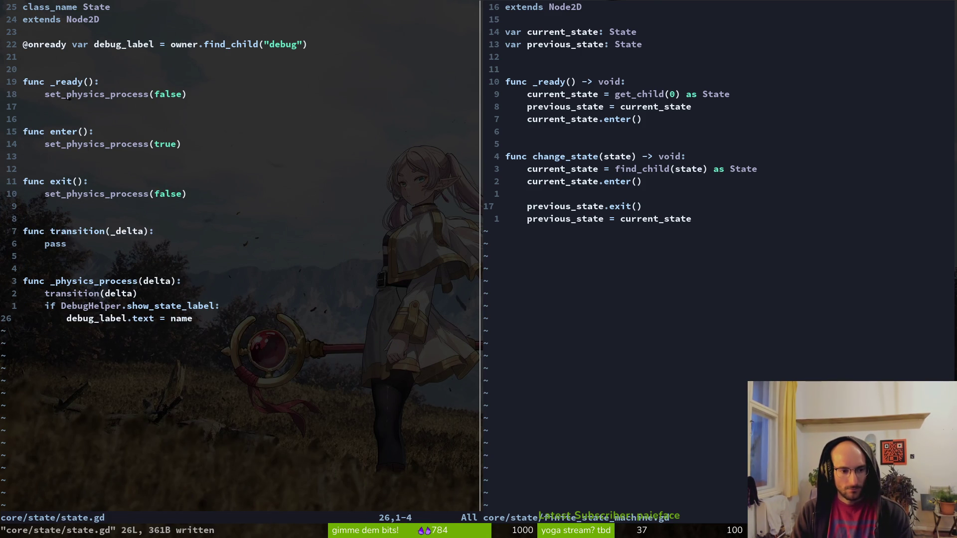
# Step: Try a negated condition with an early 'return' and an 'else:' branch, then save
pyautogui.press('k')
pyautogui.write('w')
pyautogui.write('i!')
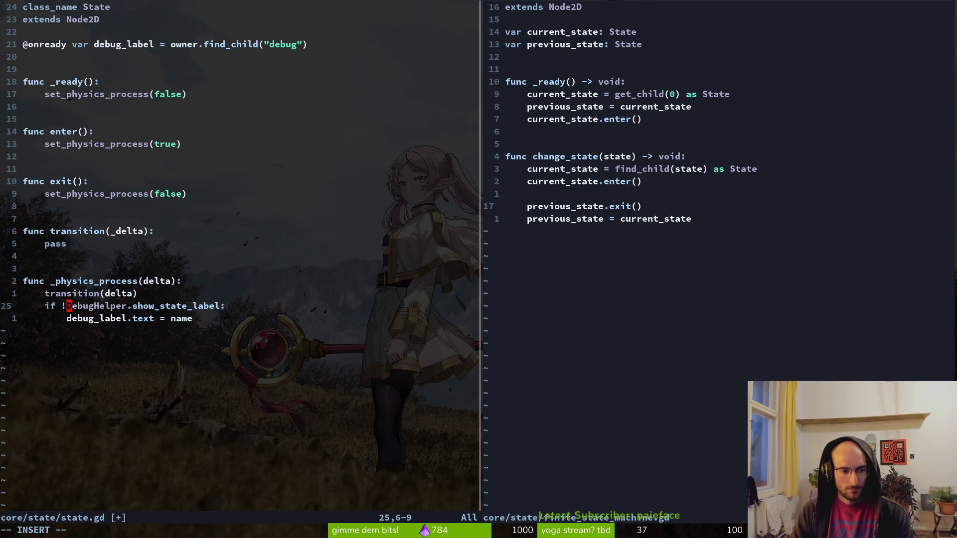
pyautogui.press('Escape')
pyautogui.write('oreturn')
pyautogui.press('BackSpace')
pyautogui.write('n')
pyautogui.press('Return')
pyautogui.write('else:')
pyautogui.press('Escape')
pyautogui.write(':w')
pyautogui.press('Return')
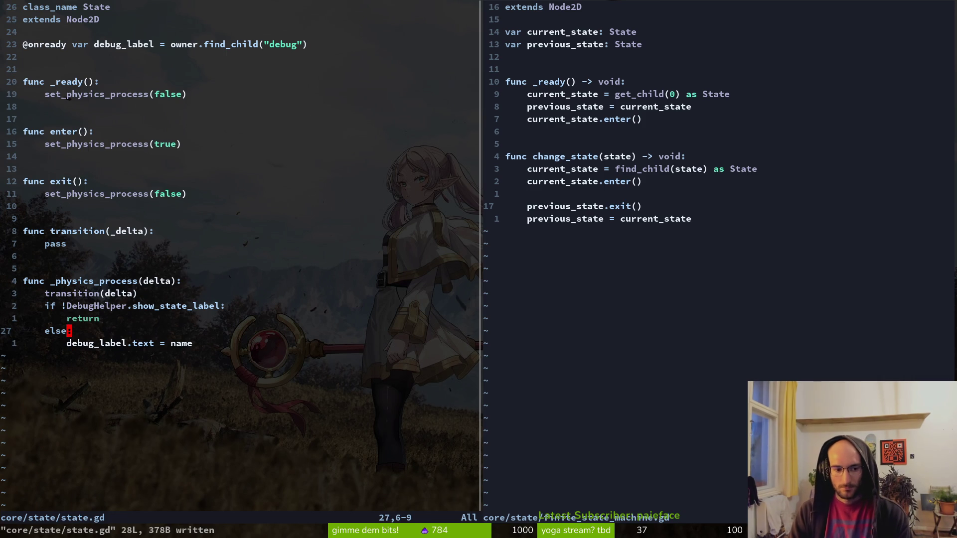
# Step: Revert to the plain show_state_label condition with the indented assignment and save
pyautogui.press('u')
pyautogui.press('x')
pyautogui.press('j')
pyautogui.hotkey('ctrl', 't')
pyautogui.write(':w')
pyautogui.press('Return')
pyautogui.press('k')
pyautogui.press('k')
pyautogui.press('k')
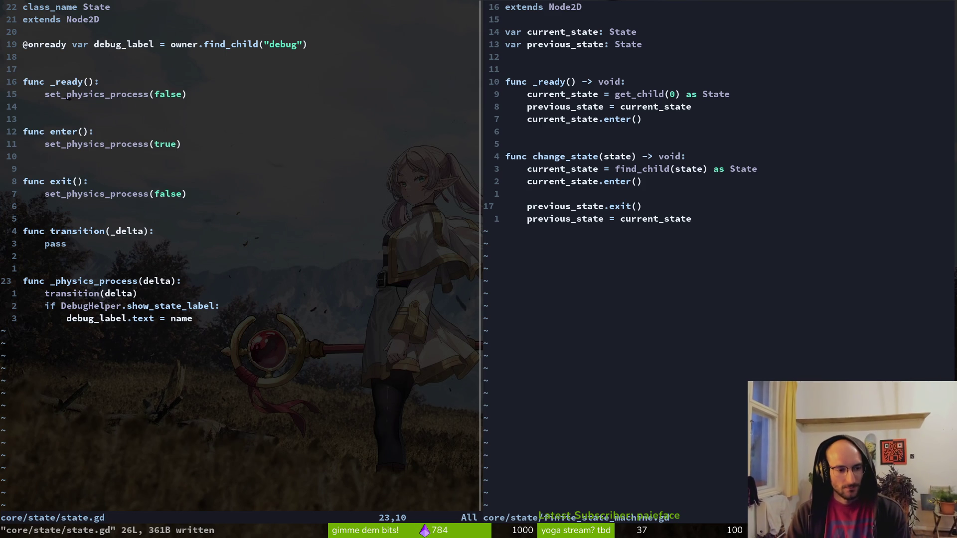
pyautogui.press('k')
pyautogui.press('k')
pyautogui.press('k')
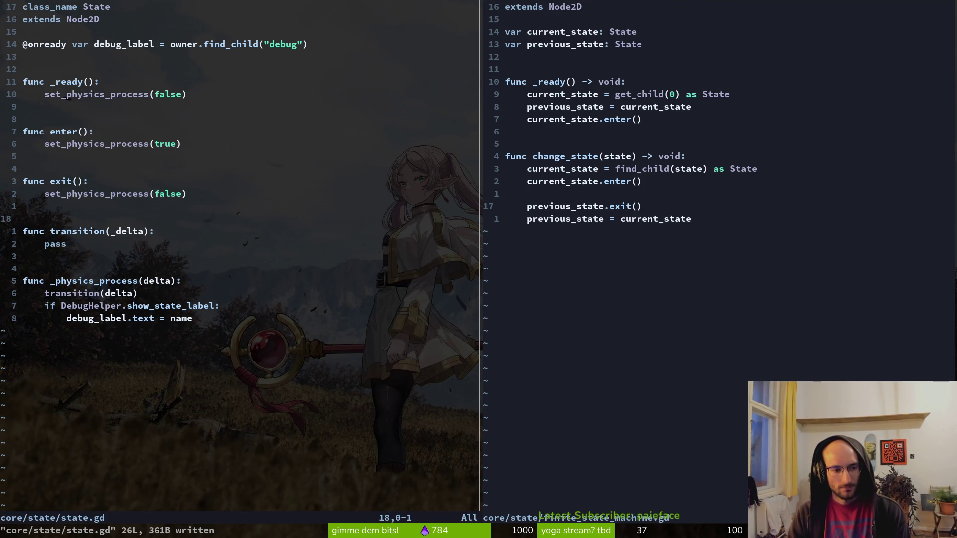
# Step: In finite_state_machine.gd, move previous_state.exit() above current_state.enter() and save
pyautogui.press('k')
pyautogui.press('k')
pyautogui.press('k')
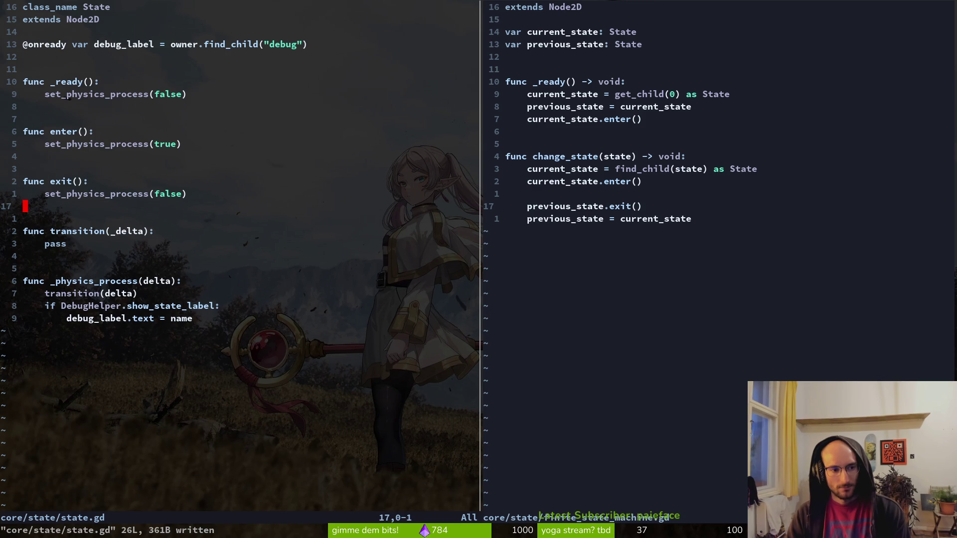
pyautogui.hotkey('ctrl', 'w')
pyautogui.press('l')
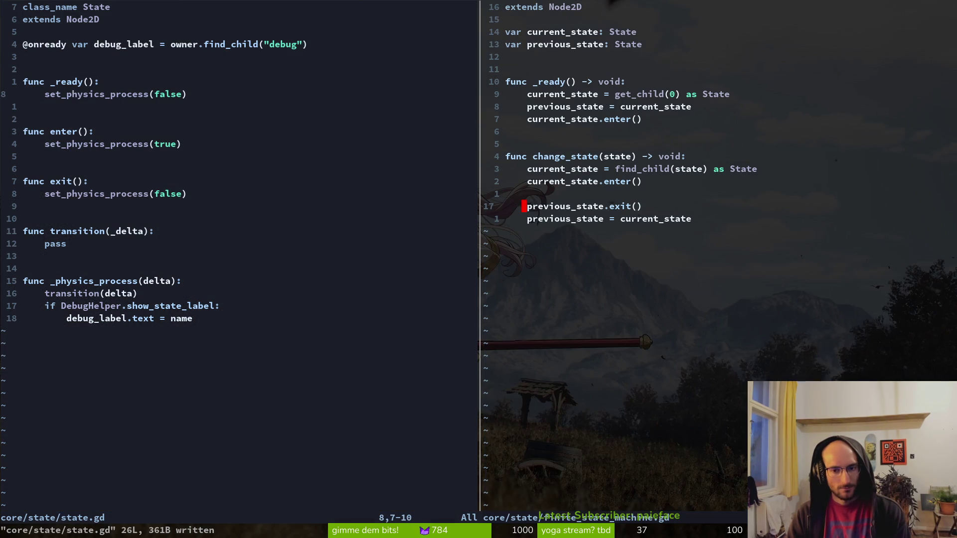
pyautogui.press('k')
pyautogui.press('k')
pyautogui.press('j')
pyautogui.press('j')
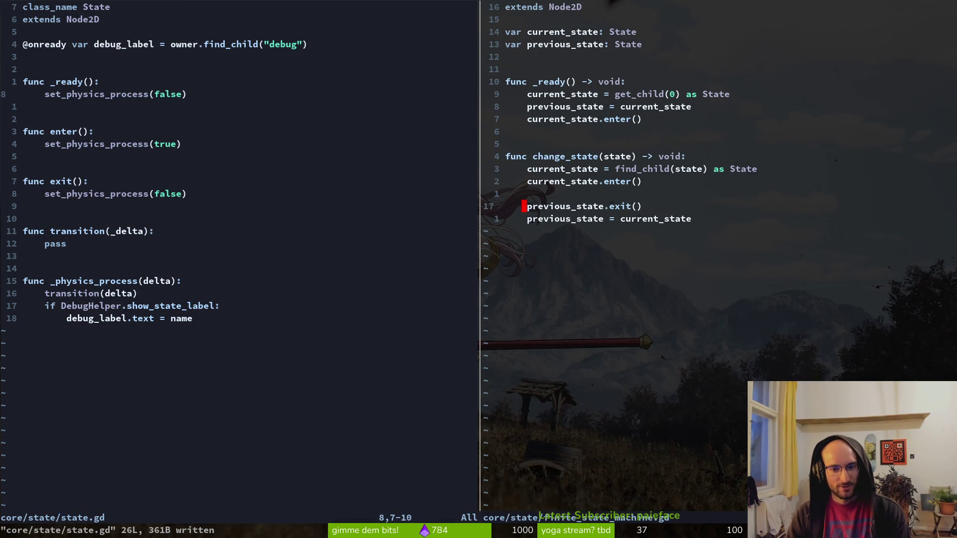
pyautogui.hotkey('shift', 'v')
pyautogui.hotkey('shift', 'k')
pyautogui.hotkey('shift', 'k')
pyautogui.press('Escape')
pyautogui.write(':w')
pyautogui.press('Return')
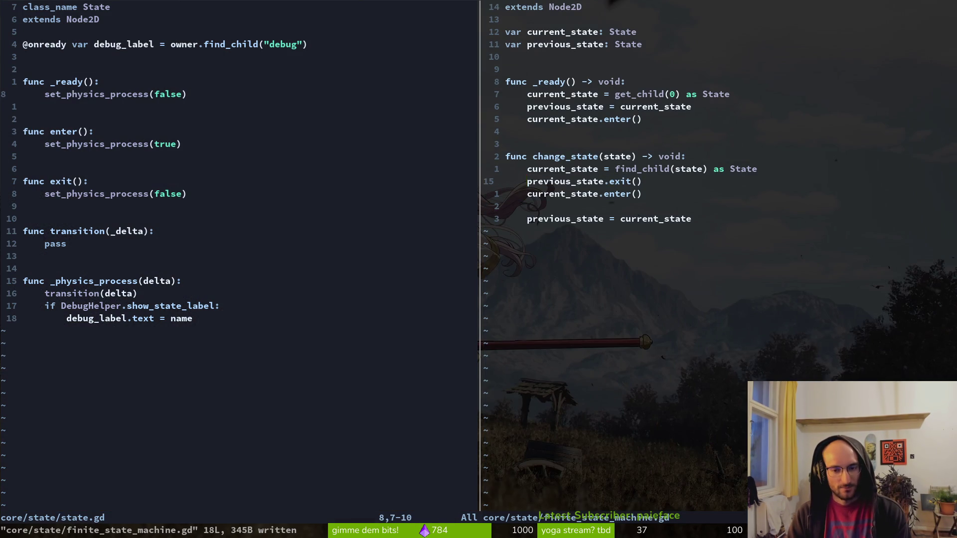
# Step: Move the previous_state assignment up a line, then undo the reordering and save
pyautogui.press('j')
pyautogui.press('j')
pyautogui.press('j')
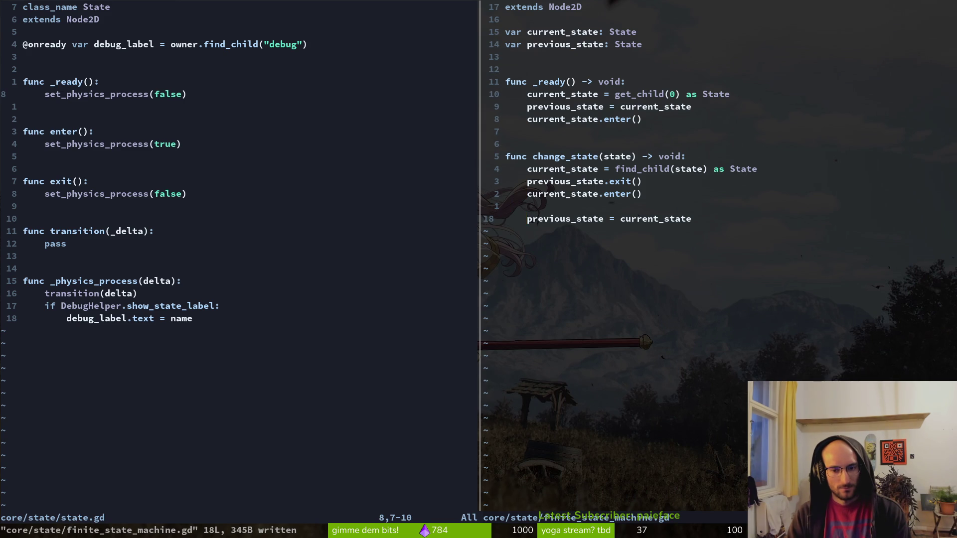
pyautogui.hotkey('shift', 'v')
pyautogui.hotkey('shift', 'k')
pyautogui.press('Escape')
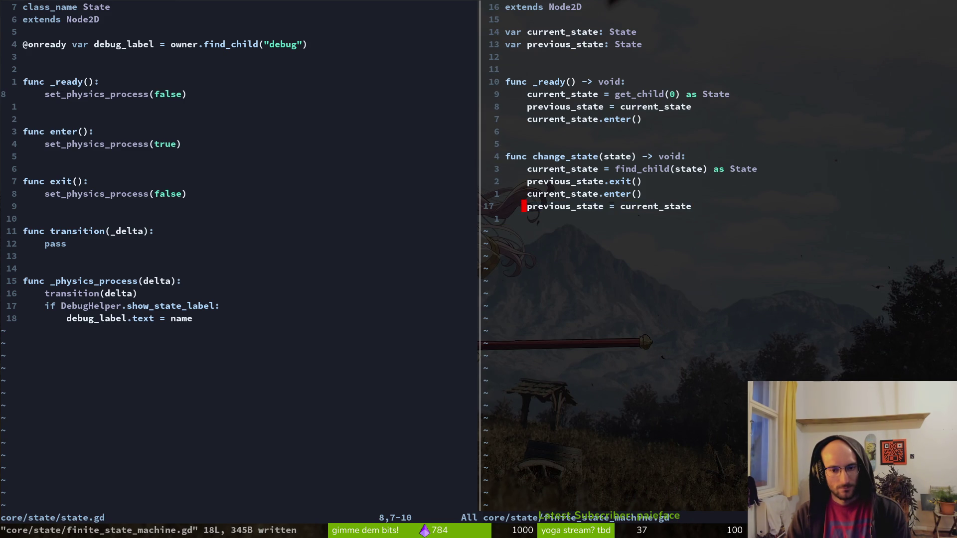
pyautogui.press('u')
pyautogui.press('u')
pyautogui.hotkey('ctrl', 's')
# Step: Close the split and quit Neovim to the shell with :q twice
pyautogui.write(':q')
pyautogui.press('Return')
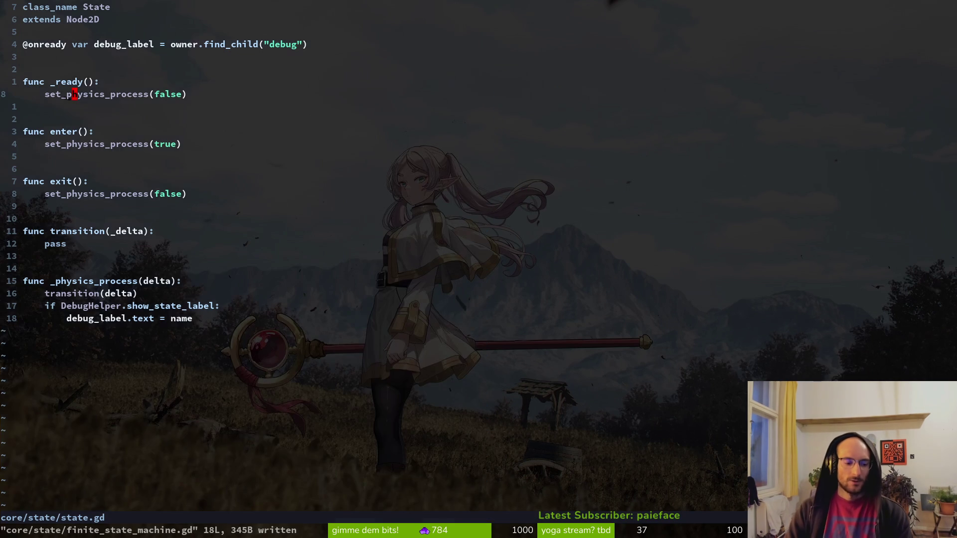
pyautogui.write(':q')
pyautogui.press('Return')
# Step: Review the state.gd diff in tig status, then quit tig and return to Godot
pyautogui.write('tig status')
pyautogui.press('Return')
pyautogui.press('Down')
pyautogui.press('Down')
pyautogui.press('Down')
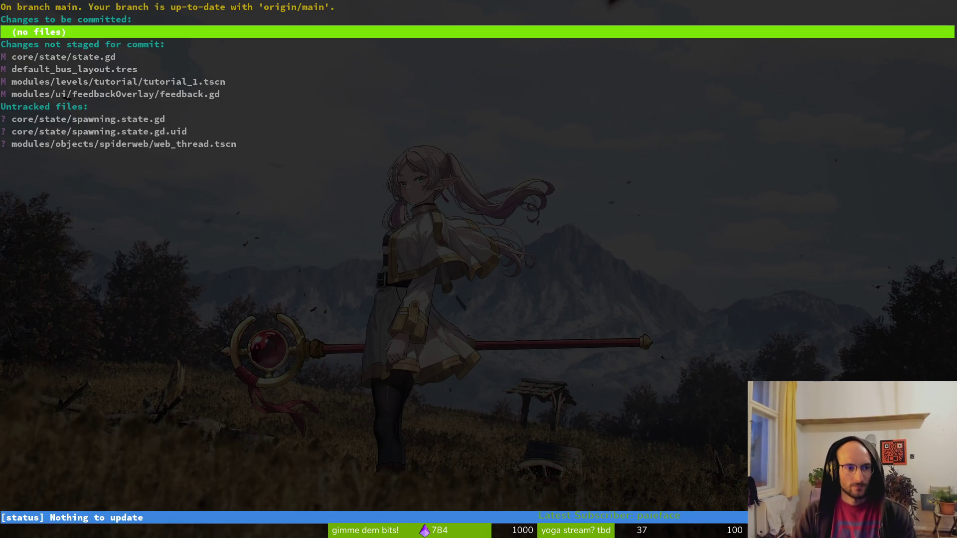
pyautogui.press('Up')
pyautogui.press('Return')
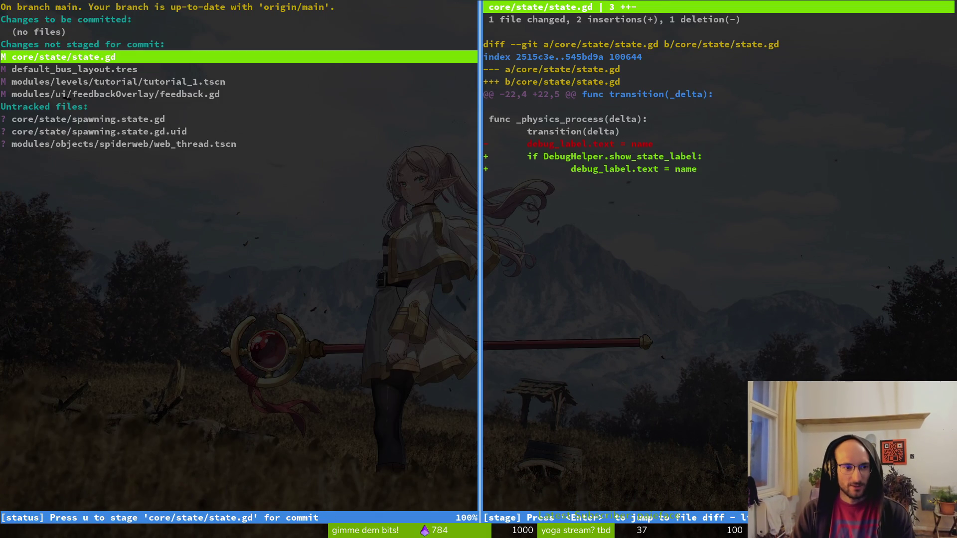
pyautogui.press('q')
pyautogui.press('q')
pyautogui.hotkey('ctrl', 'c')
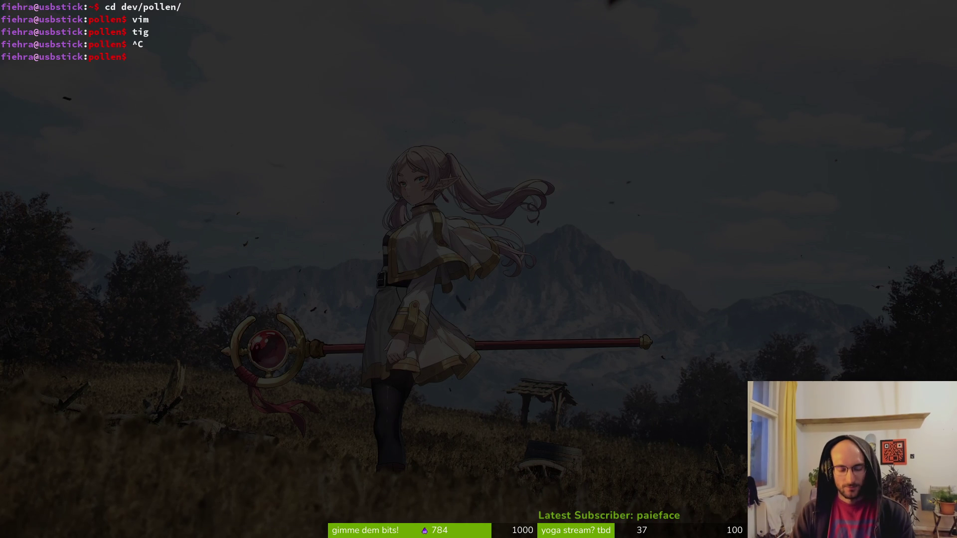
pyautogui.hotkey('alt', 'Tab')
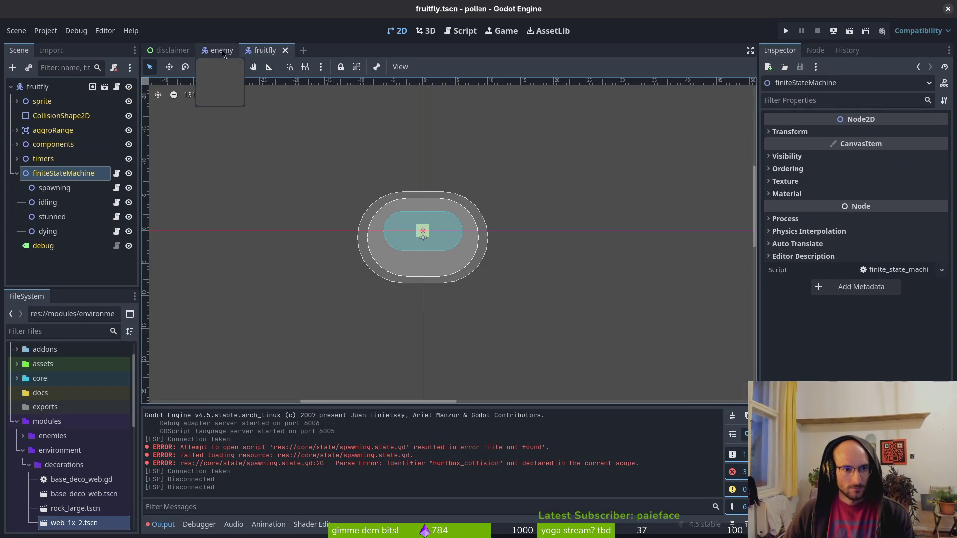
# Step: In the enemy scene, select finiteStateMachine and cancel adding a child node
pyautogui.click(222, 51)
pyautogui.click(74, 203)
pyautogui.hotkey('ctrl', 'a')
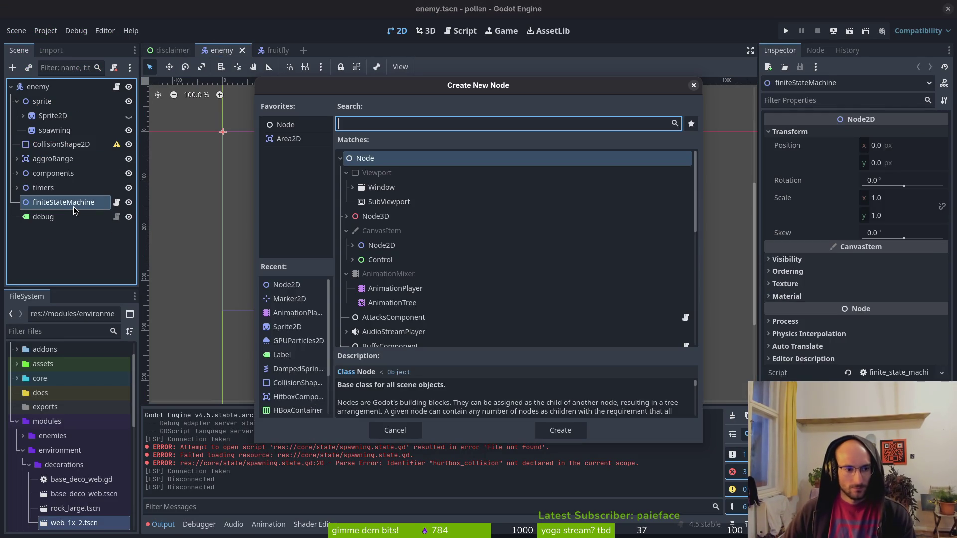
pyautogui.press('Escape')
# Step: Delete the spawning state node from the fruitfly scene's finiteStateMachine
pyautogui.click(273, 50)
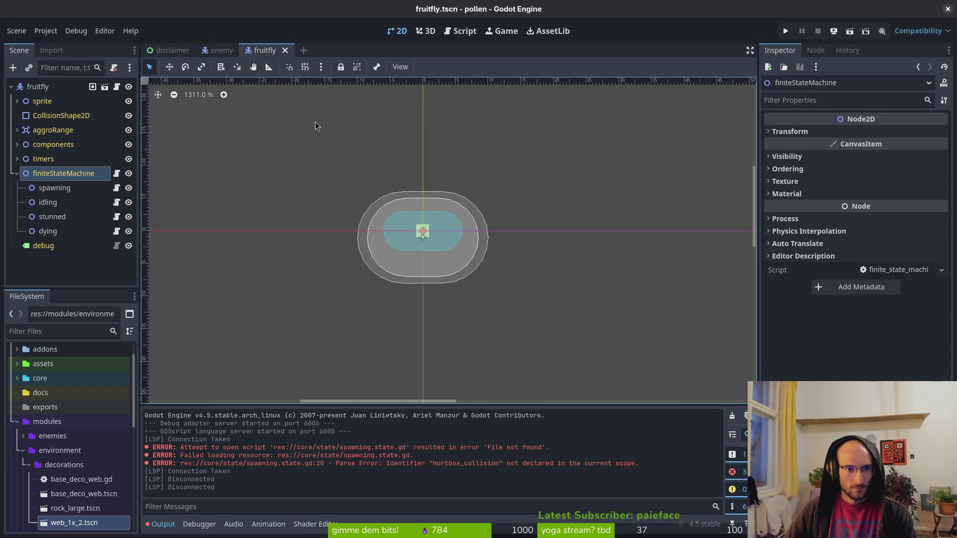
pyautogui.click(58, 188)
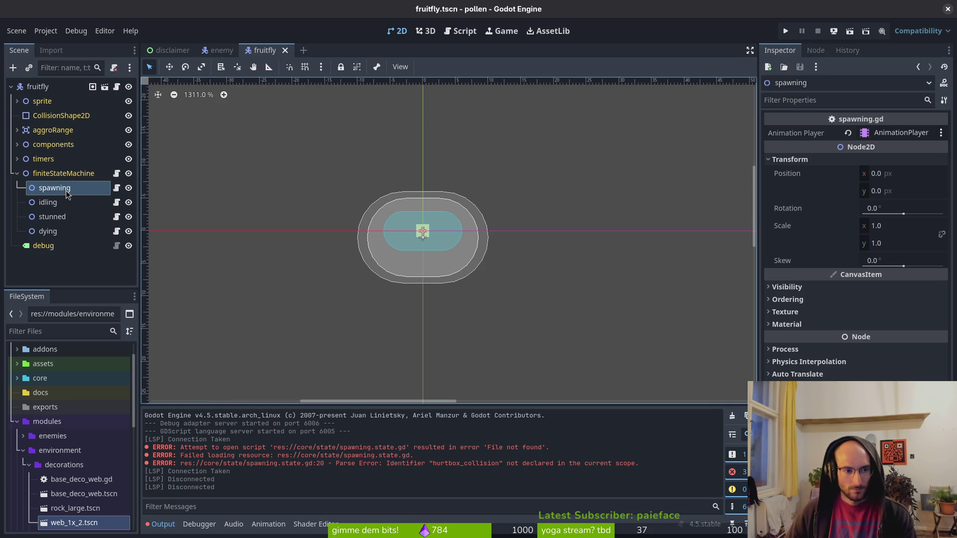
pyautogui.press('Delete')
pyautogui.press('Return')
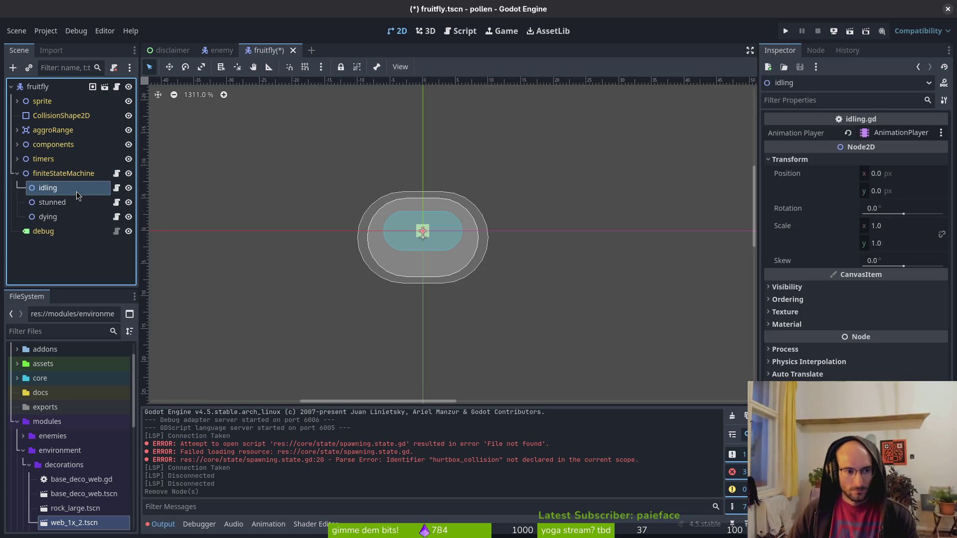
pyautogui.hotkey('alt', 'Tab')
# Step: Launch Neovim and open the fly's idling.gd from the project file picker
pyautogui.write('tig')
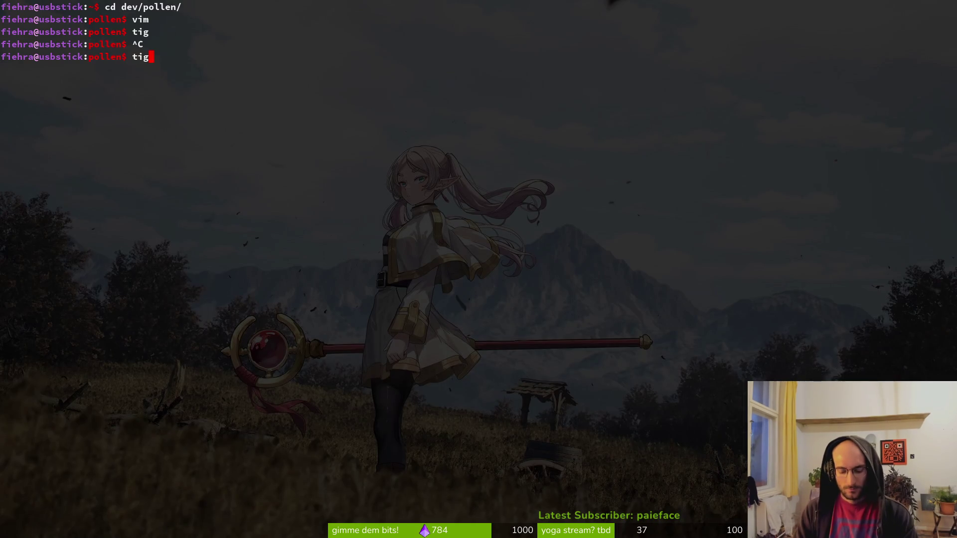
pyautogui.press('BackSpace')
pyautogui.press('BackSpace')
pyautogui.write('vim')
pyautogui.press('Return')
pyautogui.hotkey('ctrl', 'p')
pyautogui.write('idling')
pyautogui.press('Up')
pyautogui.press('Up')
pyautogui.press('Return')
# Step: Open the wasp's idling script in a vertical side split
pyautogui.hotkey('ctrl', 'p')
pyautogui.write('iidlinig')
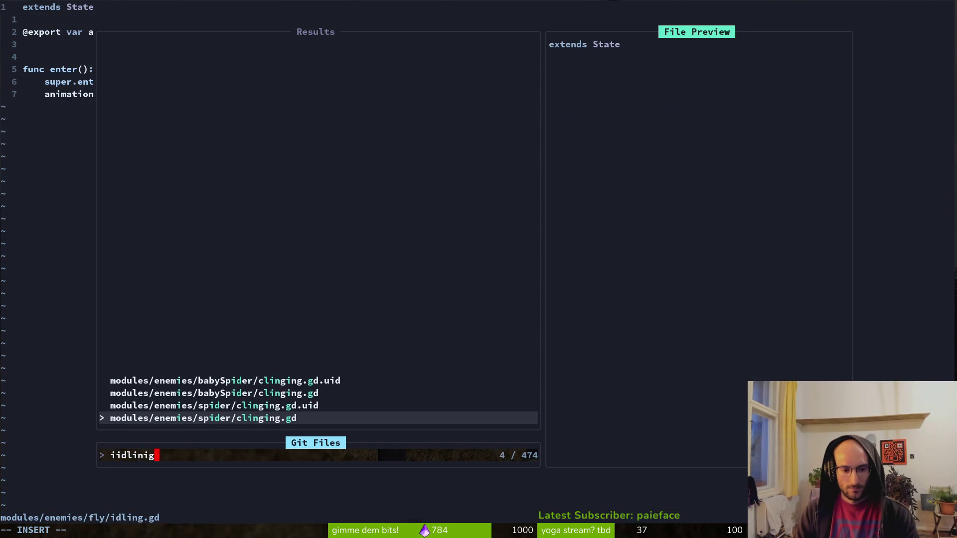
pyautogui.press('BackSpace')
pyautogui.press('BackSpace')
pyautogui.press('BackSpace')
pyautogui.write('idling')
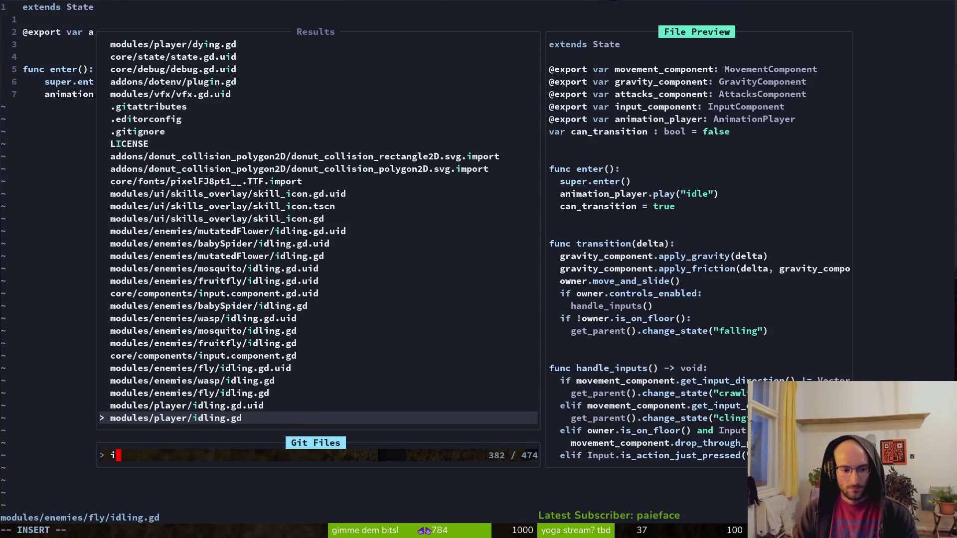
pyautogui.press('Up')
pyautogui.press('Up')
pyautogui.press('Up')
pyautogui.hotkey('ctrl', 'v')
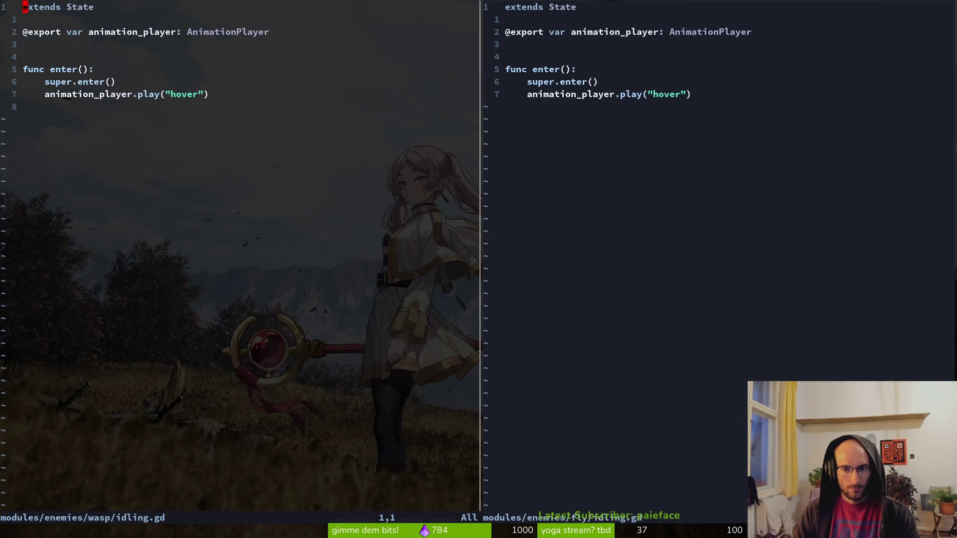
# Step: Open modules/enemies/mosquito/idling.gd, move to line 8 and save it
pyautogui.hotkey('ctrl', 'p')
pyautogui.write('idling')
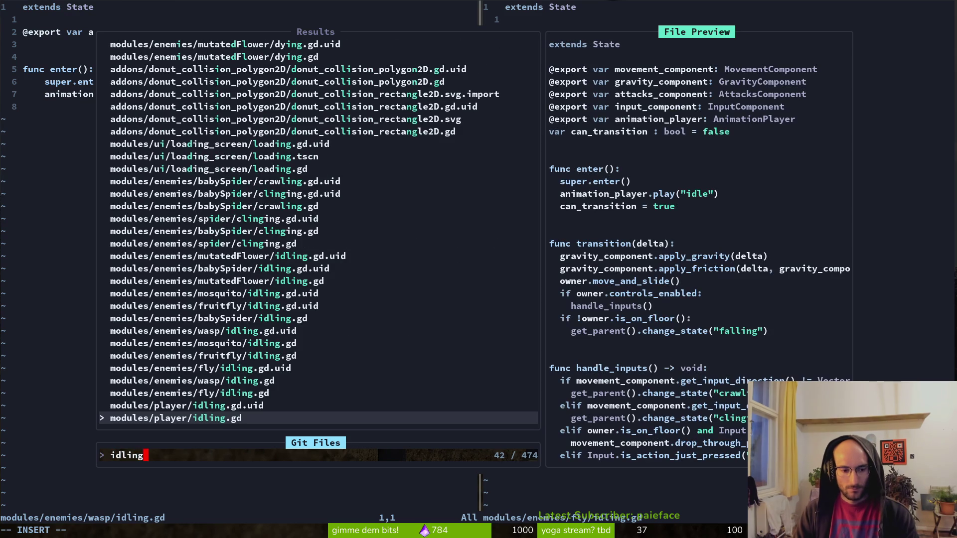
pyautogui.press('Up')
pyautogui.press('Up')
pyautogui.press('Up')
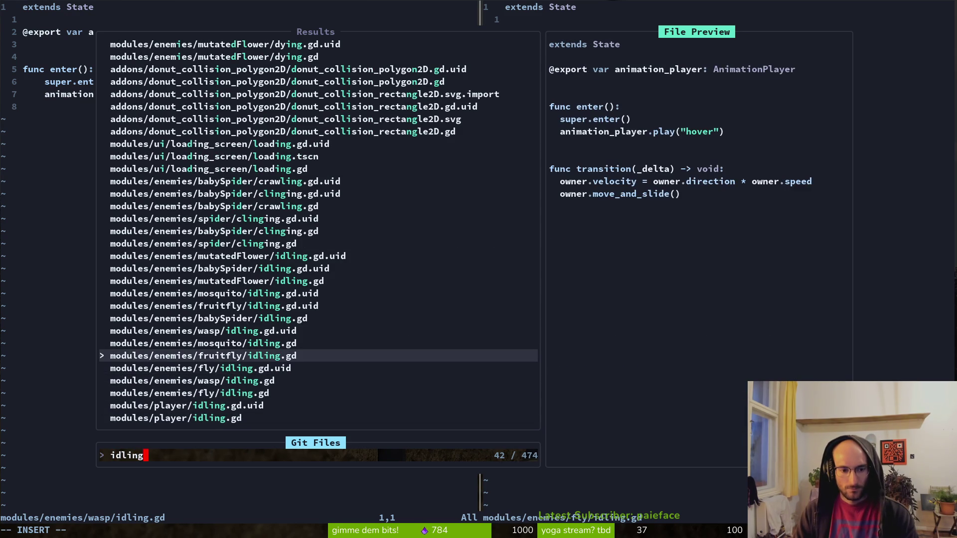
pyautogui.press('Up')
pyautogui.press('Return')
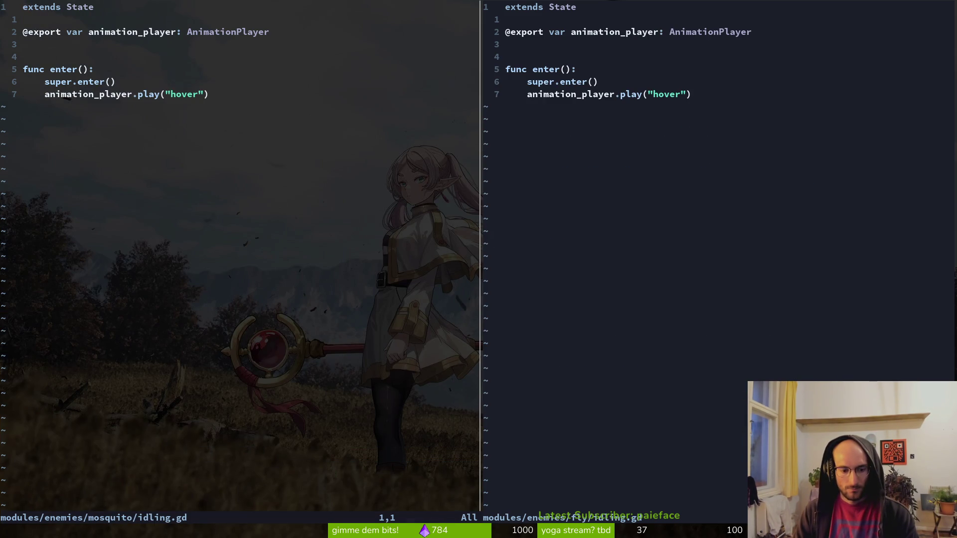
pyautogui.press('j')
pyautogui.press('j')
pyautogui.press('j')
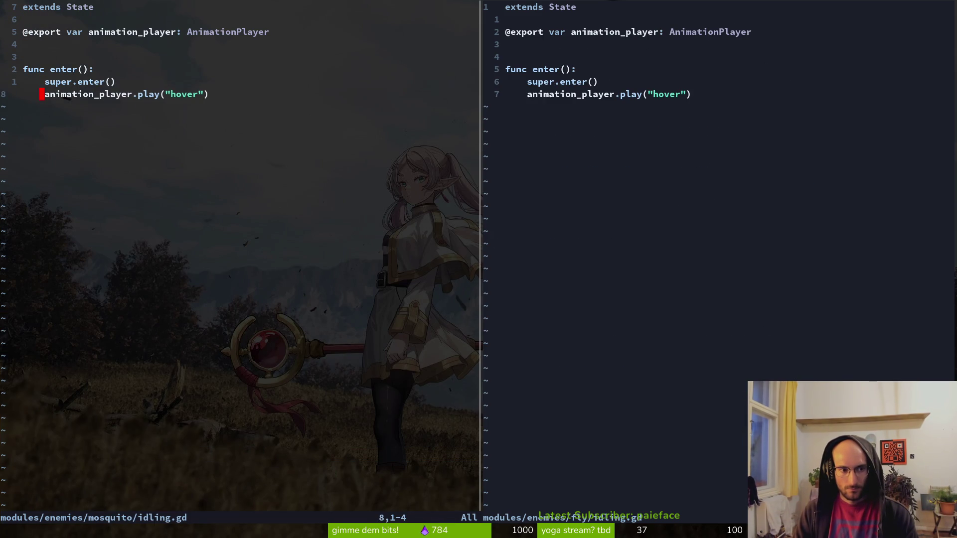
pyautogui.write(':w')
pyautogui.press('Return')
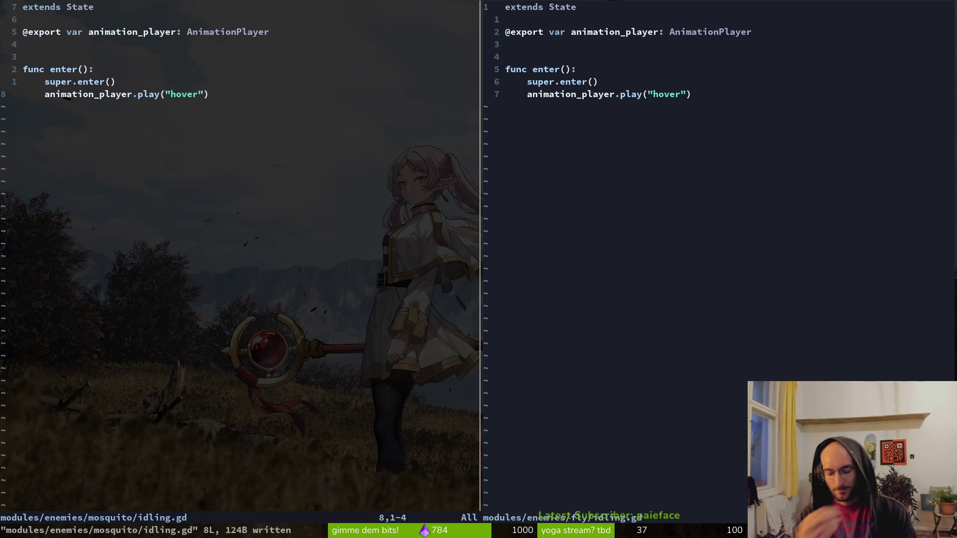
pyautogui.hotkey('ctrl', 'p')
# Step: Browse the 'idling' search results, previewing the wasp and babySpider idling scripts
pyautogui.write('idling')
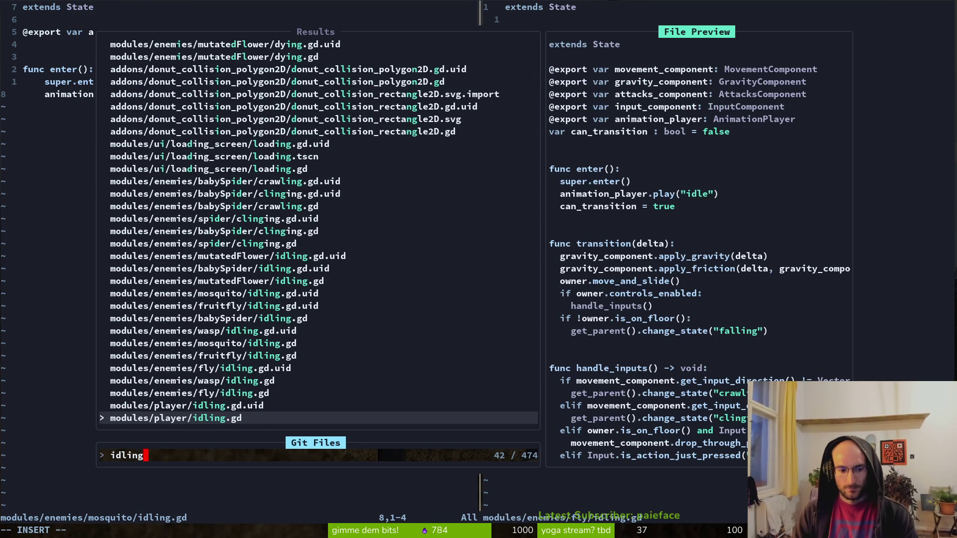
pyautogui.press('Up')
pyautogui.press('Up')
pyautogui.press('Up')
pyautogui.press('Up')
pyautogui.press('Up')
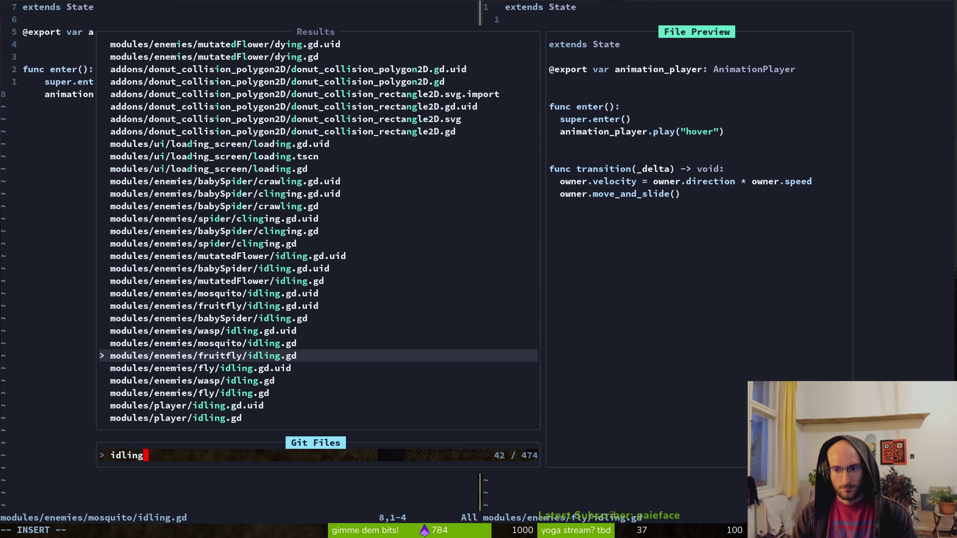
pyautogui.press('Up')
pyautogui.press('Up')
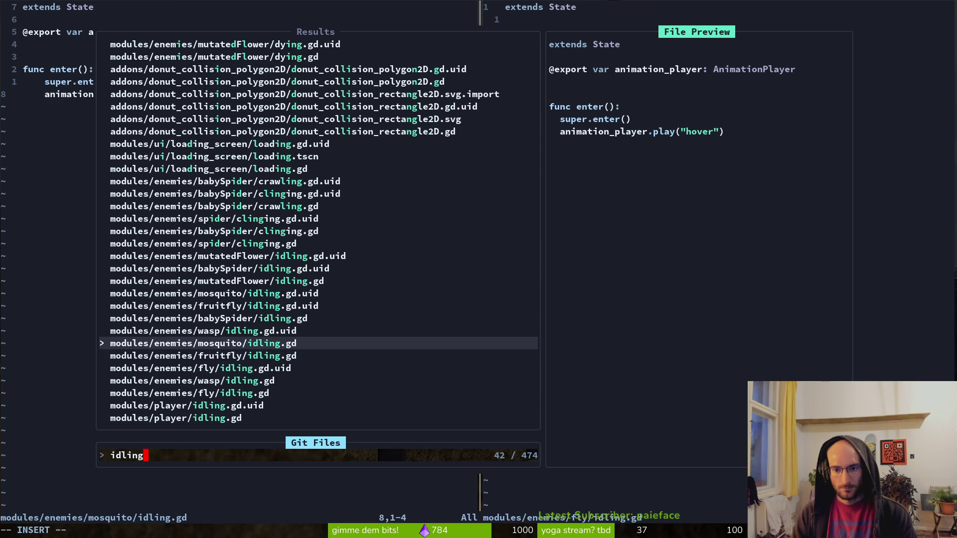
pyautogui.press('Up')
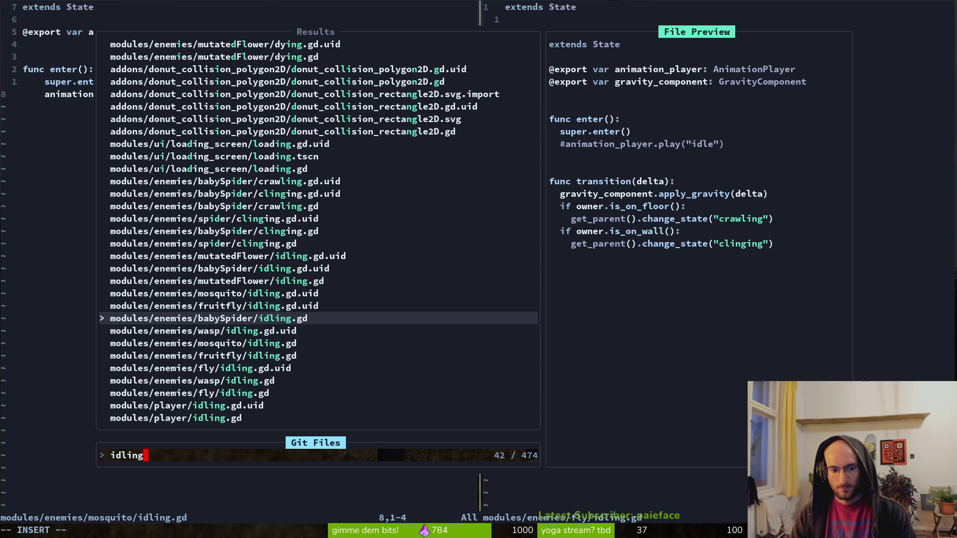
# Step: Search for and open mutatedFlower/idling.gd
pyautogui.write('mud')
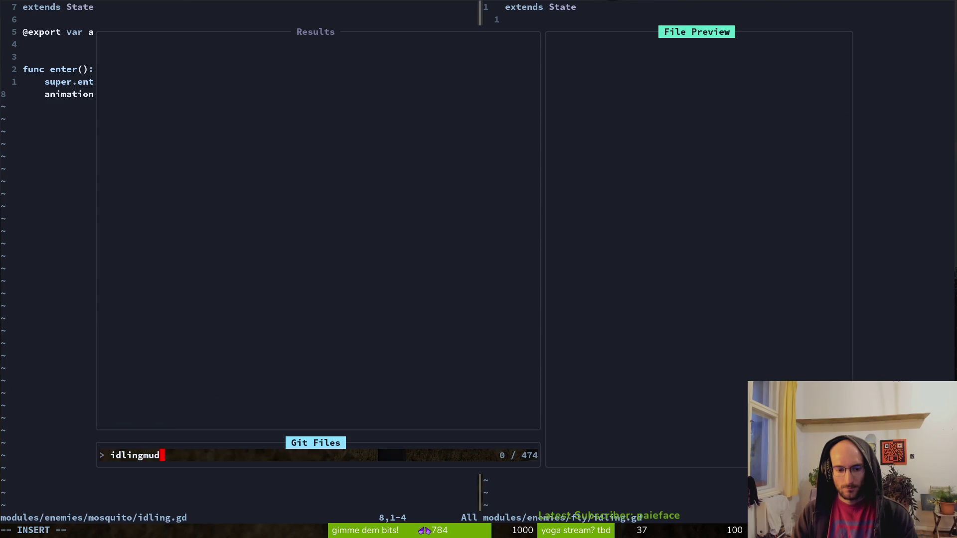
pyautogui.hotkey('ctrl', 'w')
pyautogui.write('mutafloiid')
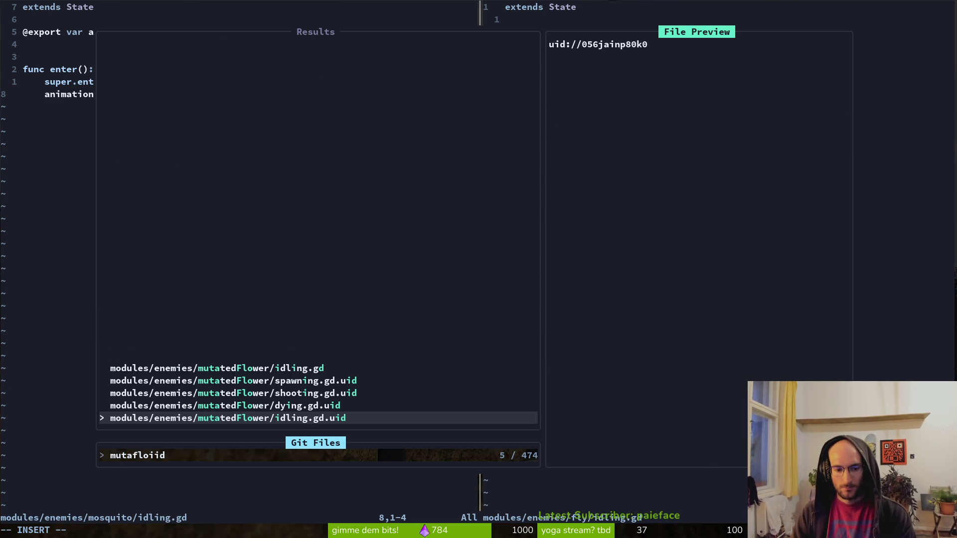
pyautogui.press('BackSpace')
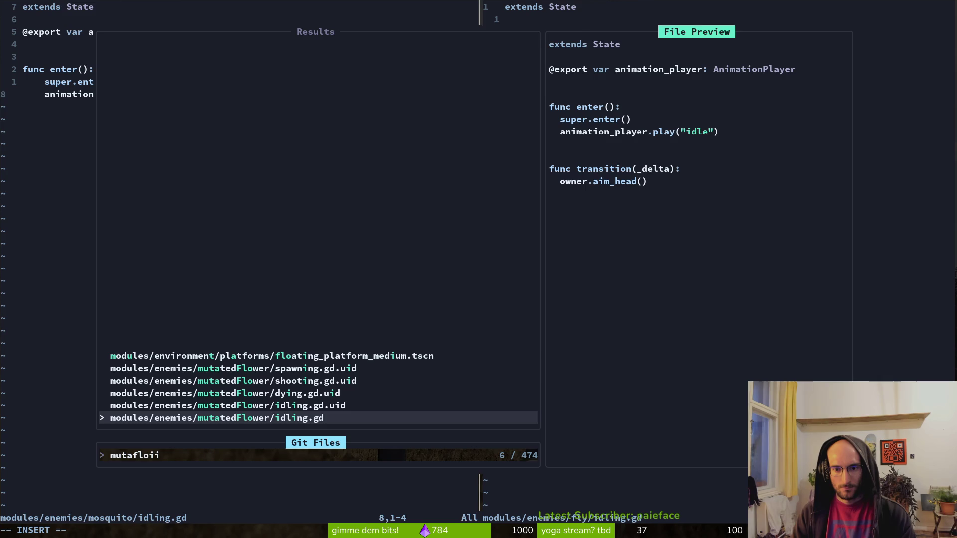
pyautogui.press('Return')
# Step: Save mutatedFlower/idling.gd and close its split with :wq
pyautogui.write(':w')
pyautogui.press('Return')
pyautogui.write(':wq')
pyautogui.press('Return')
pyautogui.press('Escape')
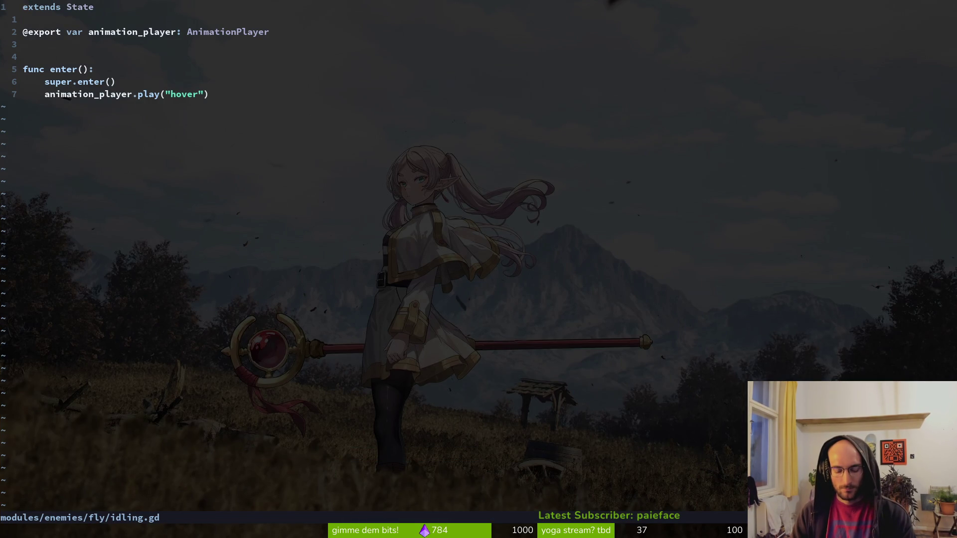
# Step: Open core/state/spawning.state.gd through a search over all files
pyautogui.hotkey('ctrl', 'p')
pyautogui.write('spawwin')
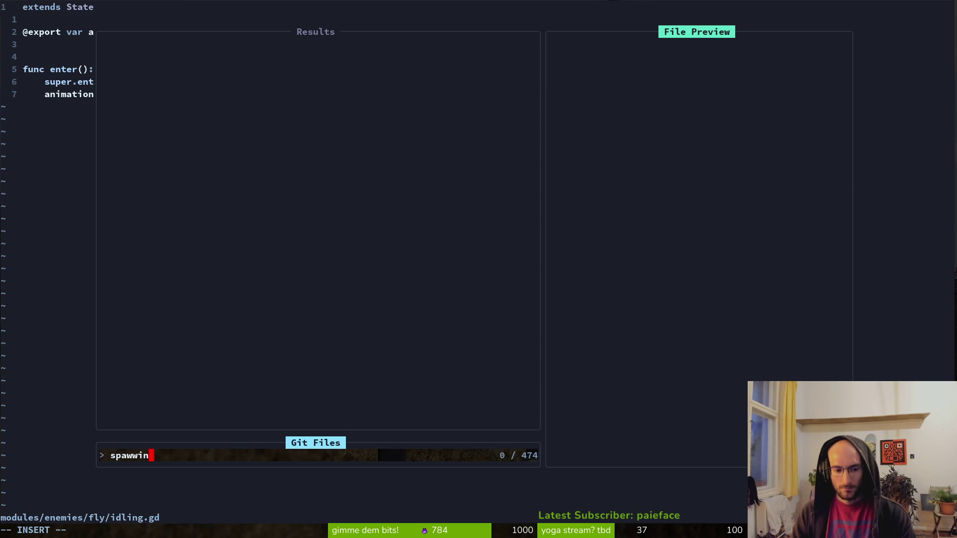
pyautogui.press('Escape')
pyautogui.press('space')
pyautogui.press('f')
pyautogui.press('f')
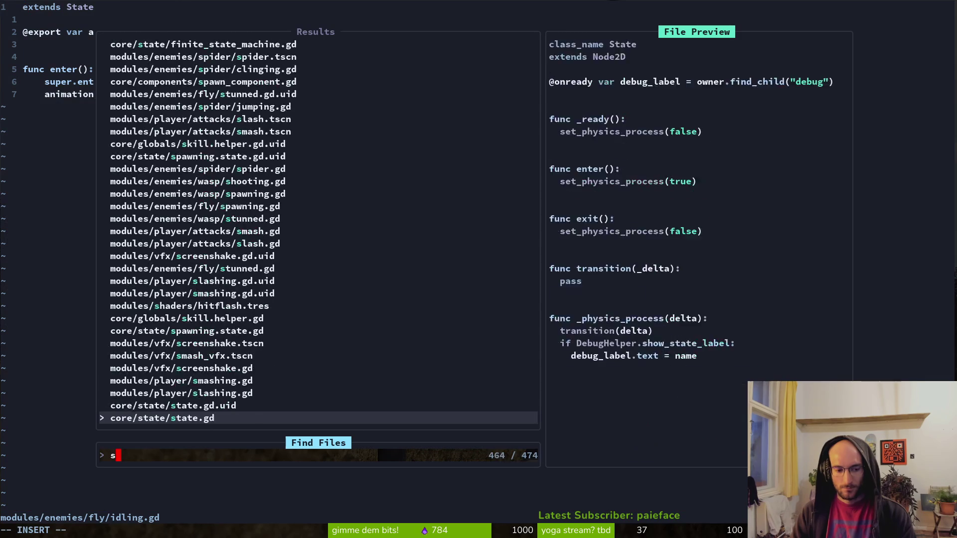
pyautogui.write('spawning')
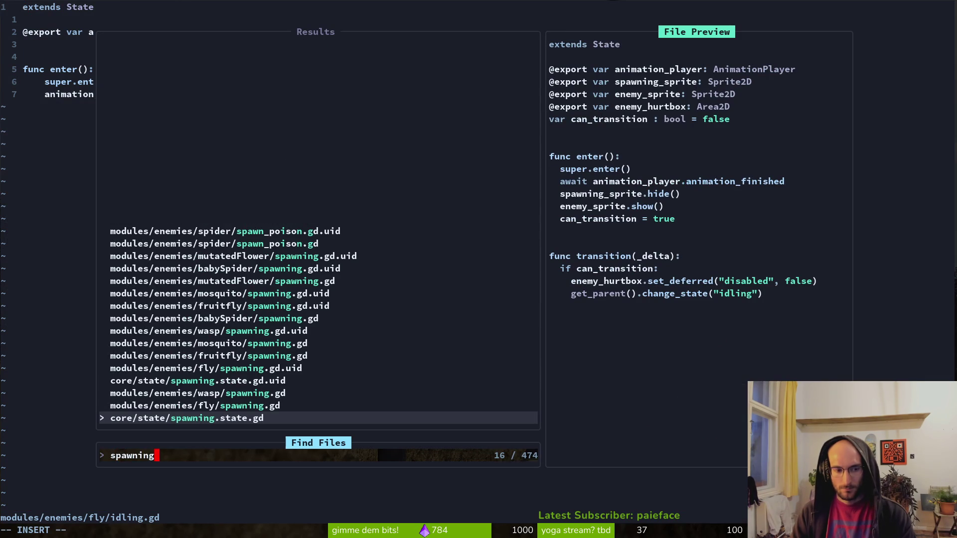
pyautogui.press('Return')
# Step: Create and save an empty idling.state.gd in the core/state folder
pyautogui.press('-')
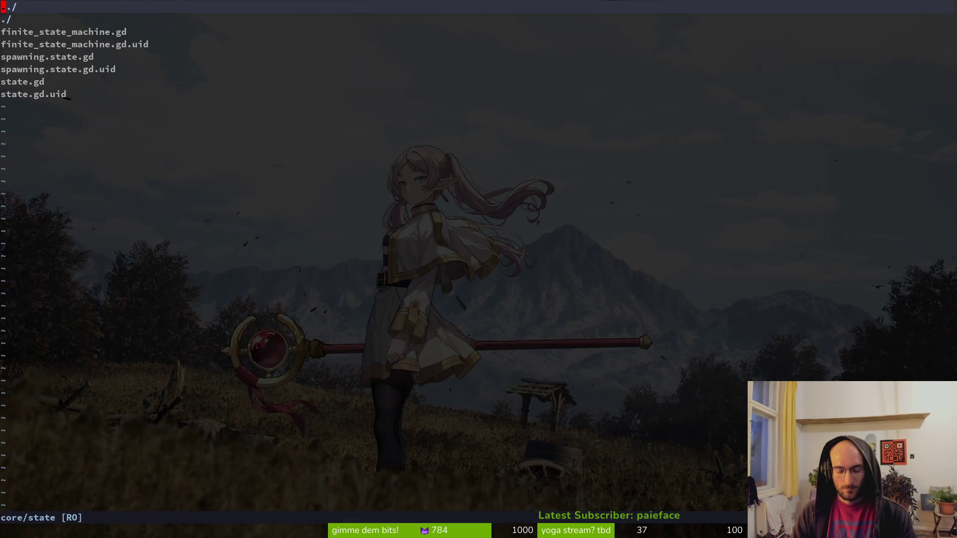
pyautogui.press('%')
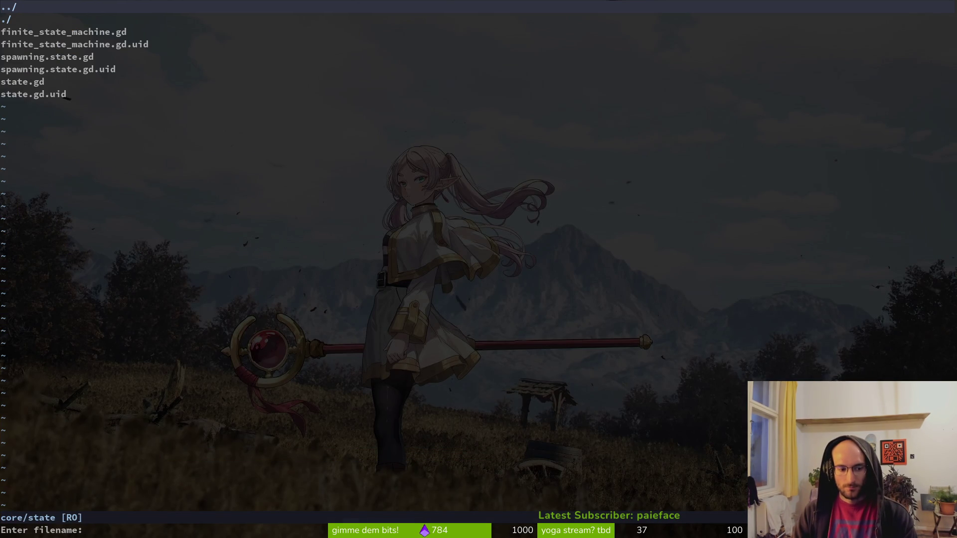
pyautogui.write('idling.s')
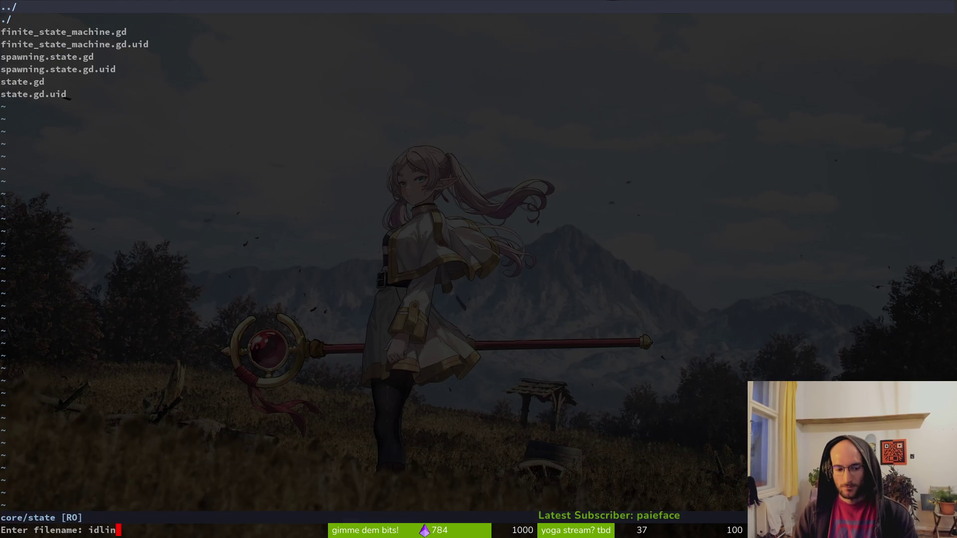
pyautogui.write('tate.gd')
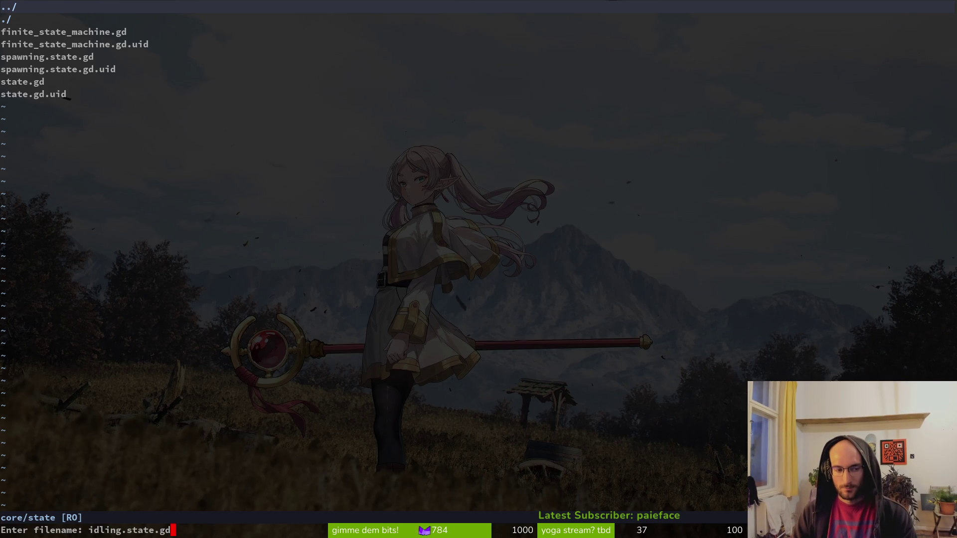
pyautogui.press('Return')
pyautogui.write(':w')
pyautogui.press('Return')
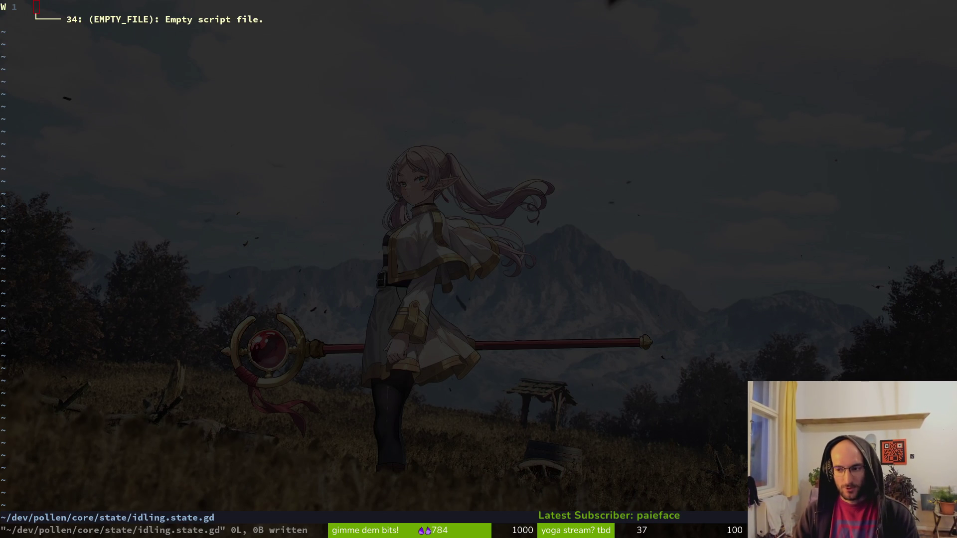
# Step: Copy the whole fly idling.gd script into idling.state.gd and save it
pyautogui.hotkey('ctrl', 'p')
pyautogui.write('idling')
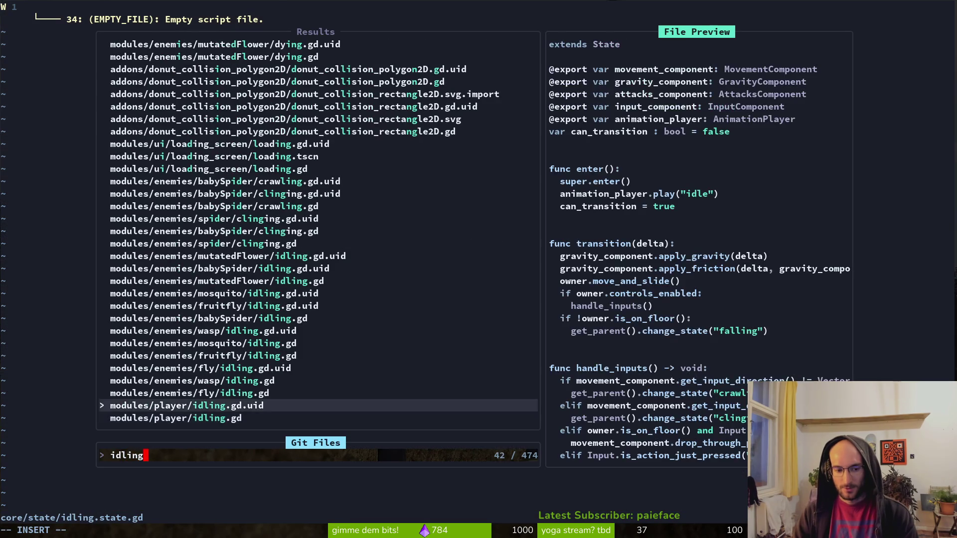
pyautogui.press('Up')
pyautogui.press('Up')
pyautogui.press('Return')
pyautogui.hotkey('shift', 'v')
pyautogui.hotkey('shift', 'g')
pyautogui.press('y')
pyautogui.hotkey('ctrl', '6')
pyautogui.write('p')
pyautogui.write(':w')
pyautogui.press('Return')
# Step: Replace the played animation name 'hover' with 'idling'
pyautogui.press('j')
pyautogui.press('j')
pyautogui.press('j')
pyautogui.press('k')
pyautogui.press('j')
pyautogui.press('j')
pyautogui.press('j')
pyautogui.press('j')
pyautogui.press('f')
pyautogui.press('.')
pyautogui.press('$')
pyautogui.press('c')
pyautogui.press('i')
pyautogui.press('"')
pyautogui.write('l')
pyautogui.press('BackSpace')
pyautogui.write('idling')
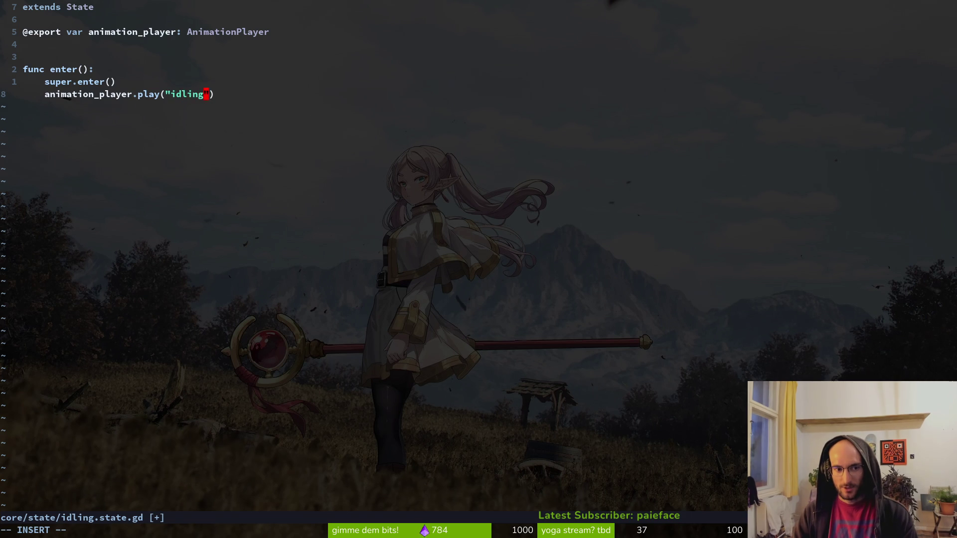
pyautogui.press('Escape')
pyautogui.write(':w')
pyautogui.press('Return')
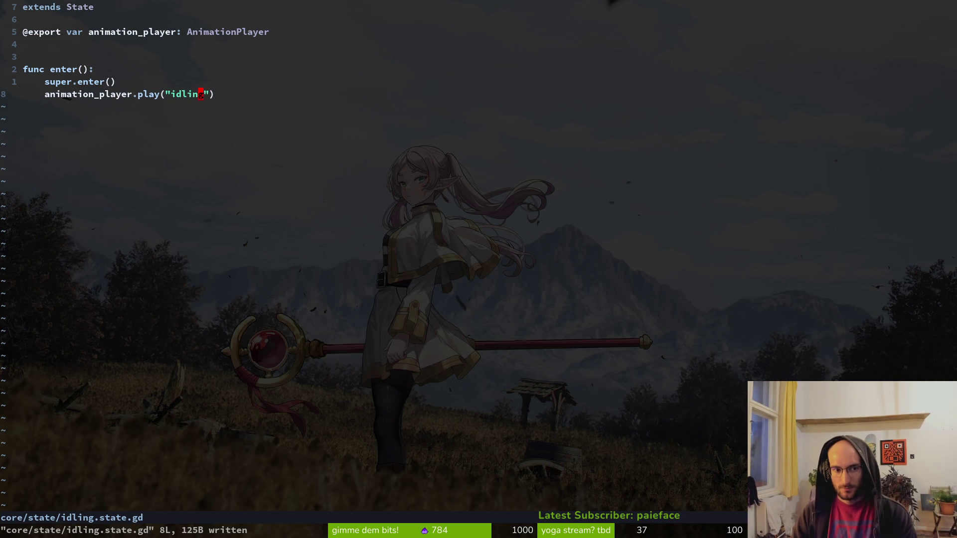
# Step: Change the animation name to 'idle' and save idling.state.gd
pyautogui.press('c')
pyautogui.press('i')
pyautogui.press('"')
pyautogui.write('idle')
pyautogui.press('Escape')
pyautogui.write(':w')
pyautogui.press('Return')
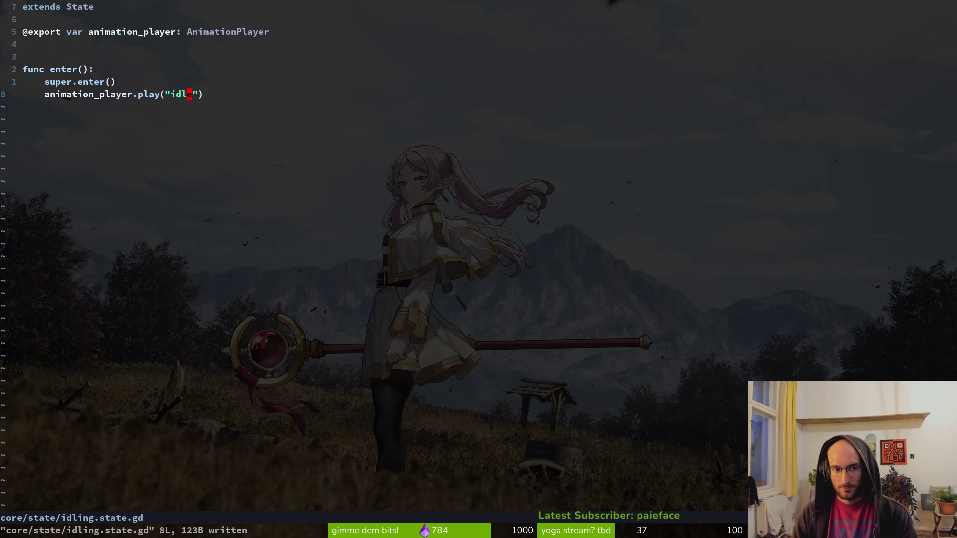
# Step: Return to the core/state folder listing to create another new file
pyautogui.write(':wq')
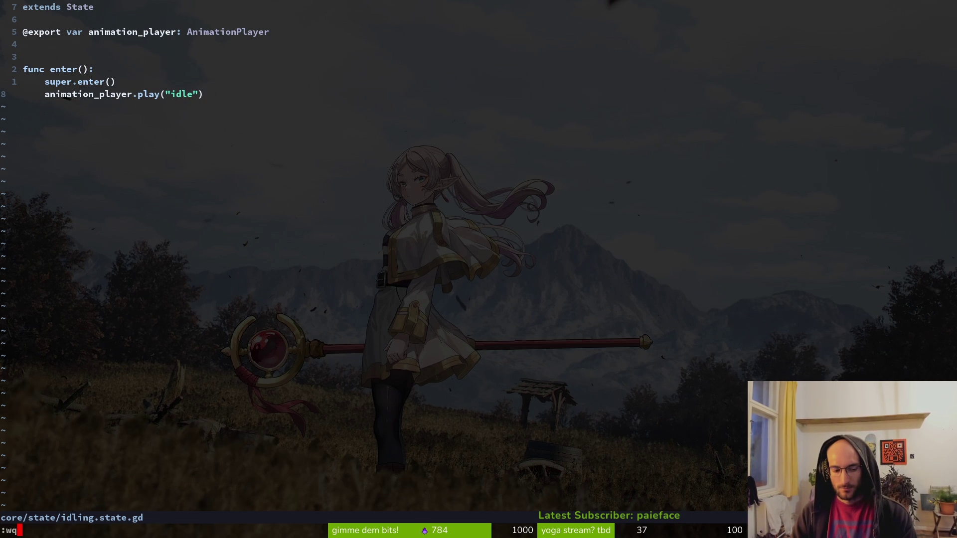
pyautogui.press('BackSpace')
pyautogui.press('-')
pyautogui.press('%')
# Step: Create an empty dying.state.gd and open the fly's dying script
pyautogui.write('dying')
pyautogui.write('.state.gd')
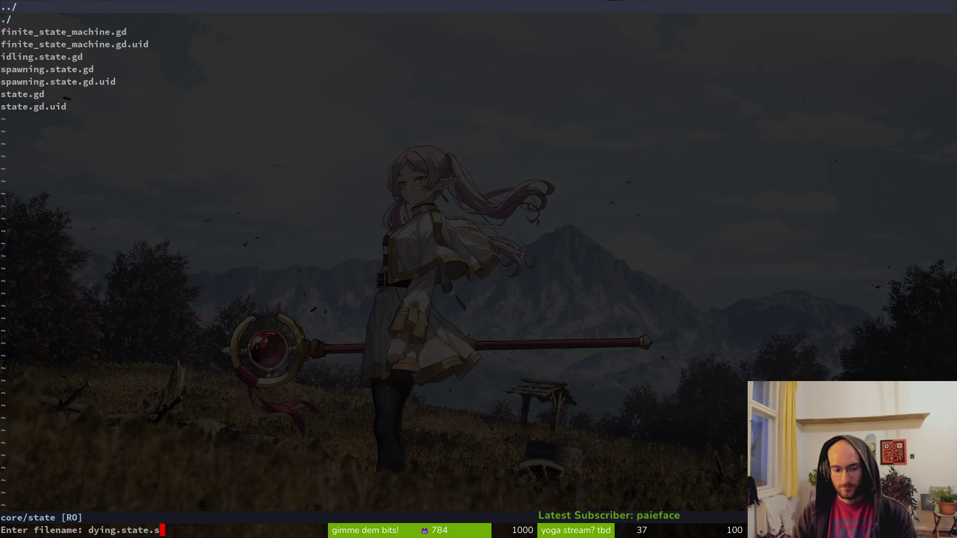
pyautogui.press('Return')
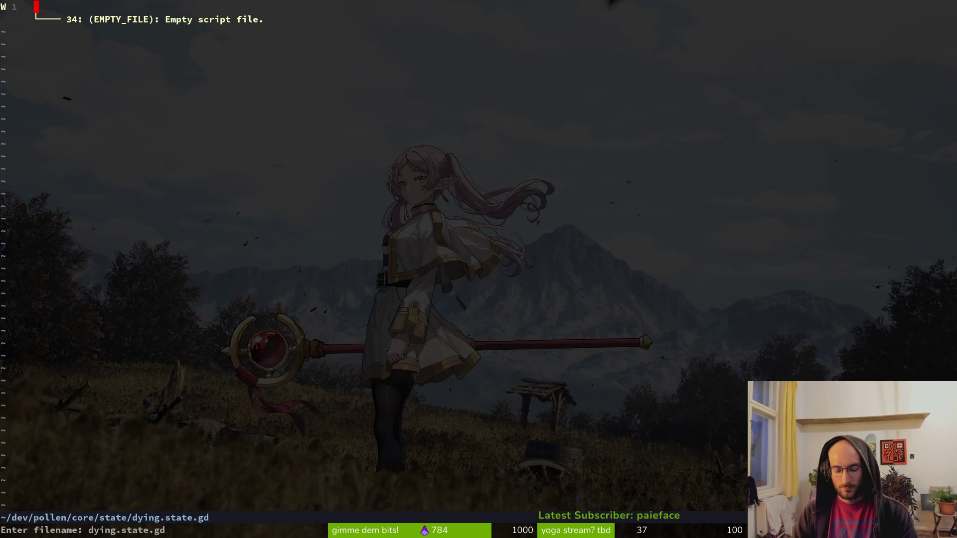
pyautogui.hotkey('ctrl', 'p')
pyautogui.write('dying')
pyautogui.press('Up')
pyautogui.press('Up')
pyautogui.press('Return')
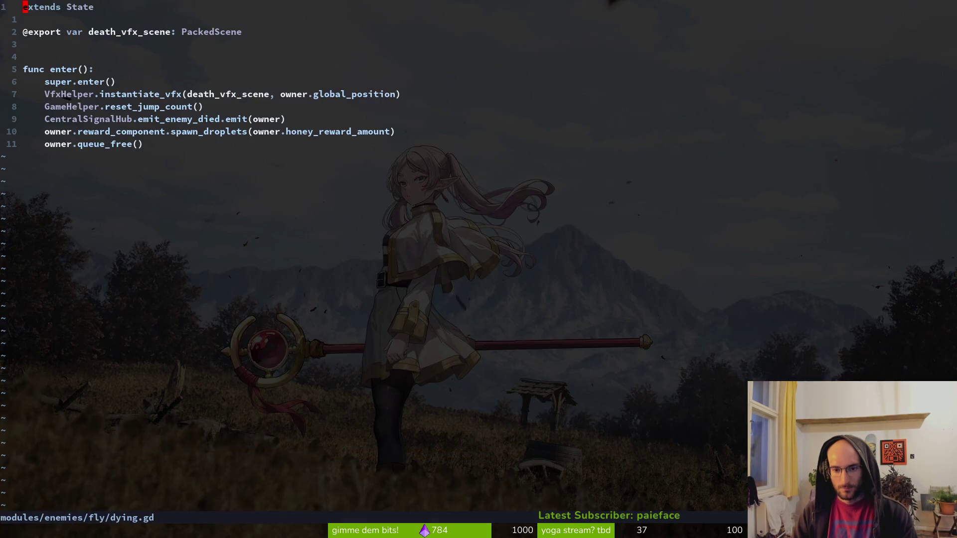
# Step: Copy the whole fly dying script into dying.state.gd, drop the blank first line, and save
pyautogui.press('V')
pyautogui.press('G')
pyautogui.press('y')
pyautogui.hotkey('ctrl', '6')
pyautogui.press('p')
pyautogui.press('d')
pyautogui.press('d')
pyautogui.write(':w')
pyautogui.press('Return')
pyautogui.press('j')
pyautogui.press('j')
# Step: Duplicate the export line and rename the copy's variable to reward_component
pyautogui.press('k')
pyautogui.press('j')
pyautogui.press('o')
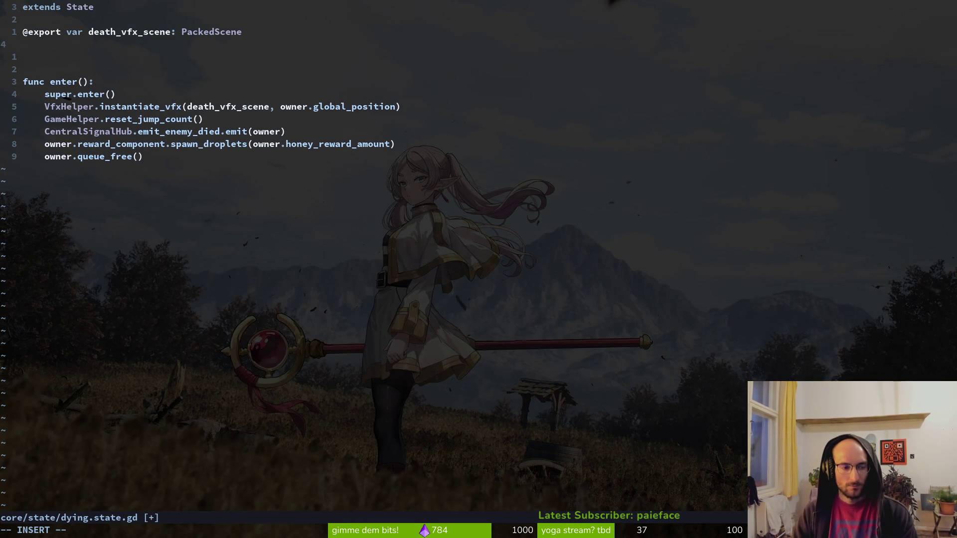
pyautogui.press('Escape')
pyautogui.press('k')
pyautogui.press('y')
pyautogui.press('y')
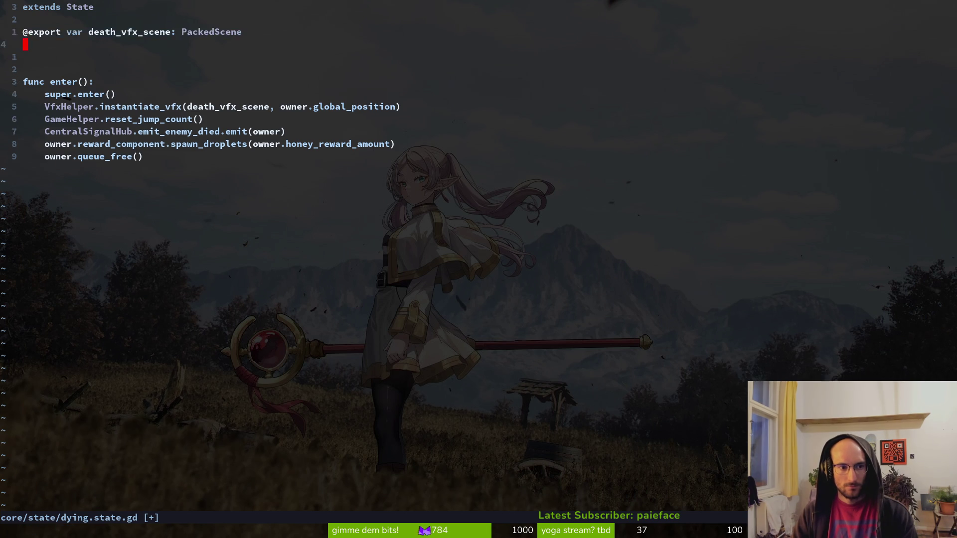
pyautogui.press('j')
pyautogui.press('p')
pyautogui.press('w')
pyautogui.press('w')
pyautogui.press('w')
pyautogui.write('cwrew')
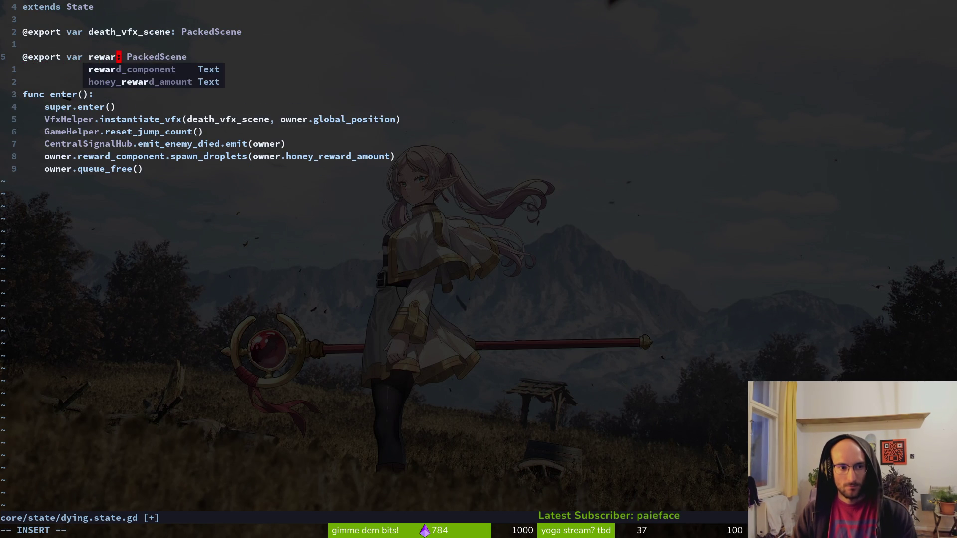
pyautogui.press('Tab')
pyautogui.press('Escape')
# Step: Set reward_component's type to RewardComponent, remove the extra blank line, and save
pyautogui.press('w')
pyautogui.press('w')
pyautogui.write('cwReward')
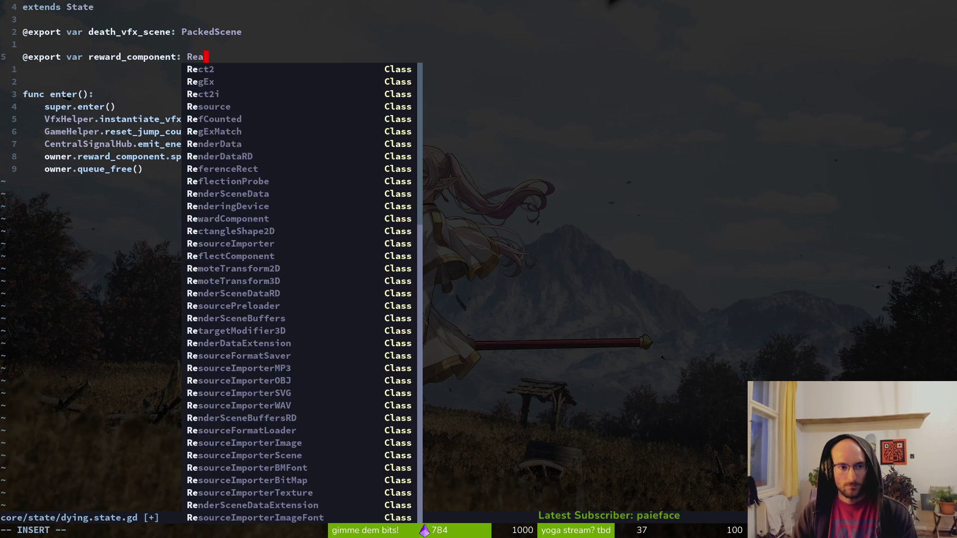
pyautogui.press('BackSpace')
pyautogui.press('BackSpace')
pyautogui.press('BackSpace')
pyautogui.write('wardComponent')
pyautogui.press('Tab')
pyautogui.press('Escape')
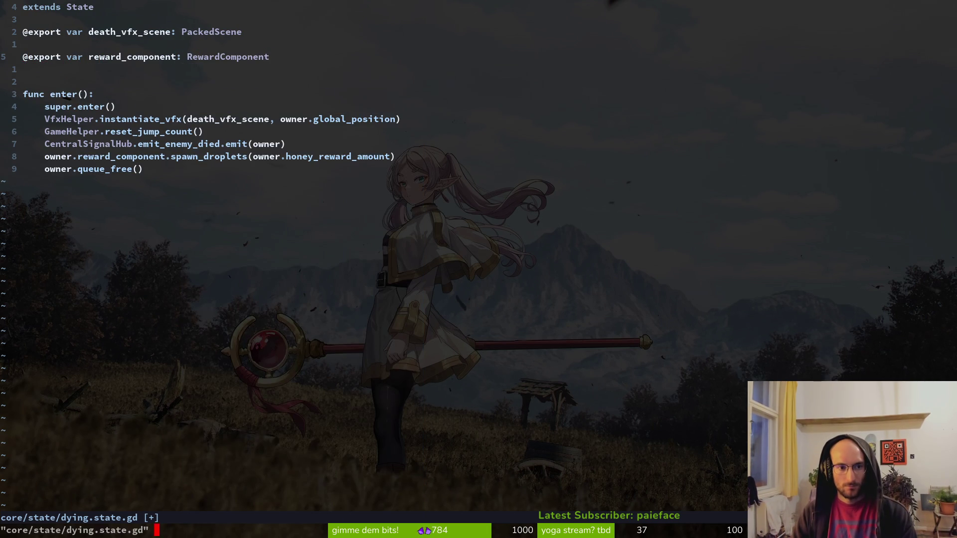
pyautogui.press('k')
pyautogui.press('d')
pyautogui.press('d')
pyautogui.write(':w')
pyautogui.press('Return')
pyautogui.press('j')
# Step: Duplicate the reward_component export line and begin naming the new variable 'enemy'
pyautogui.press('k')
pyautogui.press('j')
pyautogui.press('j')
pyautogui.press('k')
pyautogui.press('k')
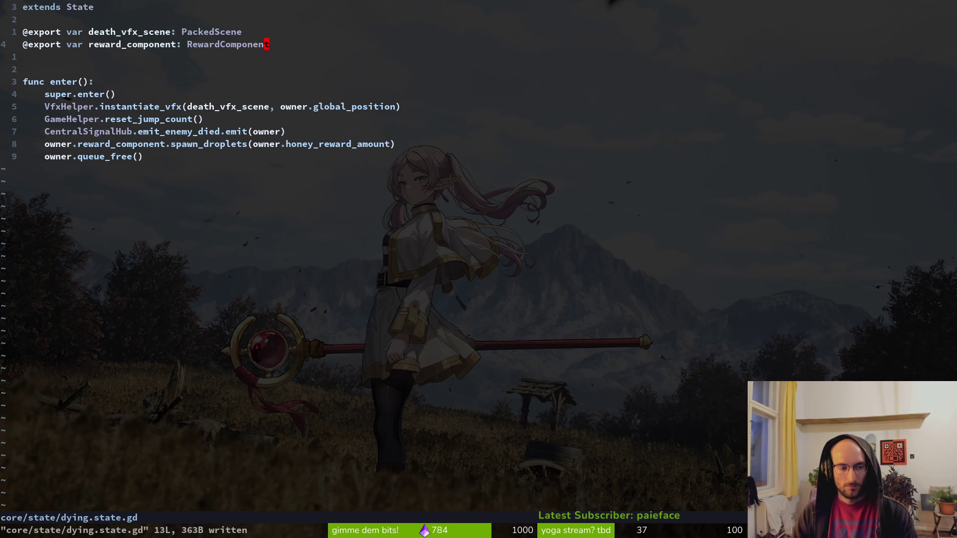
pyautogui.write('oqexpo')
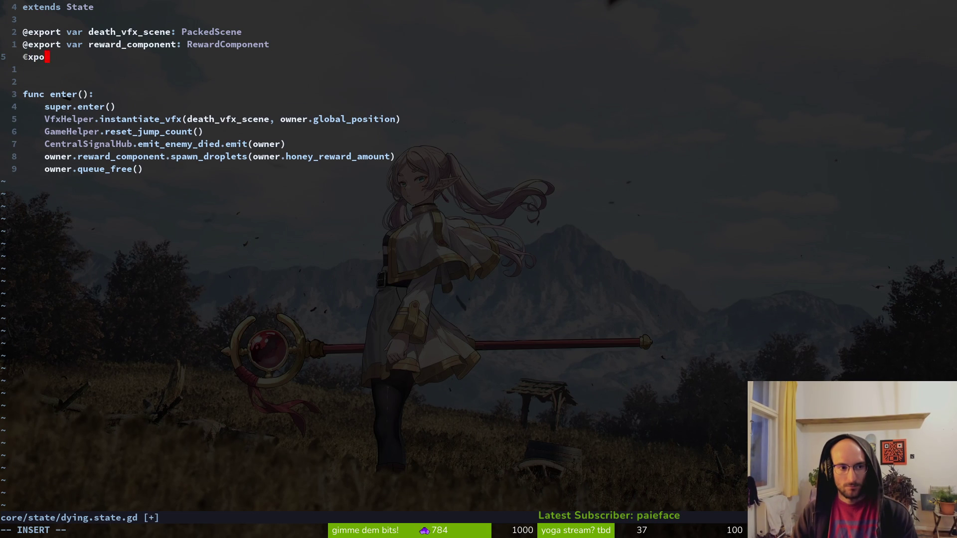
pyautogui.press('BackSpace')
pyautogui.press('BackSpace')
pyautogui.press('BackSpace')
pyautogui.press('Escape')
pyautogui.press('k')
pyautogui.press('y')
pyautogui.press('y')
pyautogui.press('p')
pyautogui.press('w')
pyautogui.press('w')
pyautogui.press('w')
pyautogui.press('c')
pyautogui.press('w')
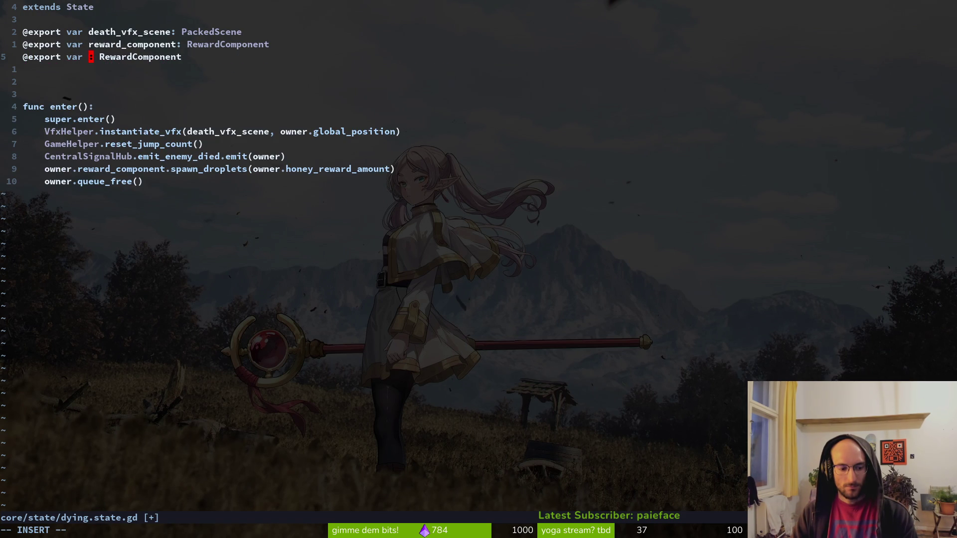
pyautogui.write('enemy')
pyautogui.press('Escape')
# Step: Change the copied export's type to CharacterBody2D and save dying.state.gd
pyautogui.press('w')
pyautogui.press('w')
pyautogui.press('C')
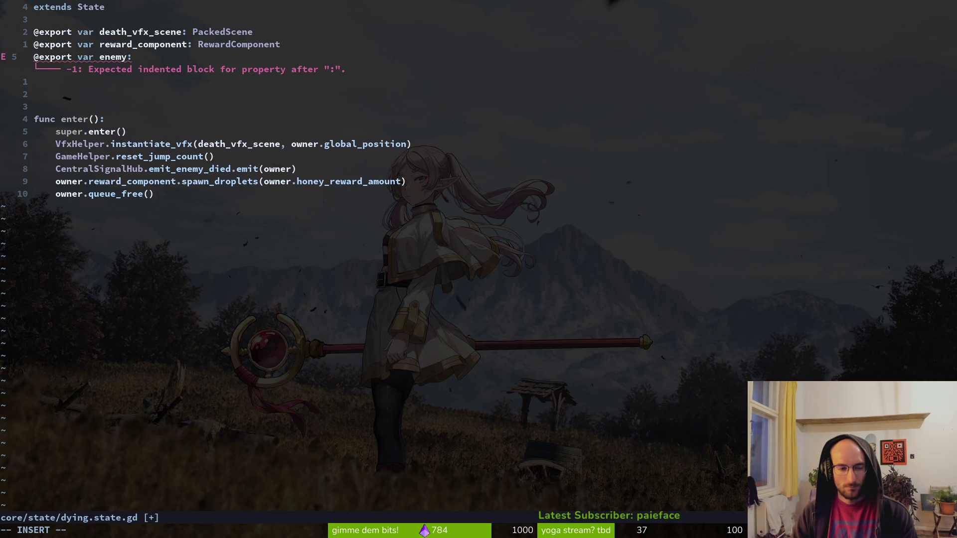
pyautogui.write('Char')
pyautogui.press('Down')
pyautogui.press('Return')
pyautogui.press('Escape')
pyautogui.write(':w')
pyautogui.press('Return')
# Step: Look up the enemy class in the project files, then retype the export as Enemy and save
pyautogui.press('b')
pyautogui.press('b')
pyautogui.press('space')
pyautogui.write('fw')
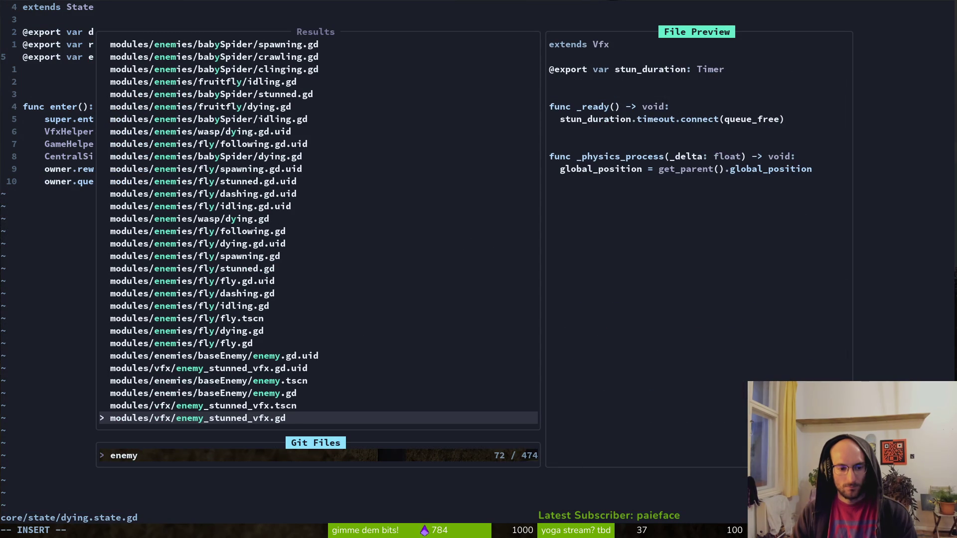
pyautogui.write('en')
pyautogui.press('Escape')
pyautogui.press('Escape')
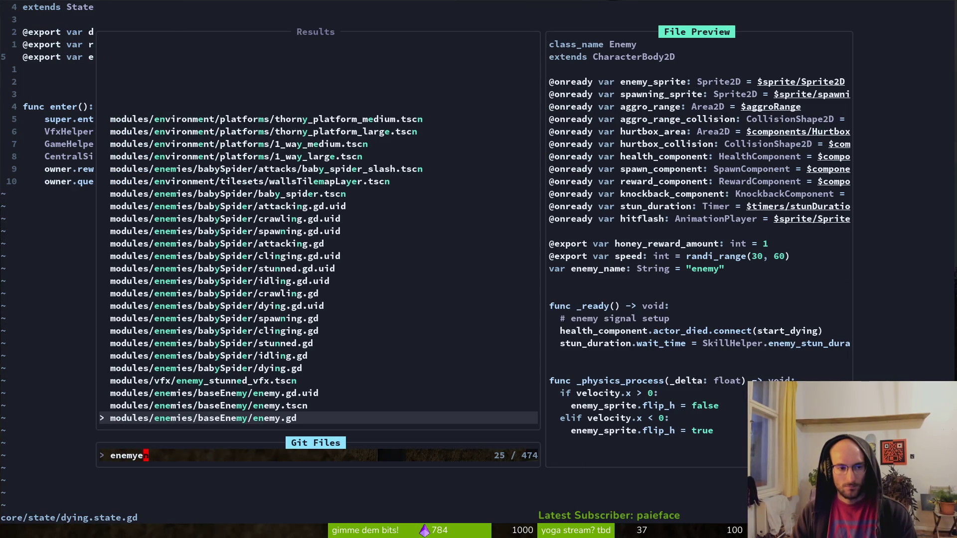
pyautogui.press('w')
pyautogui.press('w')
pyautogui.write('cwEnemy')
pyautogui.press('Escape')
pyautogui.write(':w')
pyautogui.press('Return')
# Step: Delete one of the extra blank lines and save
pyautogui.press('j')
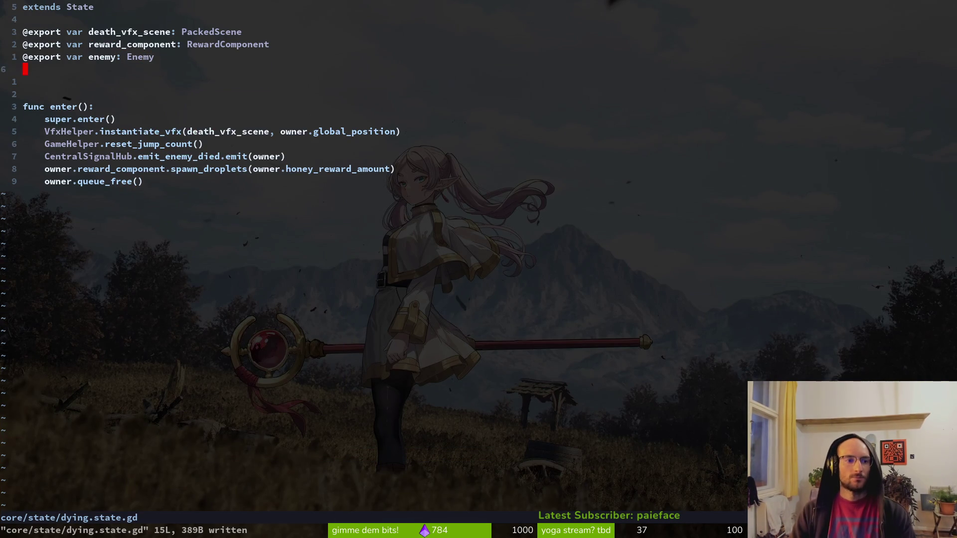
pyautogui.press('d')
pyautogui.press('d')
pyautogui.write(':w')
pyautogui.press('Return')
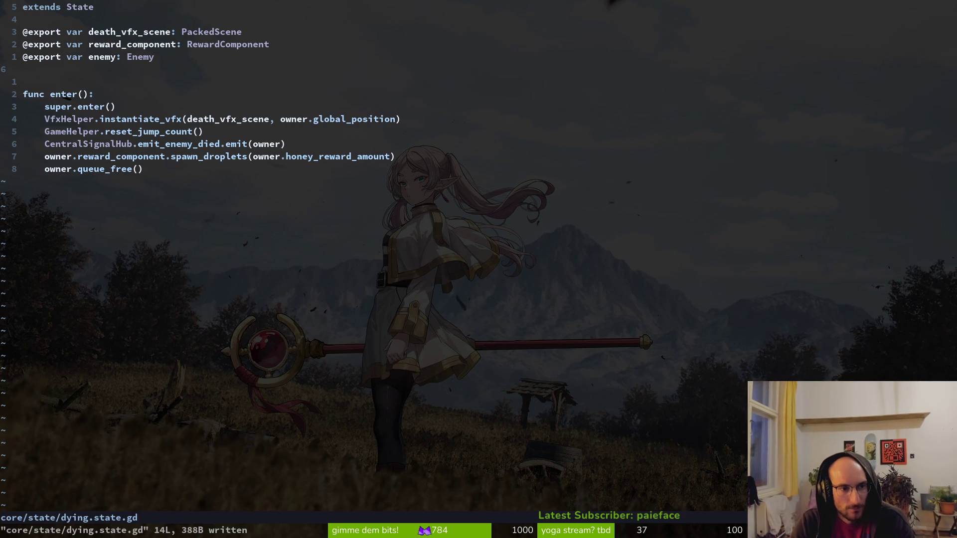
# Step: Move the enemy export line above death_vfx_scene and save the file
pyautogui.press('j')
pyautogui.press('j')
pyautogui.press('j')
pyautogui.press('j')
pyautogui.press('j')
pyautogui.press('k')
pyautogui.press('j')
pyautogui.press('k')
pyautogui.press('j')
pyautogui.press('k')
pyautogui.press('k')
pyautogui.press('j')
pyautogui.press('j')
pyautogui.press('j')
pyautogui.press('j')
pyautogui.press('j')
pyautogui.press('k')
pyautogui.press('k')
pyautogui.press('k')
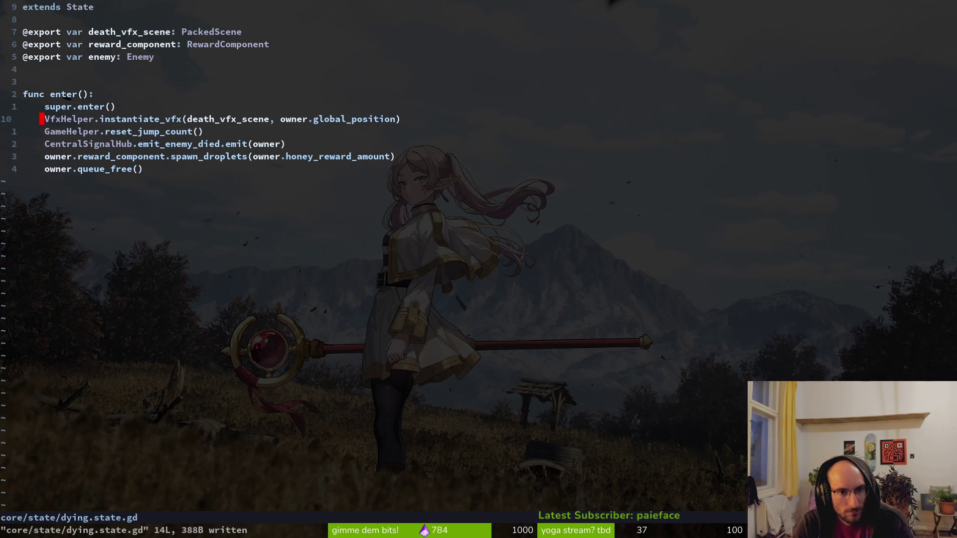
pyautogui.press('k')
pyautogui.press('k')
pyautogui.press('k')
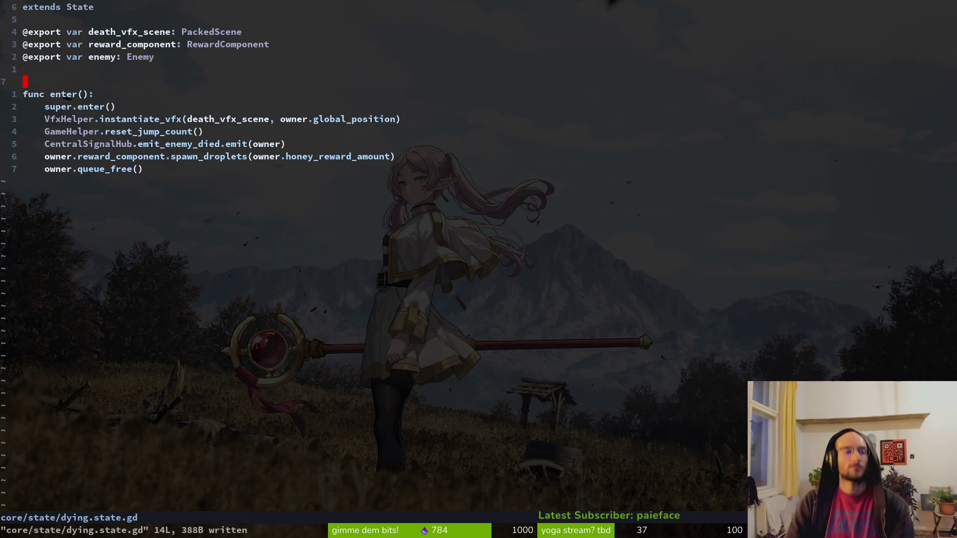
pyautogui.press('k')
pyautogui.press('k')
pyautogui.press('V')
pyautogui.press('K')
pyautogui.press('K')
pyautogui.press('Escape')
pyautogui.write(':w')
pyautogui.press('Return')
# Step: Quit Neovim, relaunch vim and open the core/state folder containing dying.state.gd
pyautogui.write(':wq')
pyautogui.press('Return')
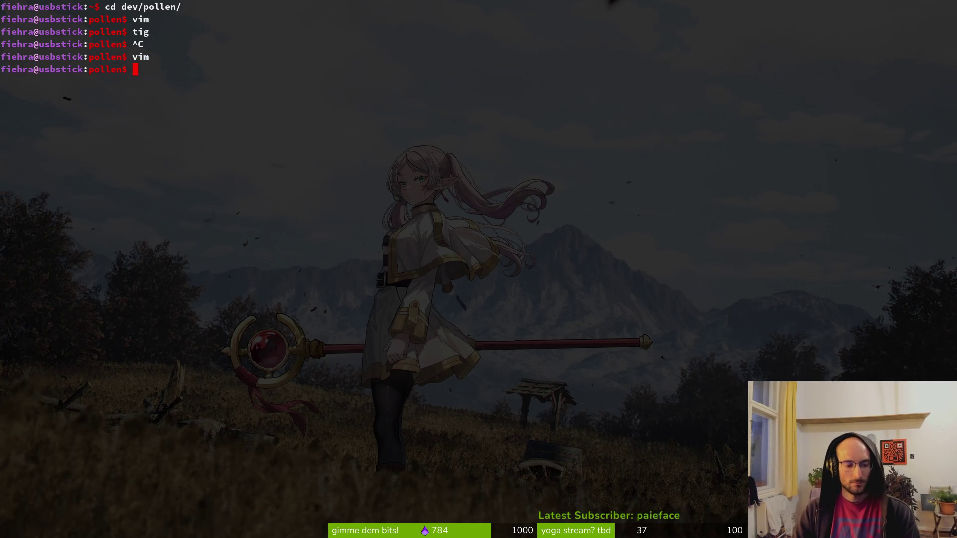
pyautogui.write('vim')
pyautogui.press('Return')
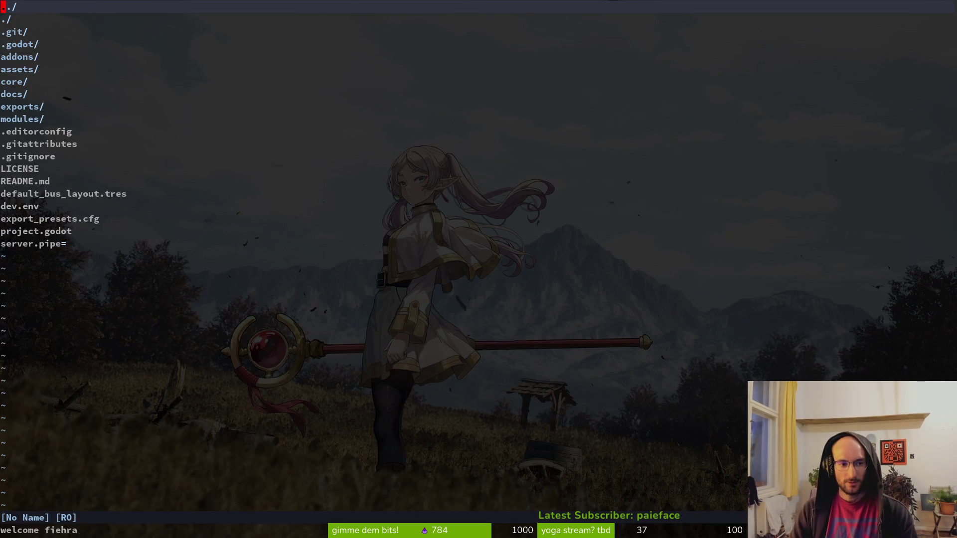
pyautogui.hotkey('ctrl', 'p')
pyautogui.write('dyi')
pyautogui.press('Escape')
pyautogui.press('space')
pyautogui.write('pfdyingstra')
pyautogui.press('BackSpace')
pyautogui.press('BackSpace')
pyautogui.write('ate')
pyautogui.press('Return')
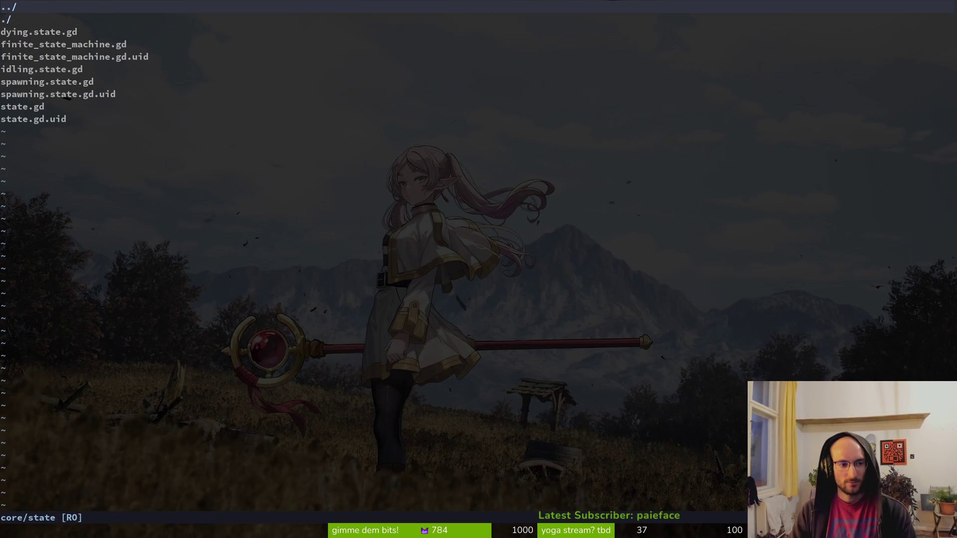
# Step: Check Godot for errors, then start a new file named stunned.state.gd in core/state
pyautogui.hotkey('alt', 'Tab')
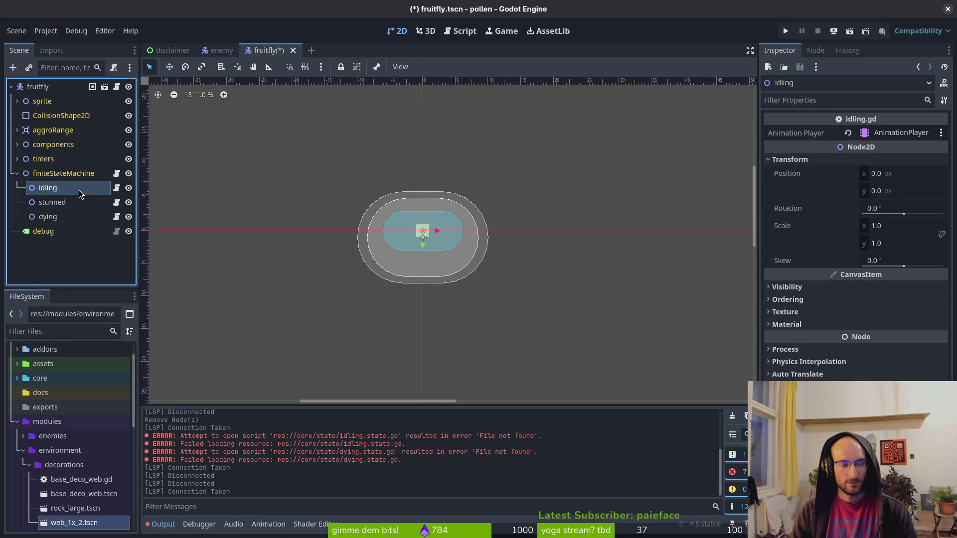
pyautogui.hotkey('alt', 'Tab')
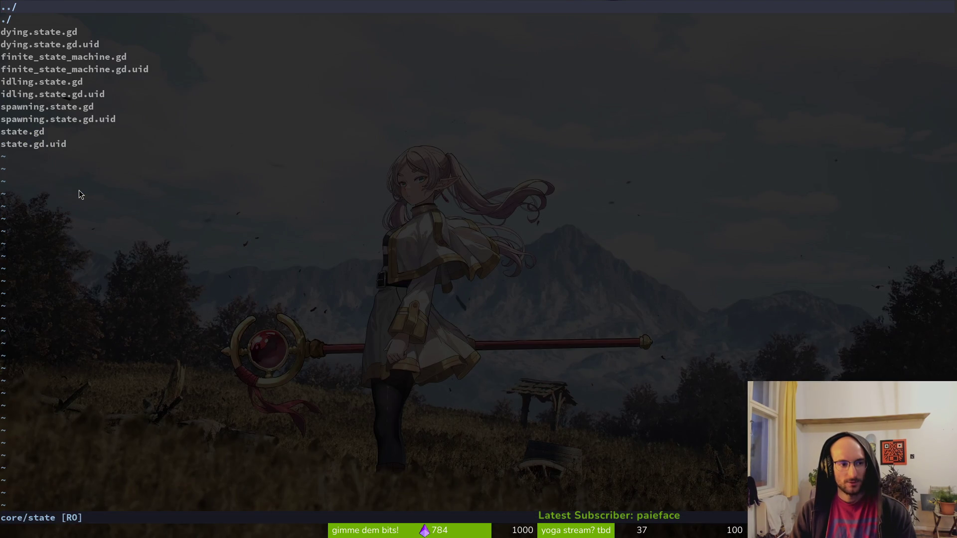
pyautogui.press('%')
pyautogui.write('stunned.sate')
pyautogui.press('BackSpace')
pyautogui.press('BackSpace')
pyautogui.press('BackSpace')
pyautogui.write('tata')
pyautogui.write('.gd')
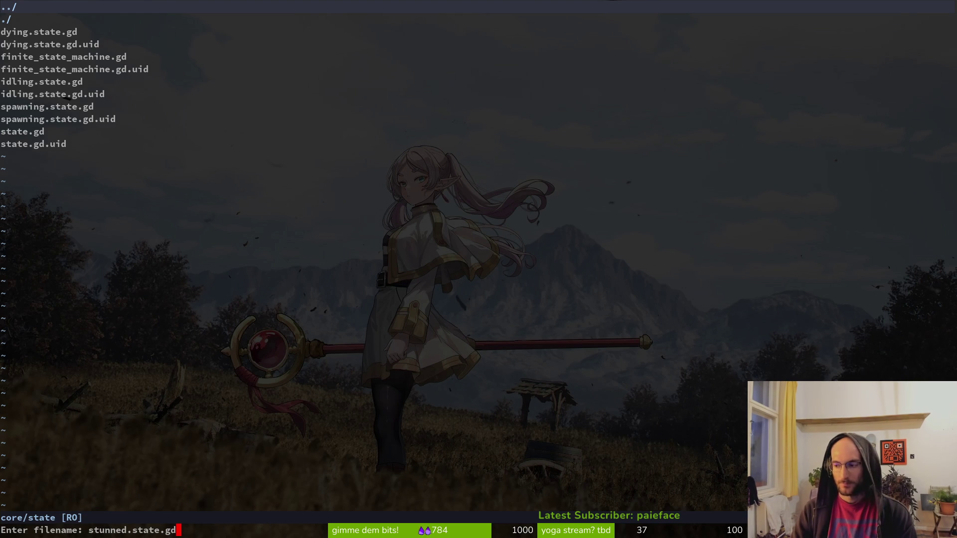
# Step: Create stunned.state.gd, paste in the fly enemy's whole stunned.gd script, and save
pyautogui.press('Return')
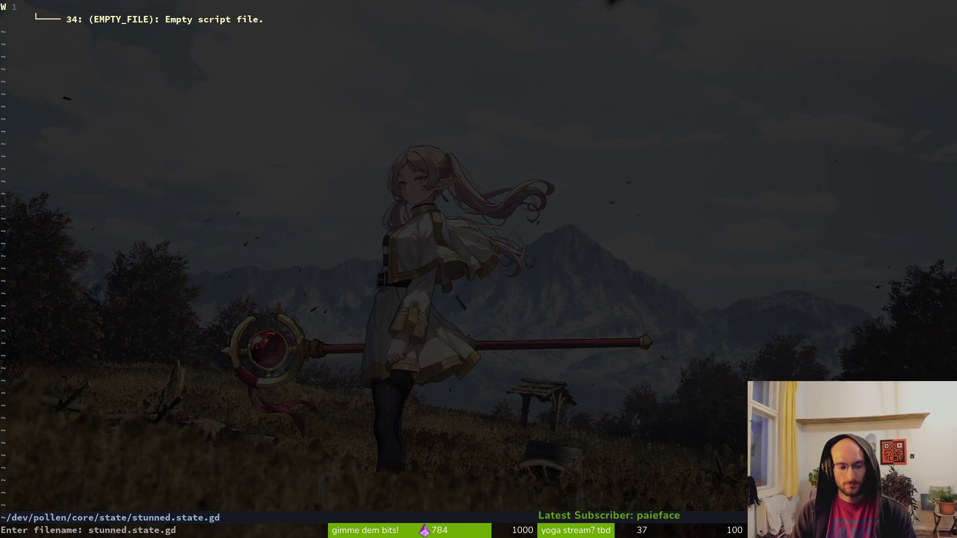
pyautogui.press('Return')
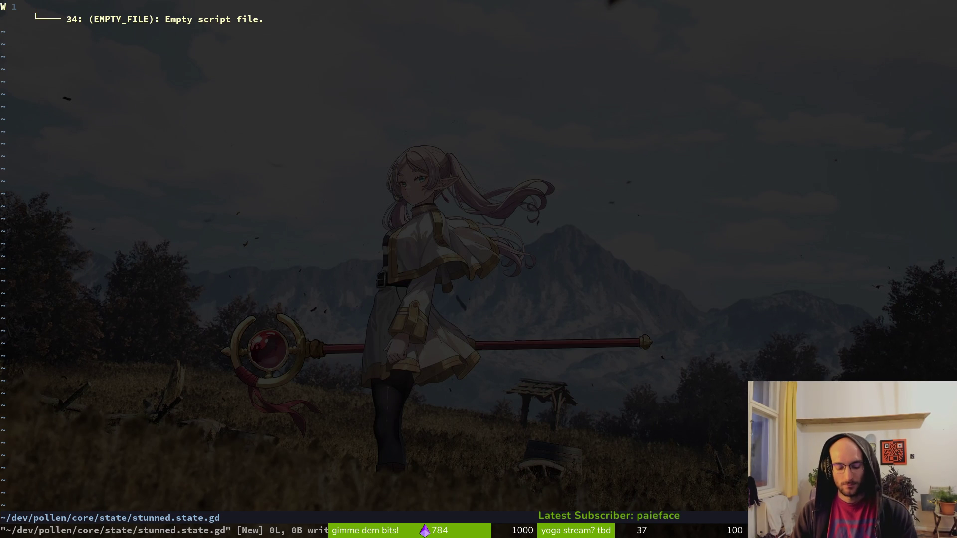
pyautogui.press('space')
pyautogui.press('f')
pyautogui.press('f')
pyautogui.write('stunned')
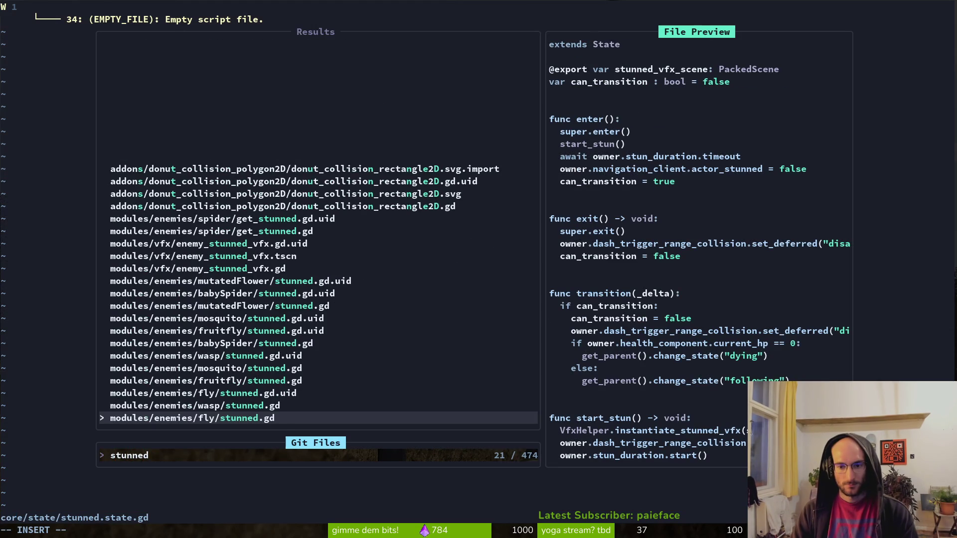
pyautogui.press('Return')
pyautogui.hotkey('shift', 'v')
pyautogui.hotkey('shift', 'g')
pyautogui.press('y')
pyautogui.hotkey('ctrl', '6')
pyautogui.write('p:w')
pyautogui.press('Return')
# Step: Duplicate the stunned_vfx_scene export line
pyautogui.press('j')
pyautogui.press('j')
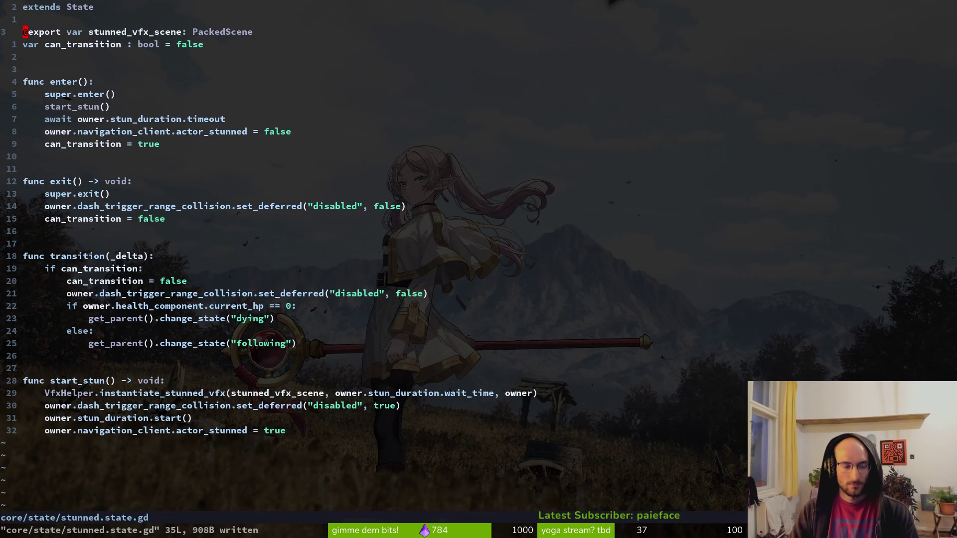
pyautogui.press('o')
pyautogui.press('Escape')
pyautogui.press('k')
pyautogui.press('y')
pyautogui.press('y')
pyautogui.press('3')
pyautogui.press('p')
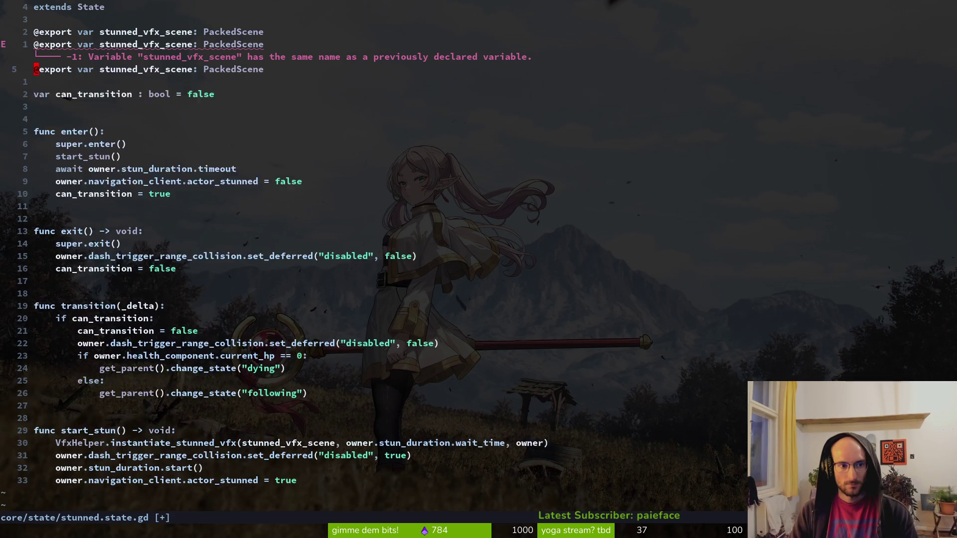
# Step: Turn a copy into an enemy: Enemy export, move it to the top, and save
pyautogui.press('w')
pyautogui.press('w')
pyautogui.write('cwenemy')
pyautogui.press('Escape')
pyautogui.press('w')
pyautogui.press('w')
pyautogui.write('cwEnemy')
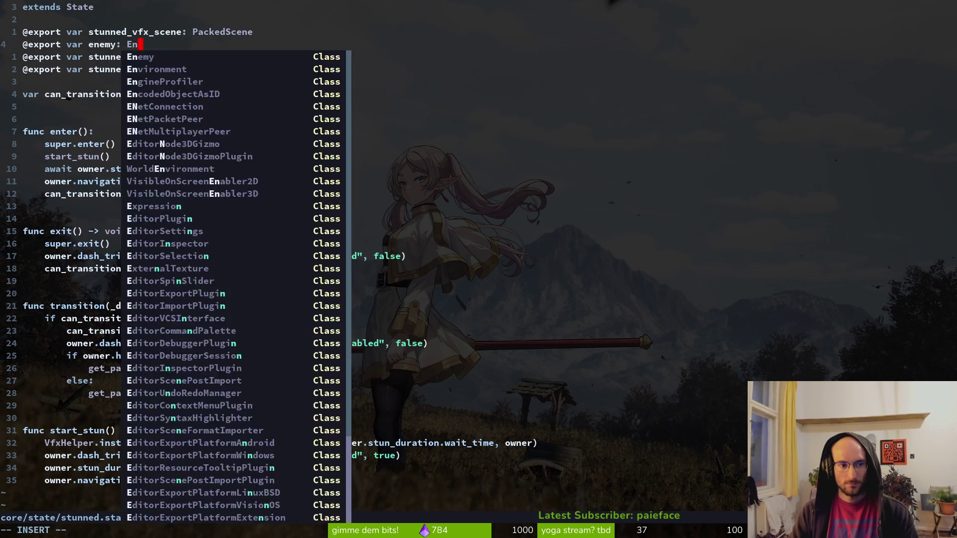
pyautogui.press('Escape')
pyautogui.press('V')
pyautogui.press('K')
pyautogui.press('Escape')
pyautogui.write(':w')
pyautogui.press('Return')
# Step: Open and dismiss the project file search, then move down one line
pyautogui.press('space')
pyautogui.press('f')
pyautogui.press('f')
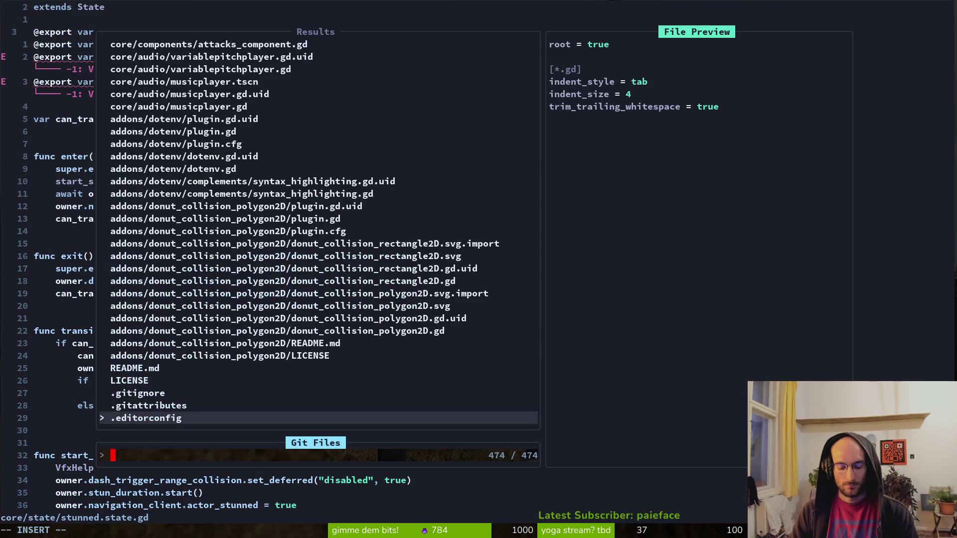
pyautogui.press('Escape')
pyautogui.press('j')
pyautogui.press('j')
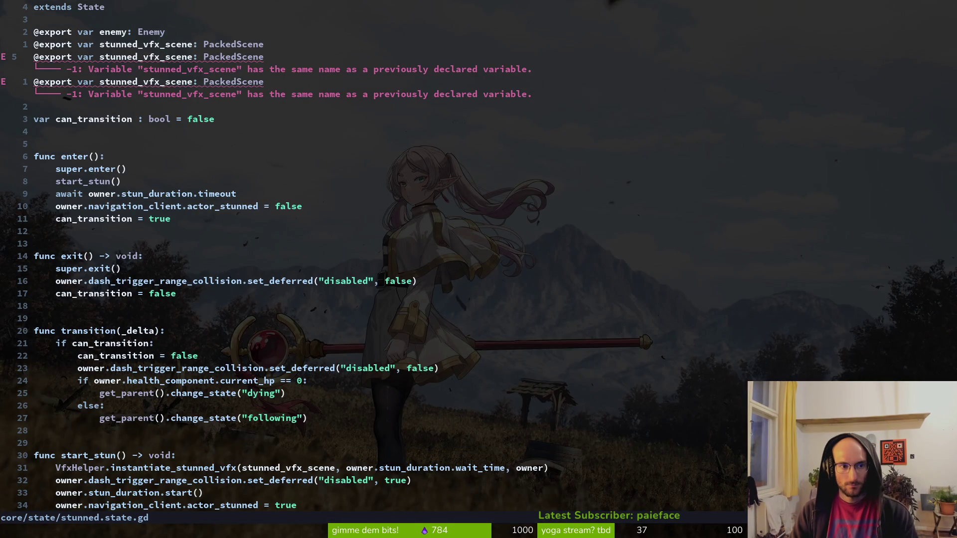
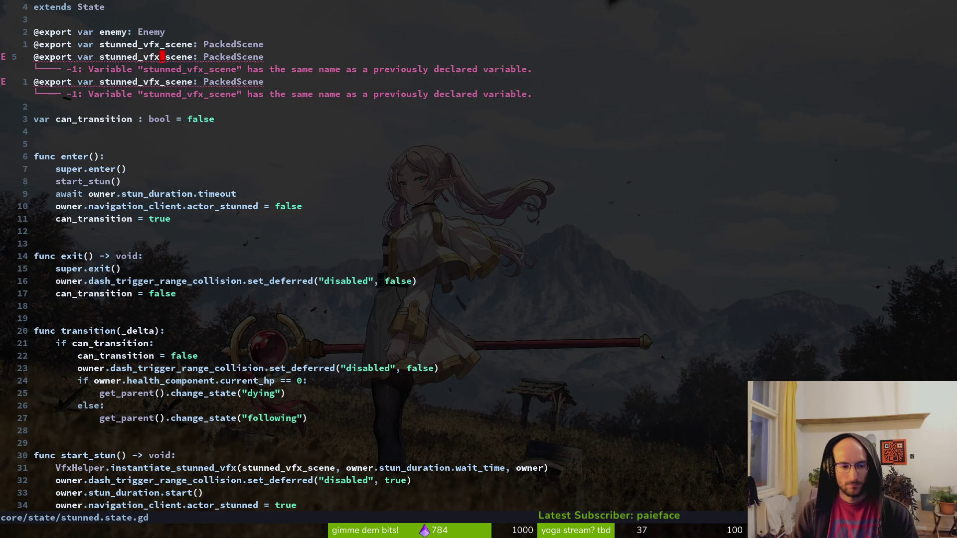
# Step: Check the stunned state node in Godot for errors, then return to Neovim
pyautogui.hotkey('alt', 'Tab')
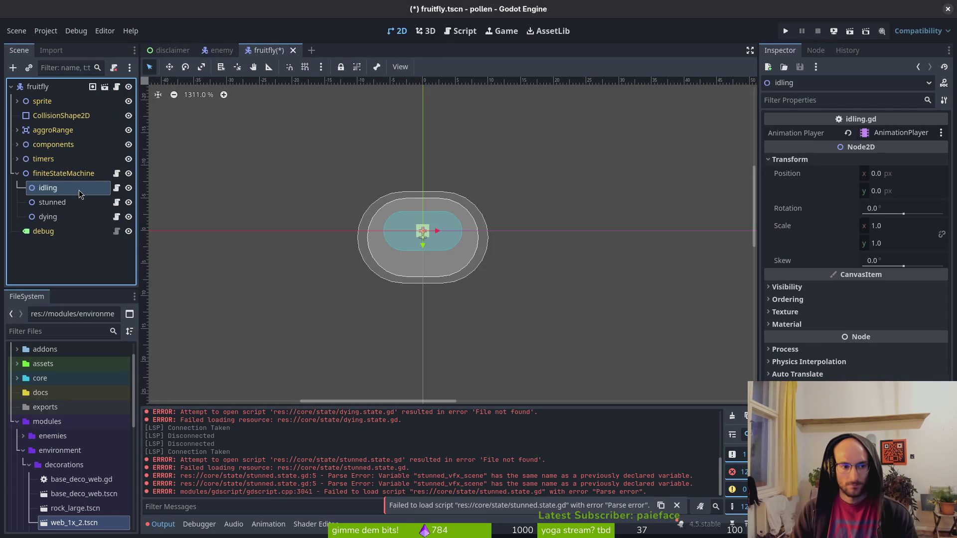
pyautogui.click(52, 202)
pyautogui.hotkey('alt', 'Tab')
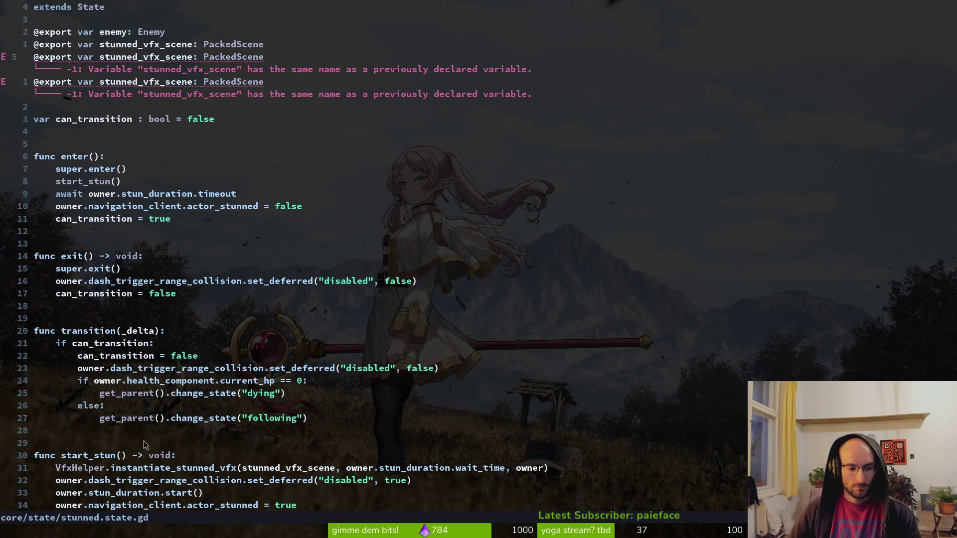
# Step: Review stunned.state.gd around the stun_duration.start() line and the enemy export
pyautogui.scroll(-1, 155, 430)
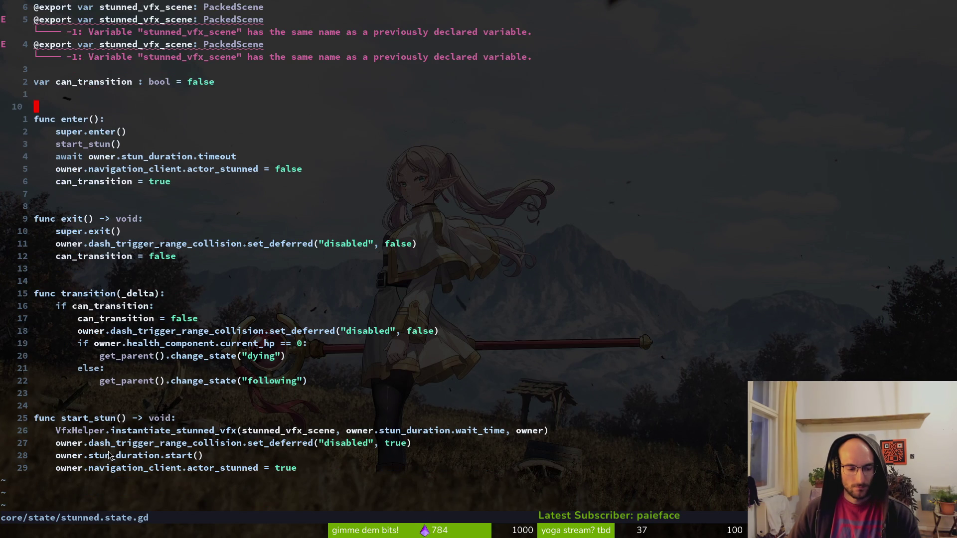
pyautogui.moveTo(241, 443); pyautogui.dragTo(90, 443)
pyautogui.click(103, 456)
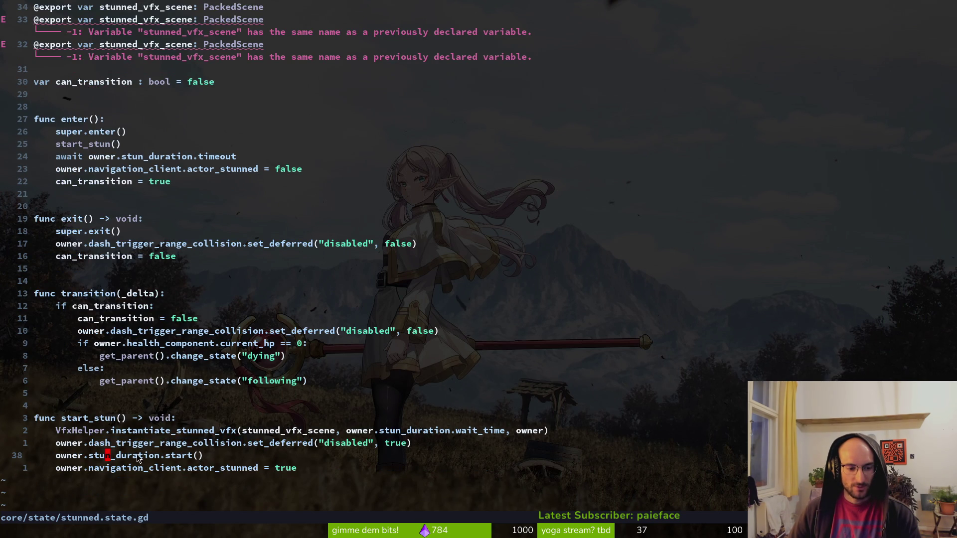
pyautogui.moveTo(160, 455)
pyautogui.mouseDown()
pyautogui.moveTo(70, 443)
pyautogui.moveTo(93, 455)
pyautogui.moveTo(85, 456)
pyautogui.mouseUp()
pyautogui.click(85, 456)
pyautogui.scroll(1, 165, 125)
pyautogui.click(107, 32)
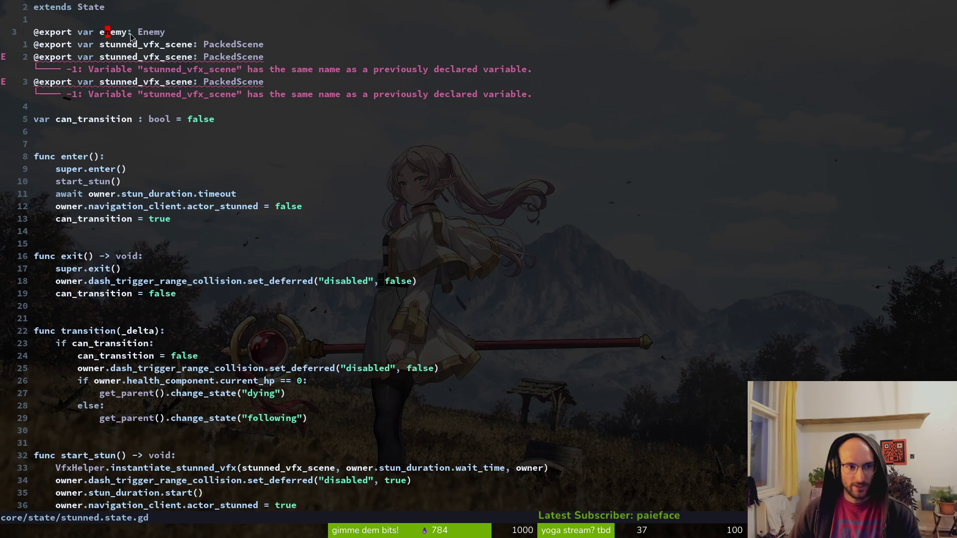
pyautogui.scroll(-4, 196, 355)
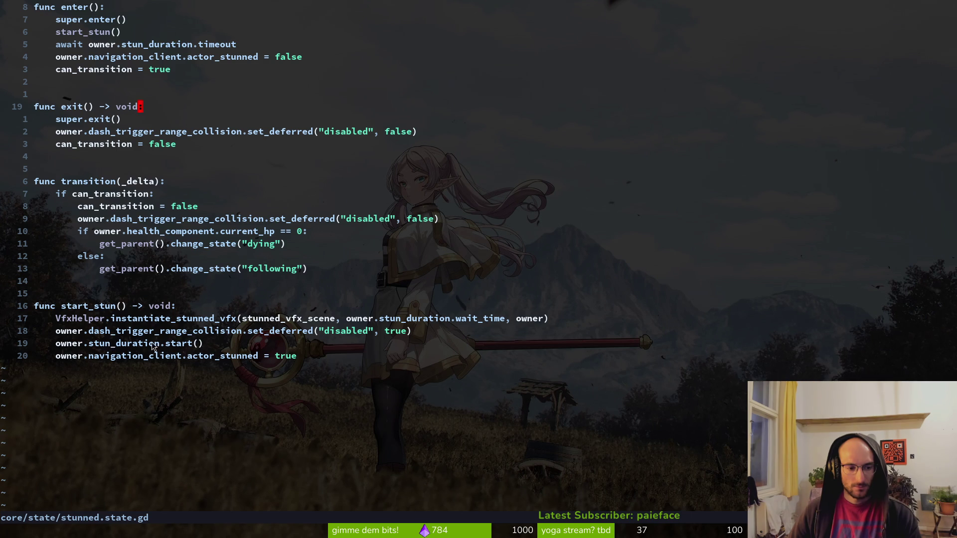
pyautogui.scroll(2, 130, 150)
# Step: Delete the duplicate stunned_vfx_scene exports and blank line, save, and list core/state
pyautogui.click(130, 57)
pyautogui.write('Vjd:w')
pyautogui.press('Return')
pyautogui.press('d')
pyautogui.press('d')
pyautogui.write(':w')
pyautogui.press('Return')
pyautogui.press('-')
# Step: Remove the reward_component export from dying.state.gd and save it
pyautogui.press('j')
pyautogui.press('j')
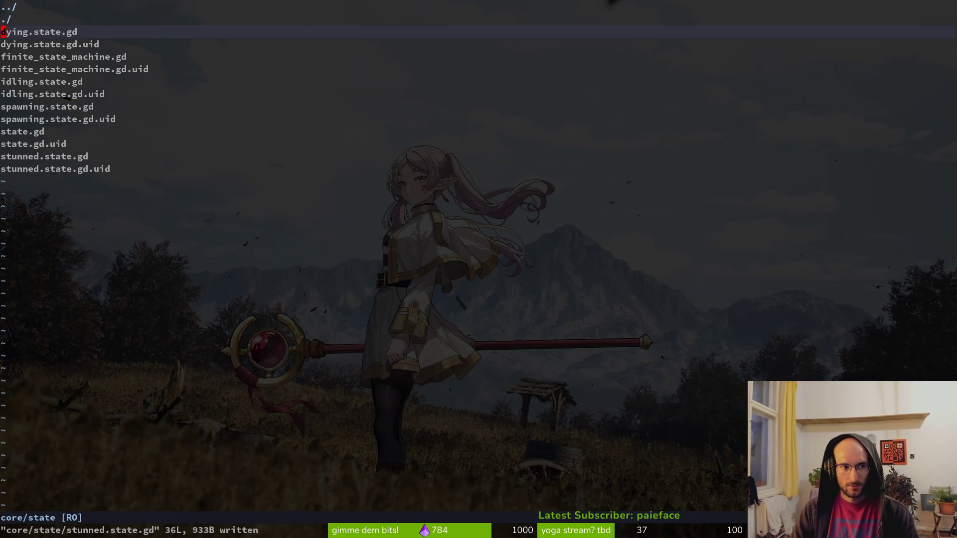
pyautogui.press('Return')
pyautogui.press('j')
pyautogui.press('j')
pyautogui.press('j')
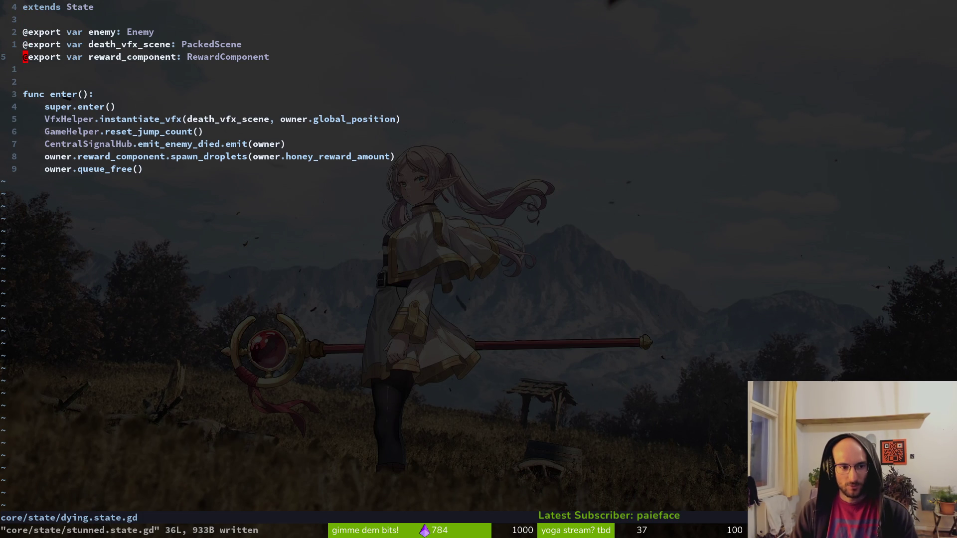
pyautogui.press('d')
pyautogui.press('d')
pyautogui.write(':w')
pyautogui.press('Return')
pyautogui.press('-')
# Step: Open spawning.state.gd at its spawning_sprite export
pyautogui.press('j')
pyautogui.press('j')
pyautogui.press('j')
pyautogui.press('Return')
pyautogui.press('j')
pyautogui.press('j')
pyautogui.press('j')
pyautogui.press('k')
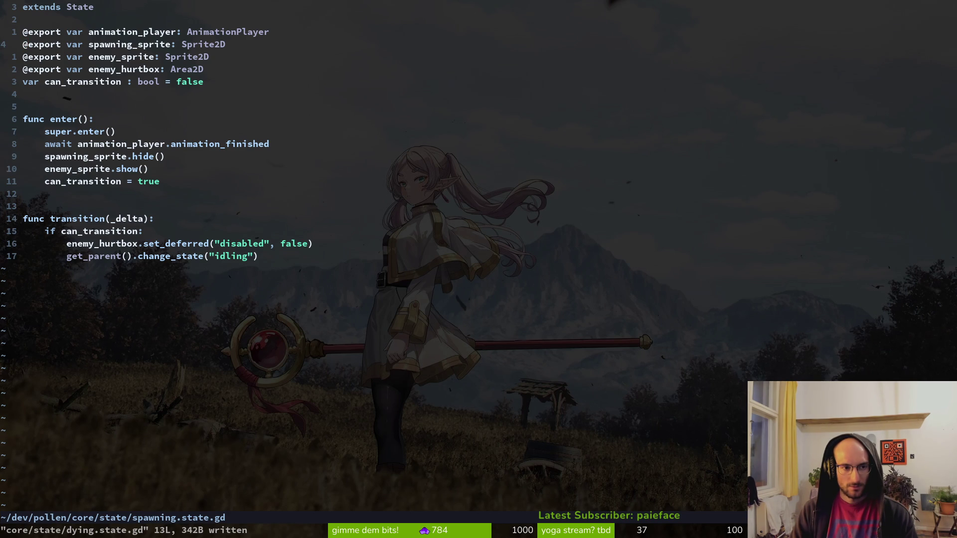
# Step: Duplicate the spawning_sprite export line in spawning.state.gd
pyautogui.press('O')
pyautogui.press('Escape')
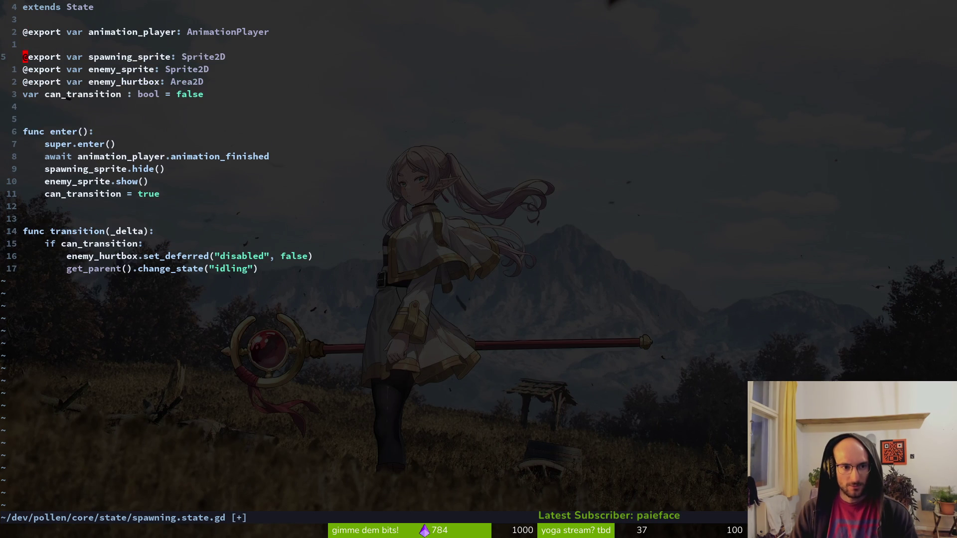
pyautogui.press('j')
pyautogui.press('y')
pyautogui.press('y')
pyautogui.press('P')
pyautogui.press('V')
pyautogui.press('K')
pyautogui.press('Escape')
pyautogui.press('w')
pyautogui.press('w')
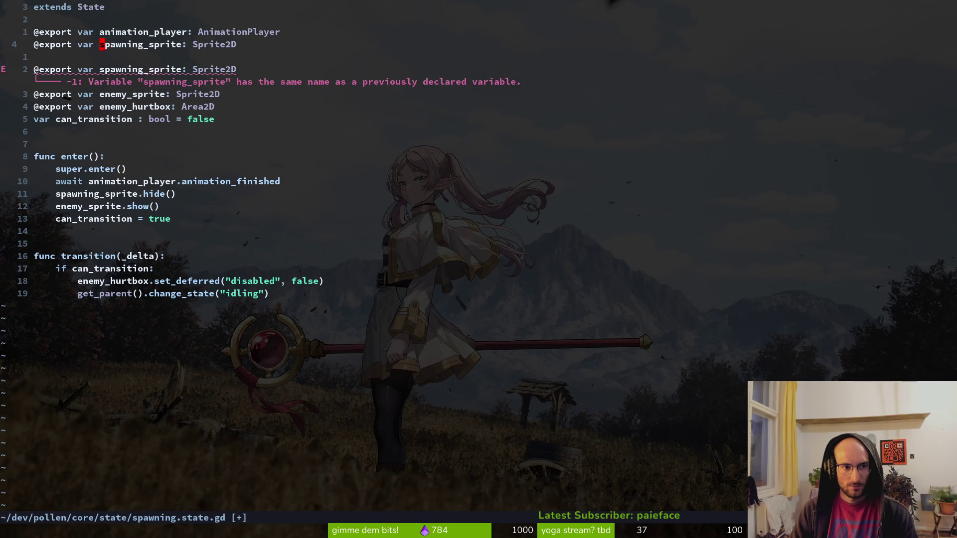
pyautogui.write('cwenemy')
pyautogui.press('Escape')
pyautogui.press('W')
pyautogui.write('e')
pyautogui.write('ciwEnemy')
pyautogui.press('Escape')
pyautogui.press('j')
pyautogui.press('d')
pyautogui.press('d')
pyautogui.press('d')
pyautogui.press('d')
# Step: Delete the enemy_sprite and hurtbox export lines and save
pyautogui.press('e')
pyautogui.press('e')
pyautogui.press('e')
pyautogui.write('Vjd')
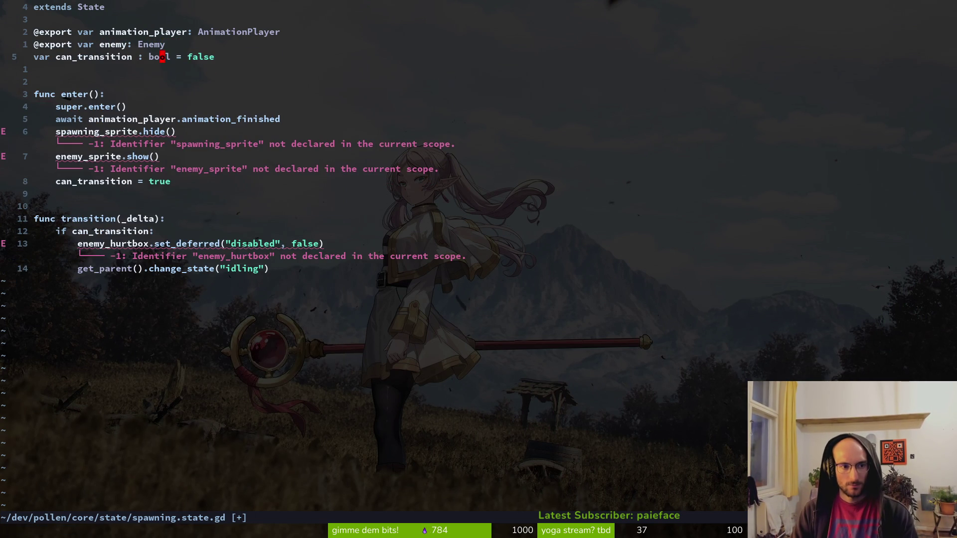
pyautogui.write(':w')
pyautogui.press('Return')
pyautogui.write('6jbbcwenemy')
# Step: Prefix the spawning_sprite call with enemy. and save
pyautogui.press('Escape')
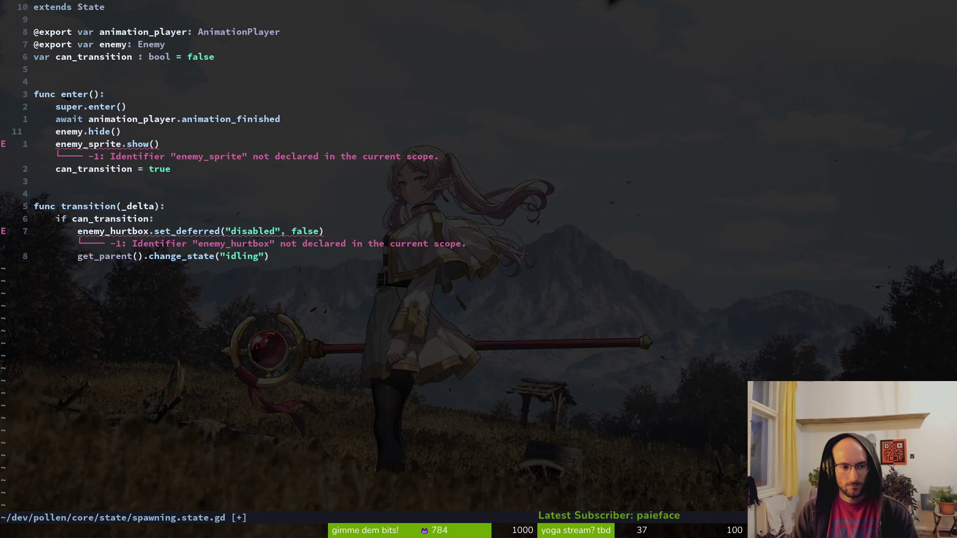
pyautogui.press('u')
pyautogui.write('i')
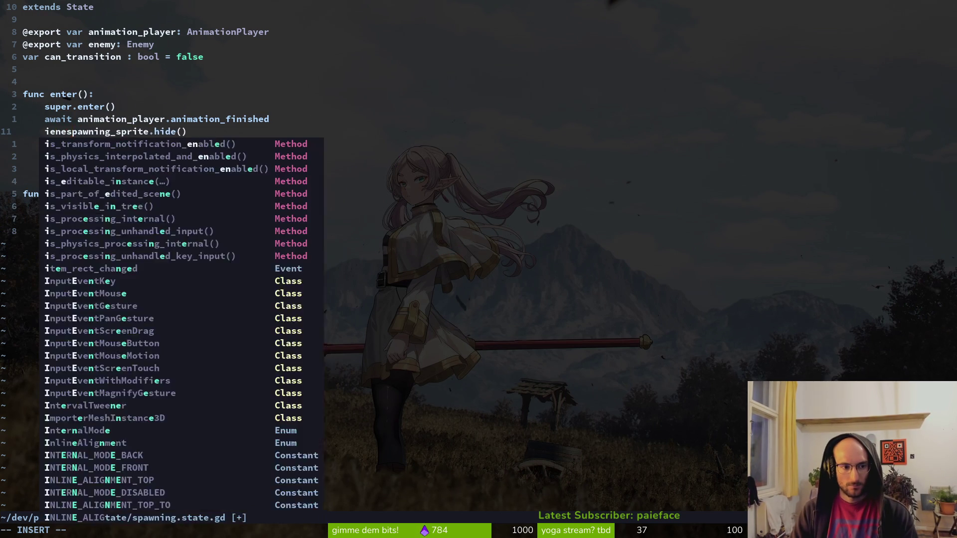
pyautogui.write('enemy.')
pyautogui.press('Escape')
pyautogui.write(':w')
pyautogui.press('Return')
# Step: Prefix the enemy_sprite.show() call with enemy. and save
pyautogui.press('v')
pyautogui.press('Escape')
pyautogui.press('v')
pyautogui.press('b')
pyautogui.press('Escape')
pyautogui.press('j')
pyautogui.write('P')
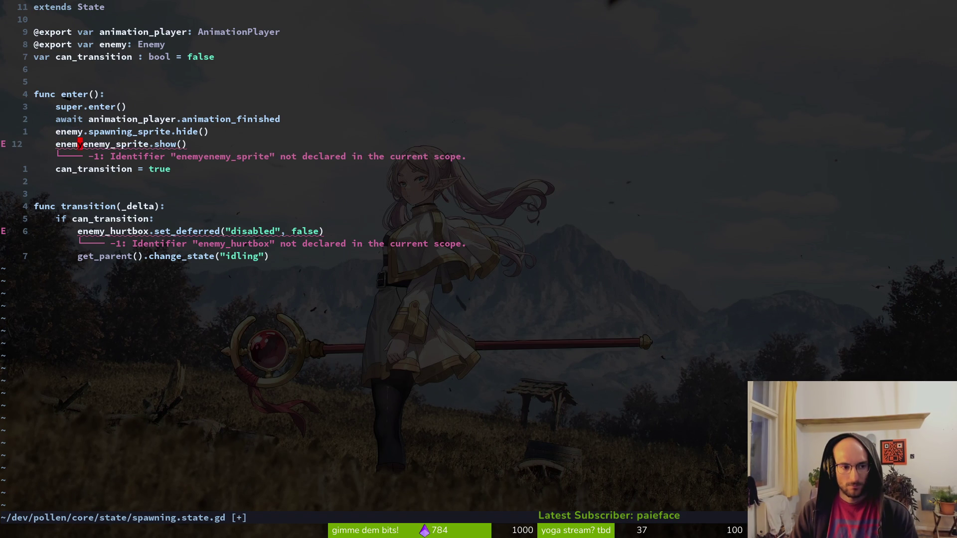
pyautogui.write('a.')
pyautogui.press('Escape')
pyautogui.write(':w')
pyautogui.press('Return')
# Step: Change the enemy_hurtbox reference to enemy.hurtbox_area and save
pyautogui.press('j')
pyautogui.press('j')
pyautogui.press('j')
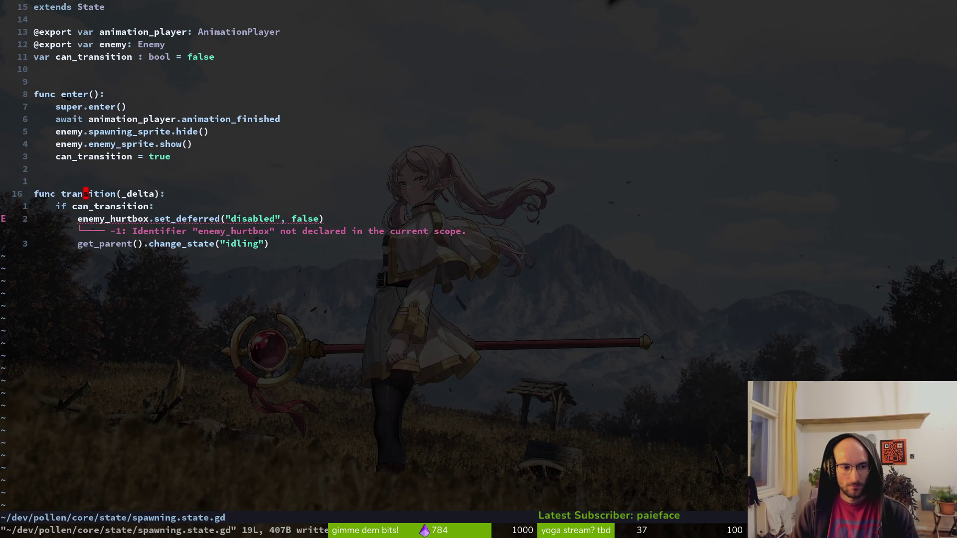
pyautogui.write('ienemy.')
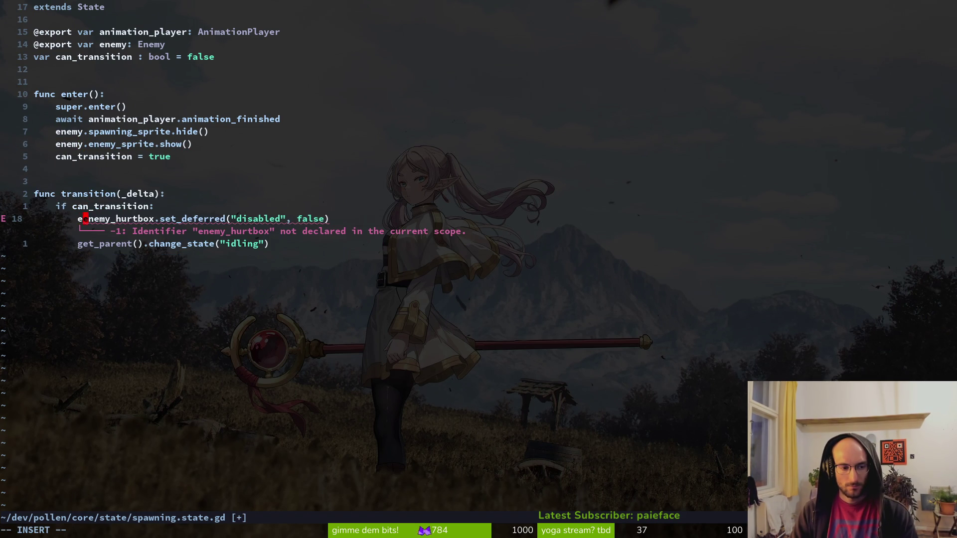
pyautogui.press('Escape')
pyautogui.write(':w')
pyautogui.press('Return')
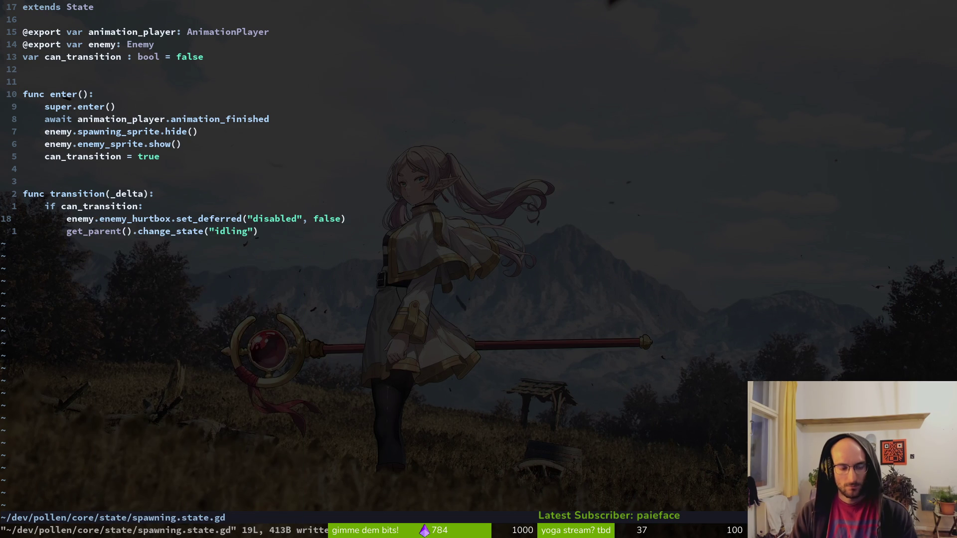
pyautogui.write('l')
pyautogui.write('cwhurtbox')
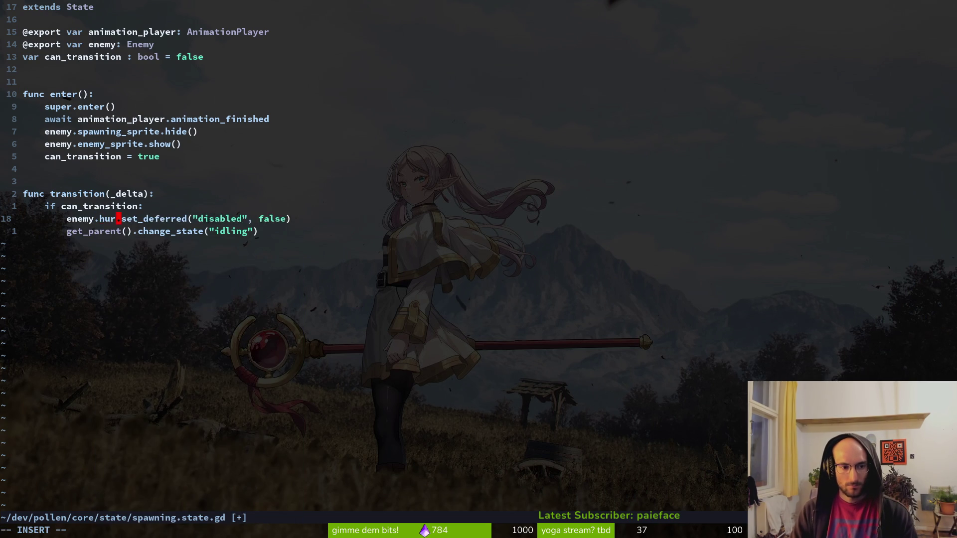
pyautogui.hotkey('ctrl', 'n')
pyautogui.press('Escape')
pyautogui.write(':w')
pyautogui.press('Return')
pyautogui.press('p')
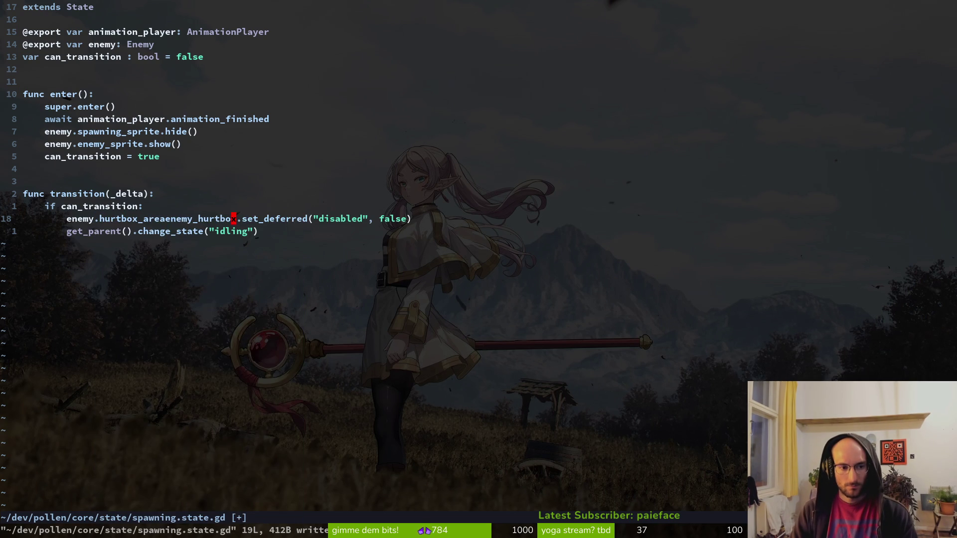
pyautogui.press('h')
pyautogui.press('u')
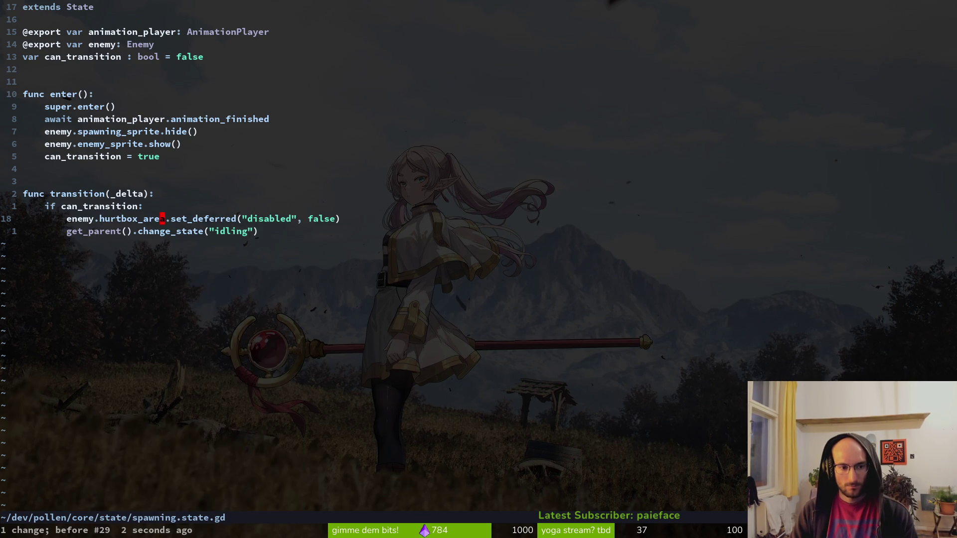
pyautogui.hotkey('ctrl', 'p')
# Step: Open modules/enemies/baseEnemy/enemy.gd and look over its variable declarations
pyautogui.write('eneene')
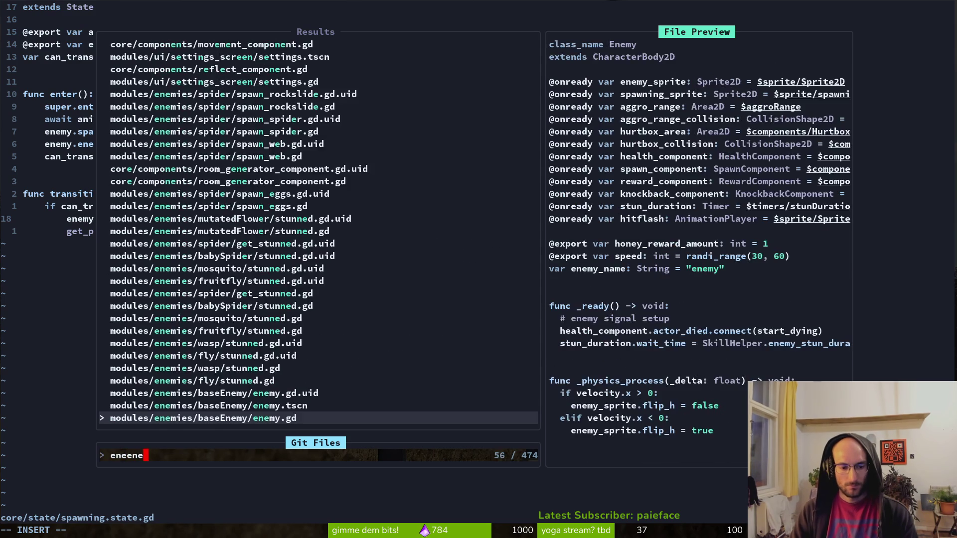
pyautogui.press('Return')
pyautogui.press('j')
pyautogui.press('j')
pyautogui.press('j')
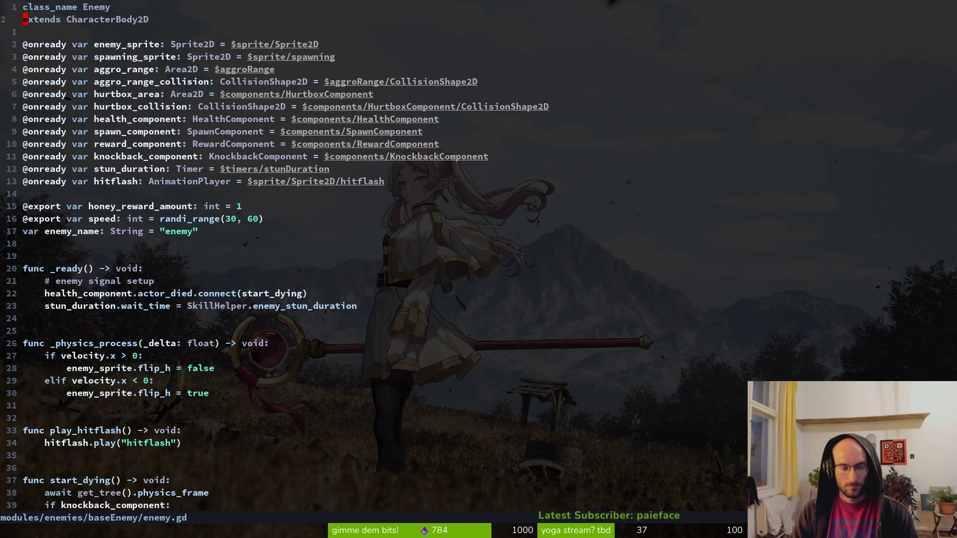
pyautogui.press('k')
pyautogui.press('k')
pyautogui.press('k')
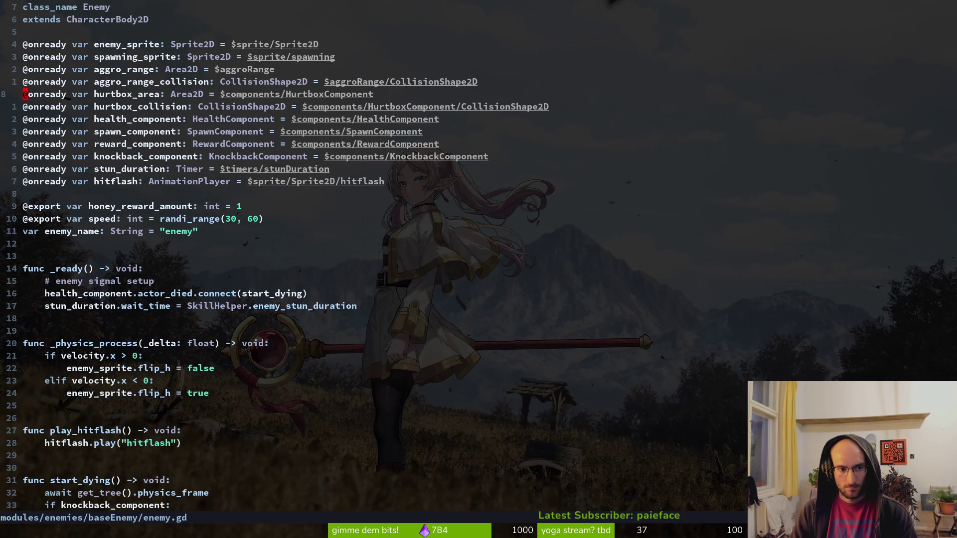
pyautogui.press('j')
pyautogui.press('j')
pyautogui.press('j')
pyautogui.press('k')
pyautogui.press('k')
pyautogui.press('k')
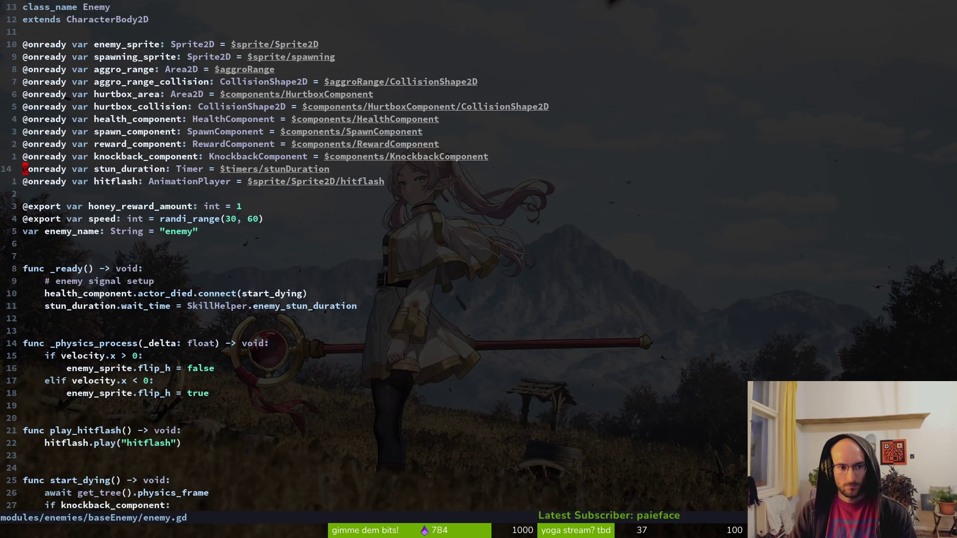
pyautogui.press('k')
pyautogui.press('k')
pyautogui.press('k')
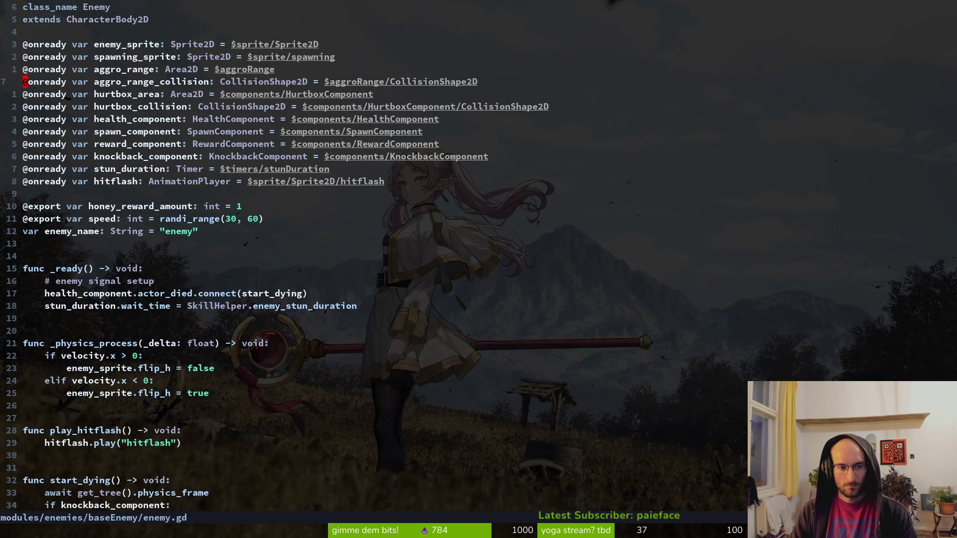
pyautogui.press('k')
pyautogui.press('j')
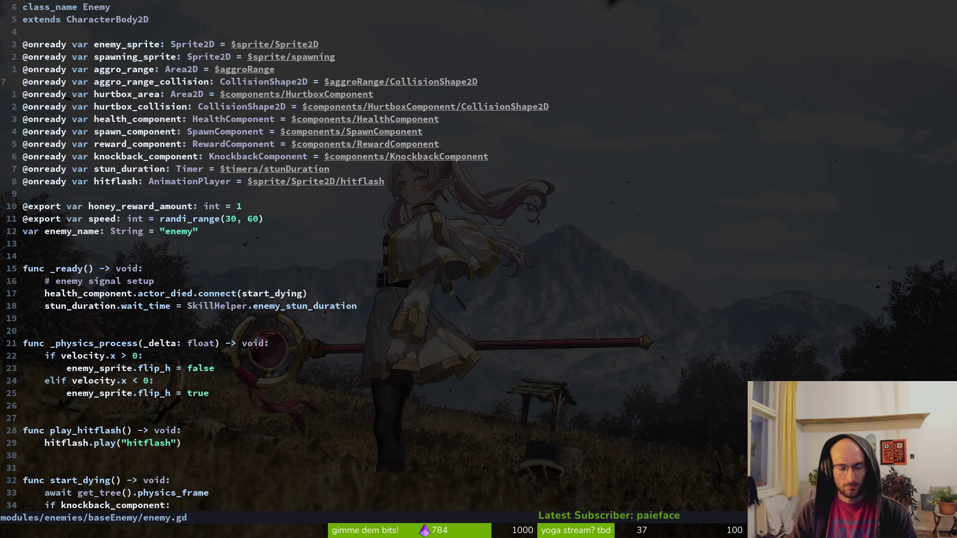
pyautogui.write(':wq')
pyautogui.press('Escape')
# Step: Search the whole project for uses of the enemy_name variable
pyautogui.press('j')
pyautogui.press('j')
pyautogui.press('j')
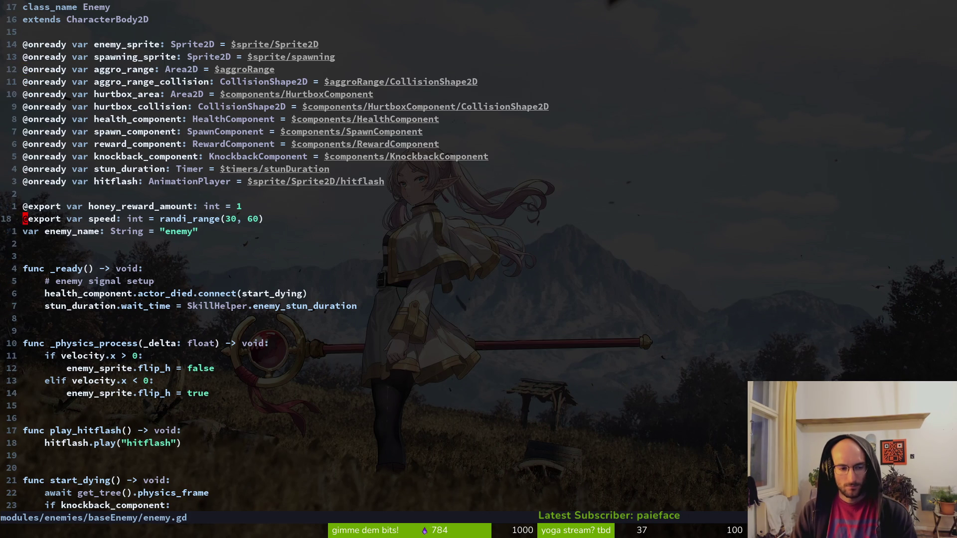
pyautogui.press('V')
pyautogui.press('Escape')
pyautogui.press('w')
pyautogui.press('space')
pyautogui.press('f')
pyautogui.press('w')
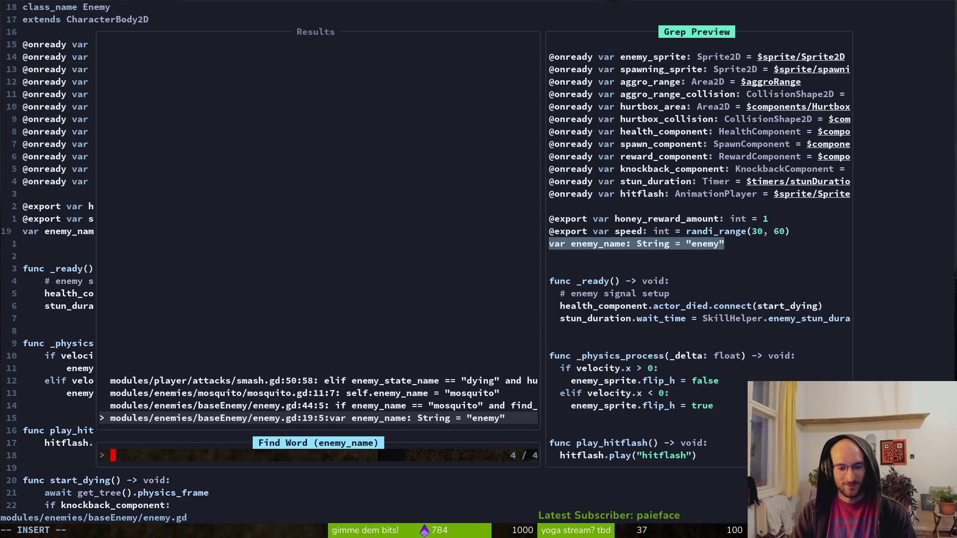
# Step: Open the mosquito.gd match, where _ready sets enemy_name to "mosquito"
pyautogui.press('Up')
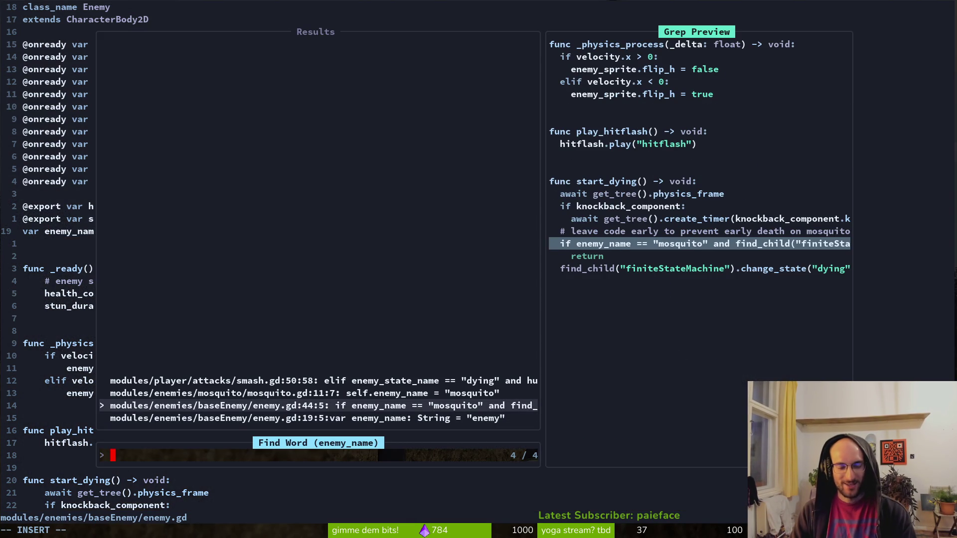
pyautogui.press('Up')
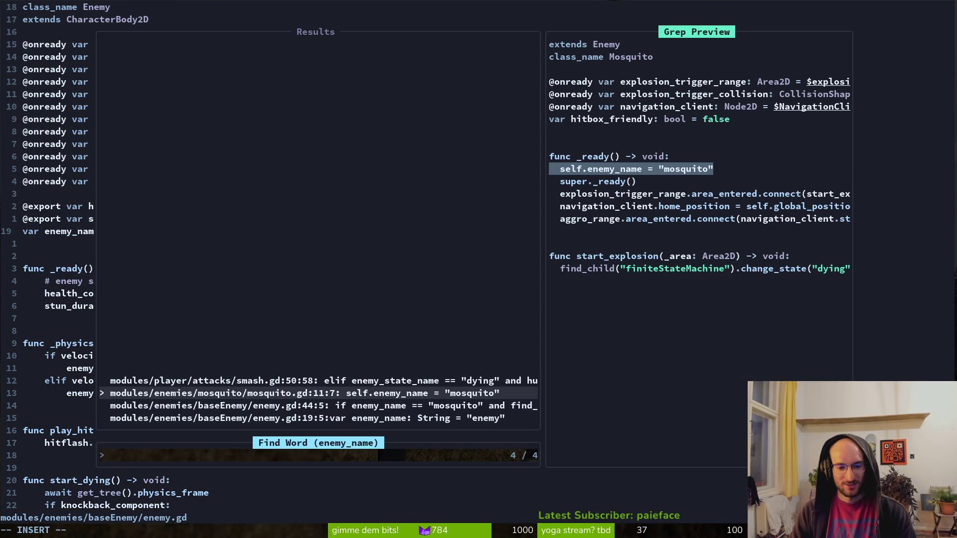
pyautogui.press('Up')
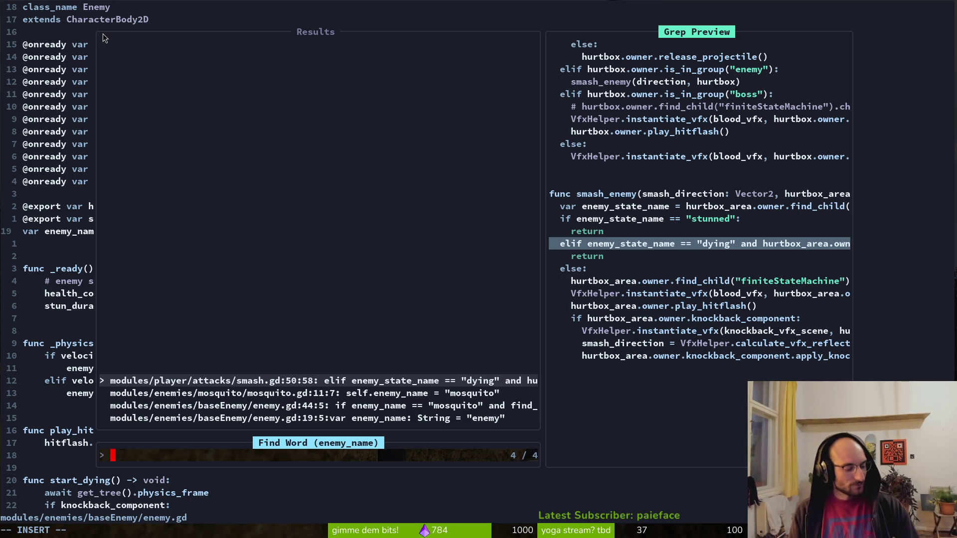
pyautogui.press('Escape')
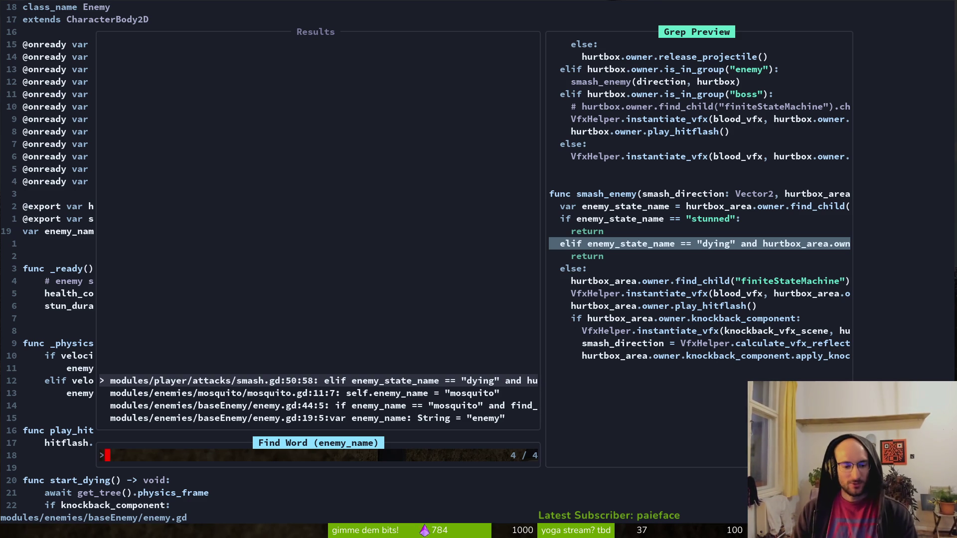
pyautogui.press('j')
pyautogui.press('Return')
# Step: Search project files for 'flower' and 'fly', previewing flower_level.gd and flower_buff.gd
pyautogui.press('k')
pyautogui.press('k')
pyautogui.press('k')
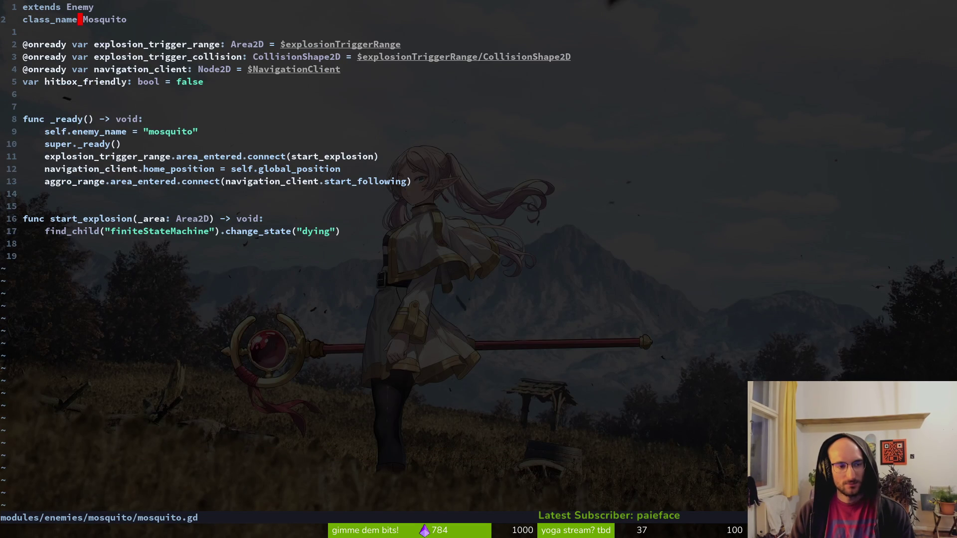
pyautogui.hotkey('ctrl', 'p')
pyautogui.write('flower')
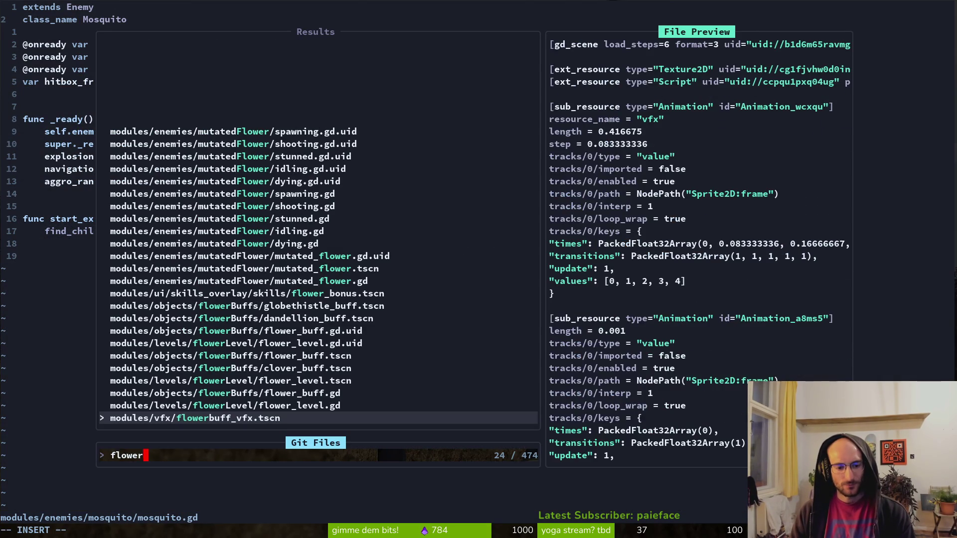
pyautogui.press('Up')
pyautogui.press('Up')
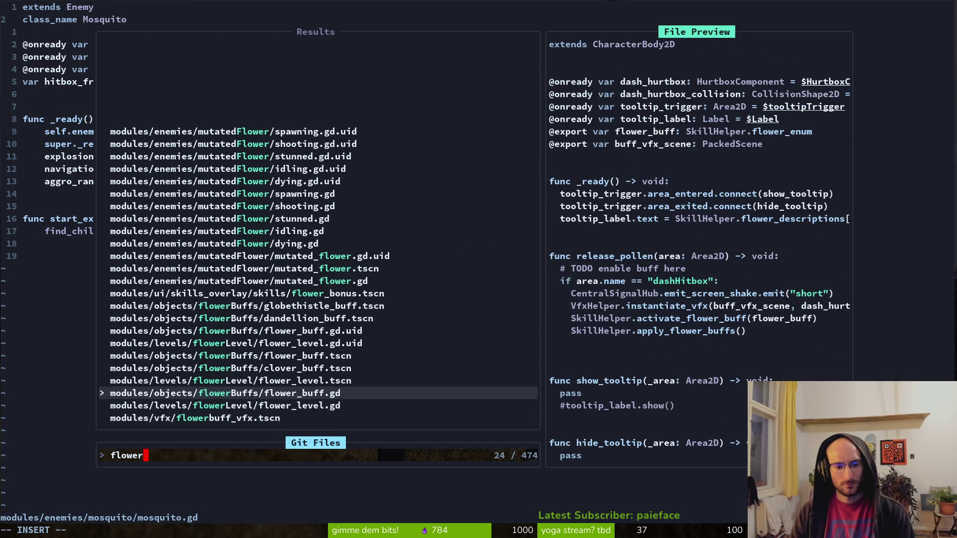
pyautogui.press('Up')
pyautogui.press('Up')
pyautogui.press('Up')
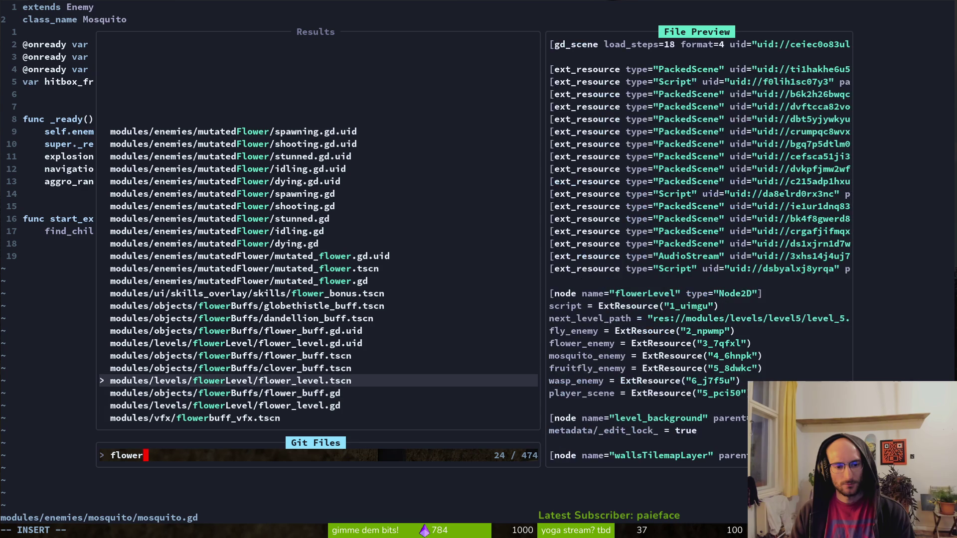
pyautogui.press('BackSpace')
pyautogui.press('BackSpace')
pyautogui.press('BackSpace')
pyautogui.write('fly')
pyautogui.press('BackSpace')
pyautogui.press('BackSpace')
pyautogui.press('Escape')
# Step: Close the file finder and select the class_name word in mosquito.gd
pyautogui.press('Escape')
pyautogui.press('j')
pyautogui.press('V')
pyautogui.press('Escape')
pyautogui.press('v')
pyautogui.press('0')
pyautogui.press('Escape')
# Step: Grep the project for class_name, previewing the Level and BuffsComponent results
pyautogui.press('space')
pyautogui.press('f')
pyautogui.press('w')
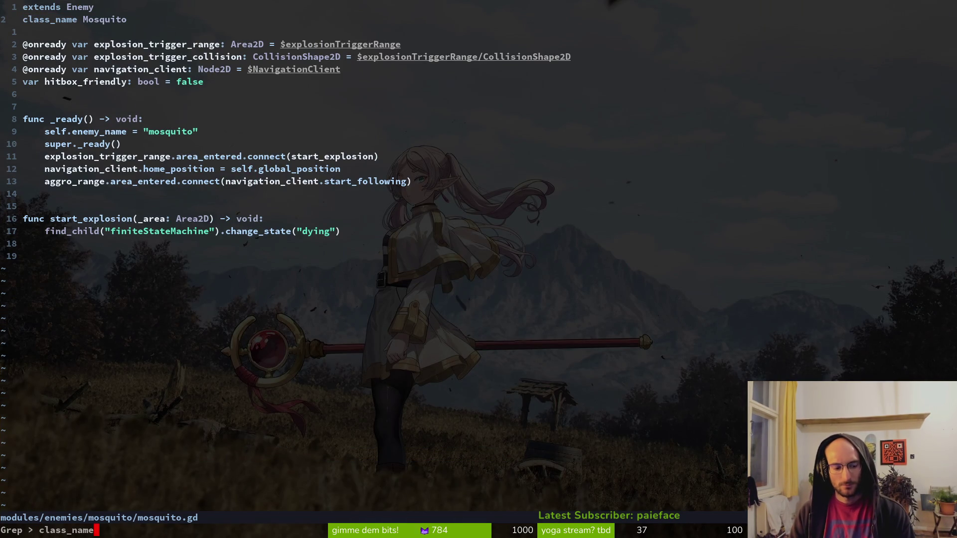
pyautogui.press('Return')
pyautogui.click(229, 405)
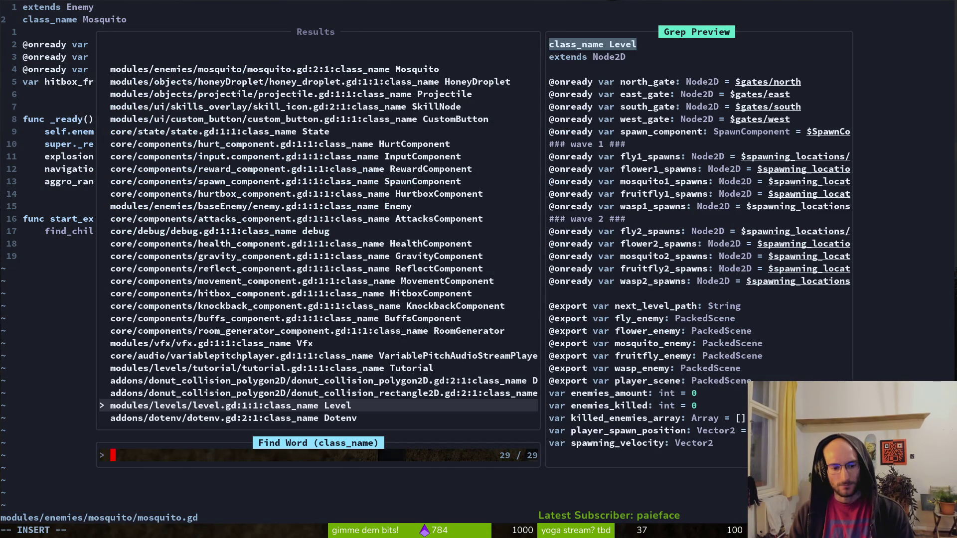
pyautogui.press('Up')
pyautogui.press('Up')
pyautogui.press('Up')
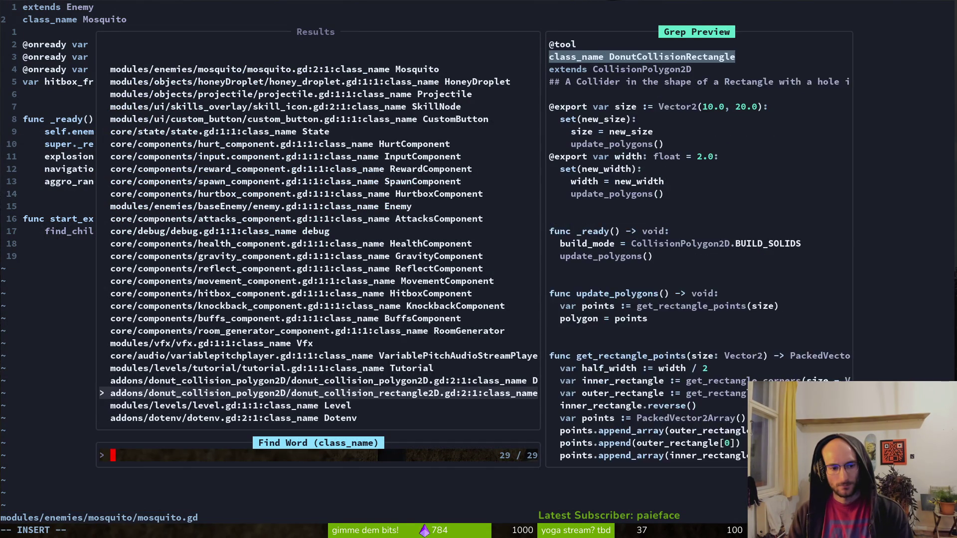
pyautogui.press('Up')
pyautogui.press('Up')
pyautogui.press('Up')
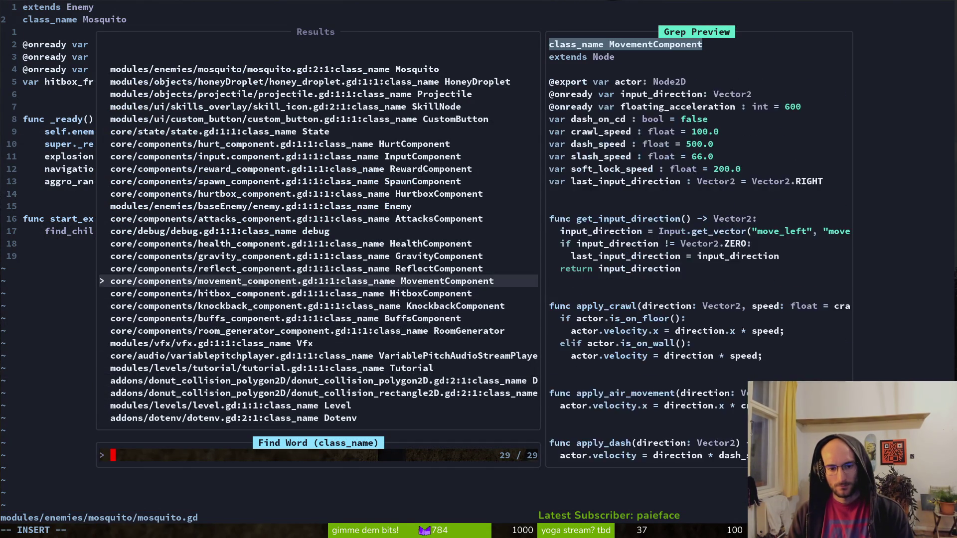
pyautogui.press('Escape')
# Step: Save mosquito.gd with :w and open the mosquito folder's file listing
pyautogui.write(':w')
pyautogui.press('Return')
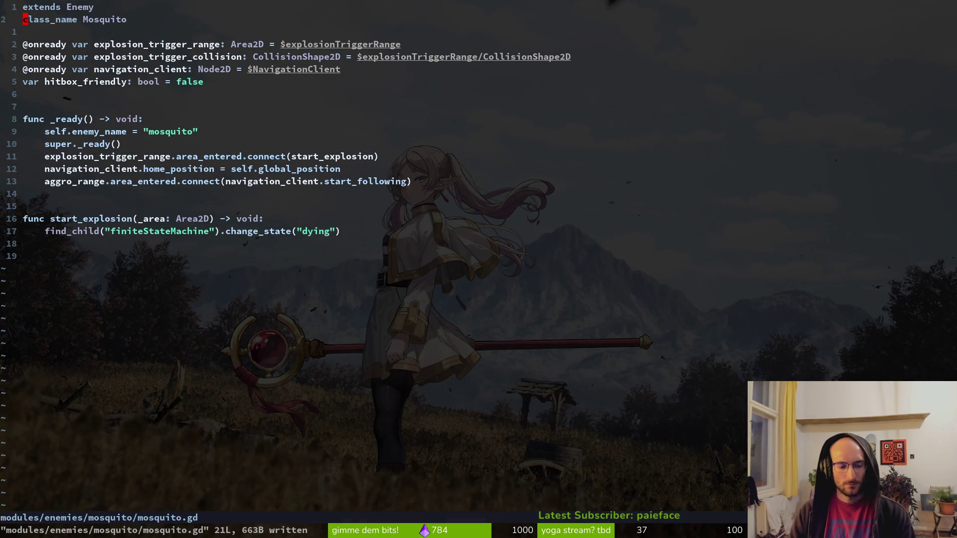
pyautogui.press('-')
pyautogui.press('j')
pyautogui.press('j')
pyautogui.press('j')
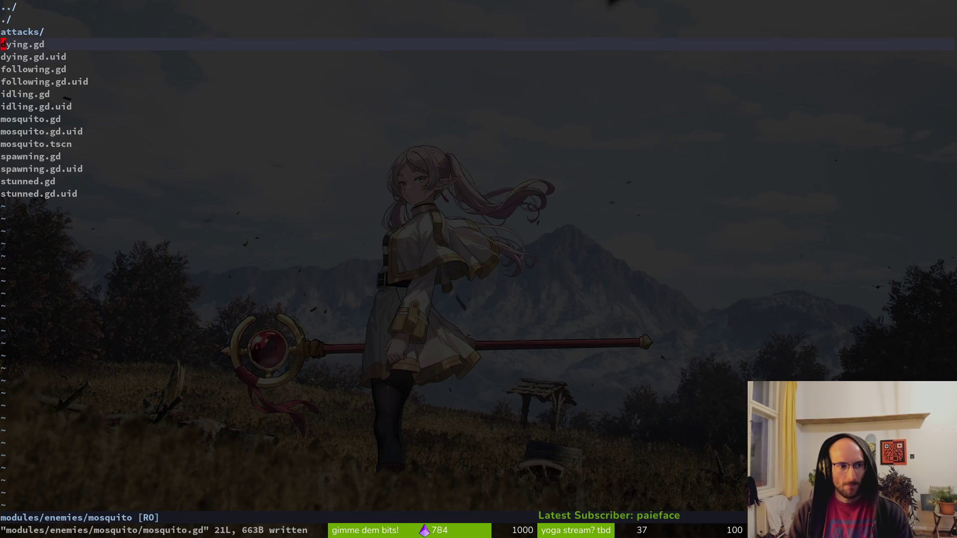
pyautogui.press('j')
pyautogui.press('j')
pyautogui.press('j')
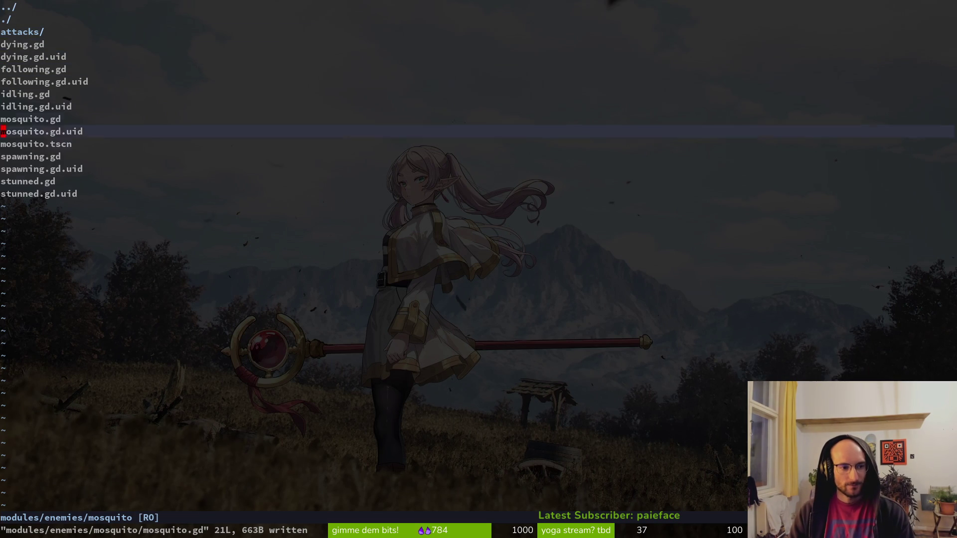
pyautogui.press('k')
pyautogui.press('k')
# Step: Browse the listing across mosquito.gd, idling.gd and dying.gd, then switch to Godot
pyautogui.press('j')
pyautogui.press('j')
pyautogui.press('j')
pyautogui.press('k')
pyautogui.press('k')
pyautogui.press('k')
pyautogui.press('k')
pyautogui.press('k')
pyautogui.press('k')
pyautogui.press('k')
pyautogui.press('k')
pyautogui.press('j')
pyautogui.press('k')
pyautogui.press('j')
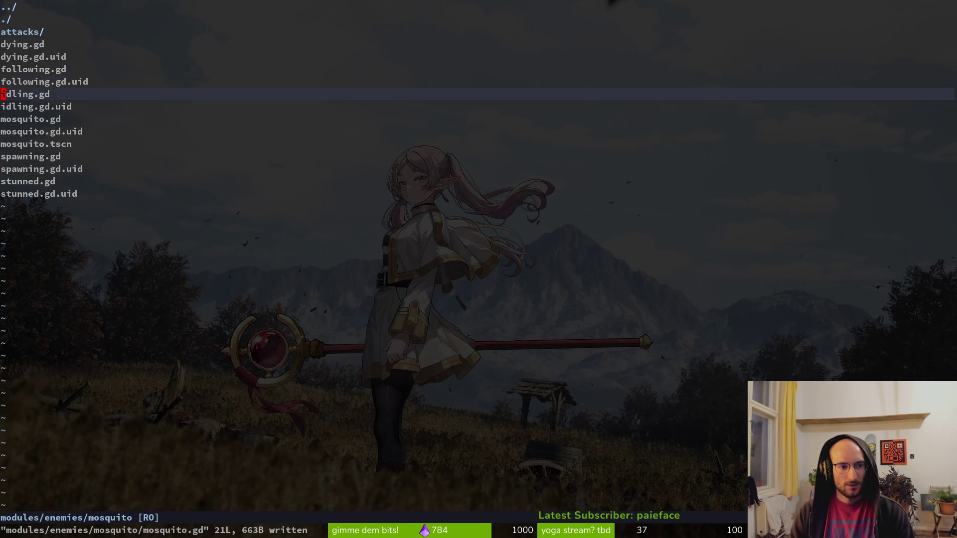
pyautogui.press('k')
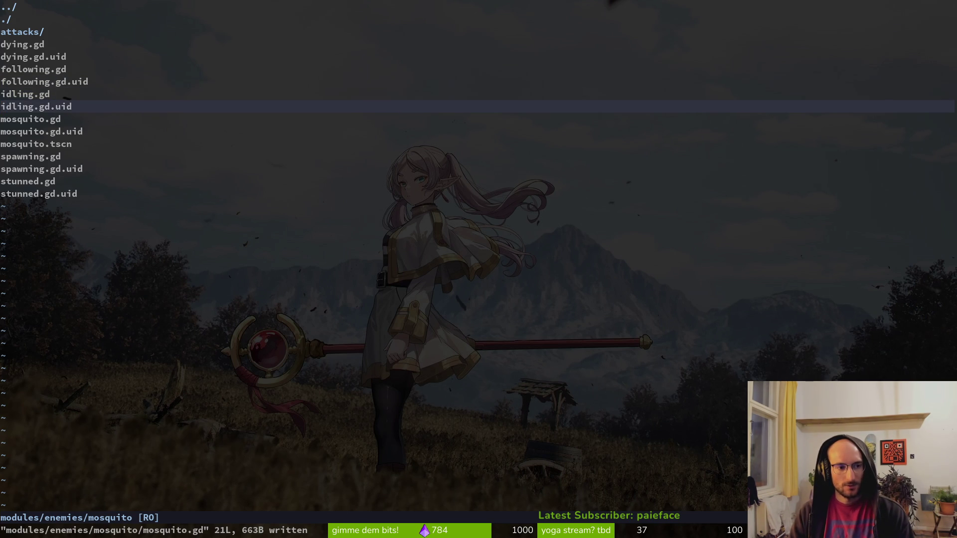
pyautogui.press('k')
pyautogui.press('k')
pyautogui.press('k')
pyautogui.press('j')
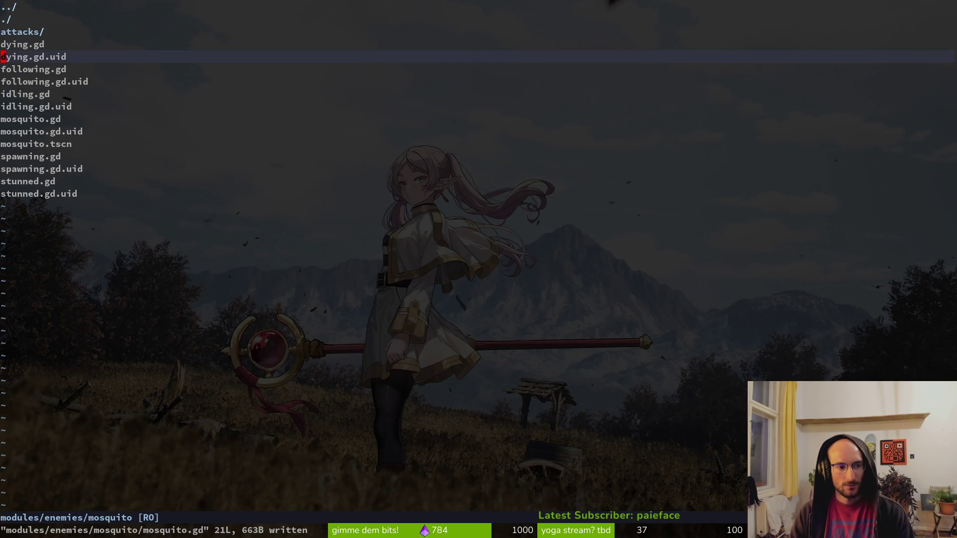
pyautogui.press('k')
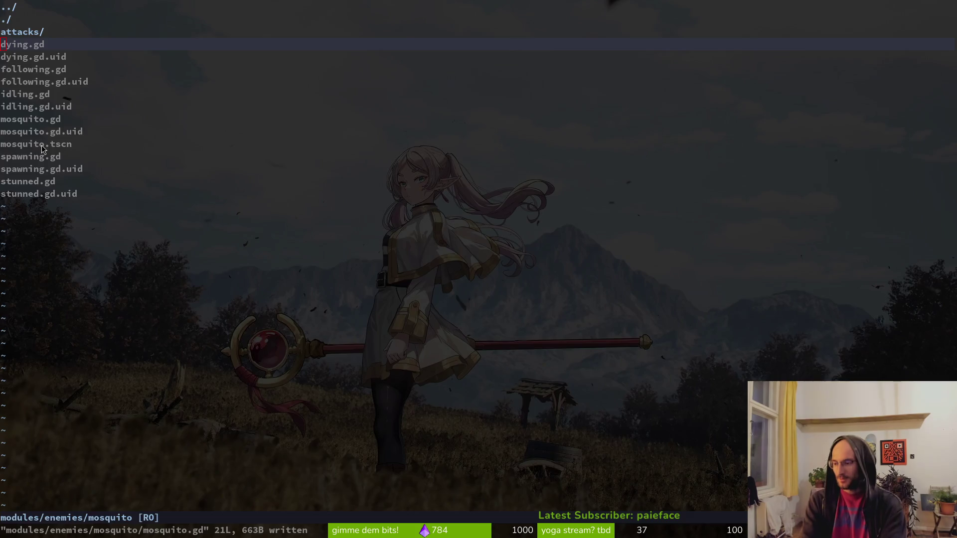
pyautogui.press('super+2')
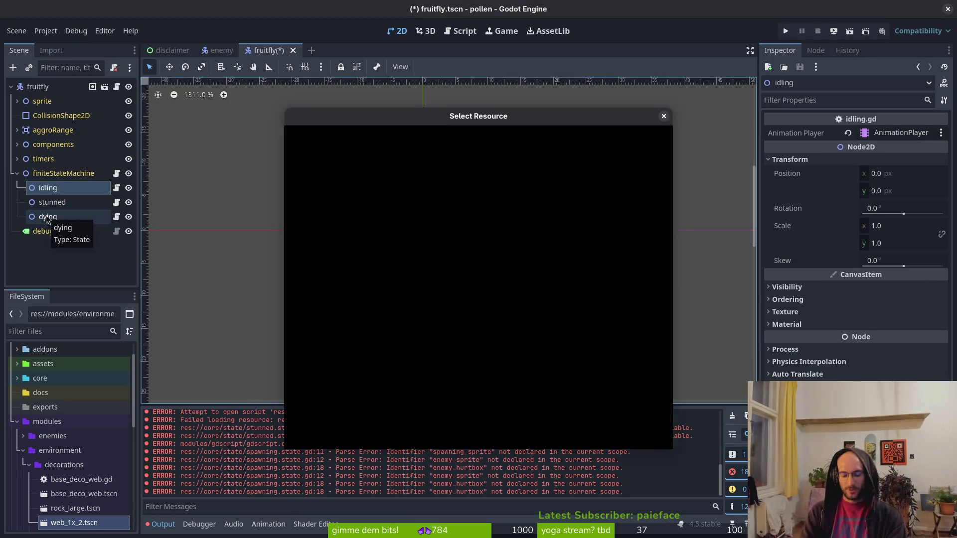
# Step: Open fly.tscn and expand its finiteStateMachine to review the state nodes
pyautogui.write('flytsc')
pyautogui.press('Return')
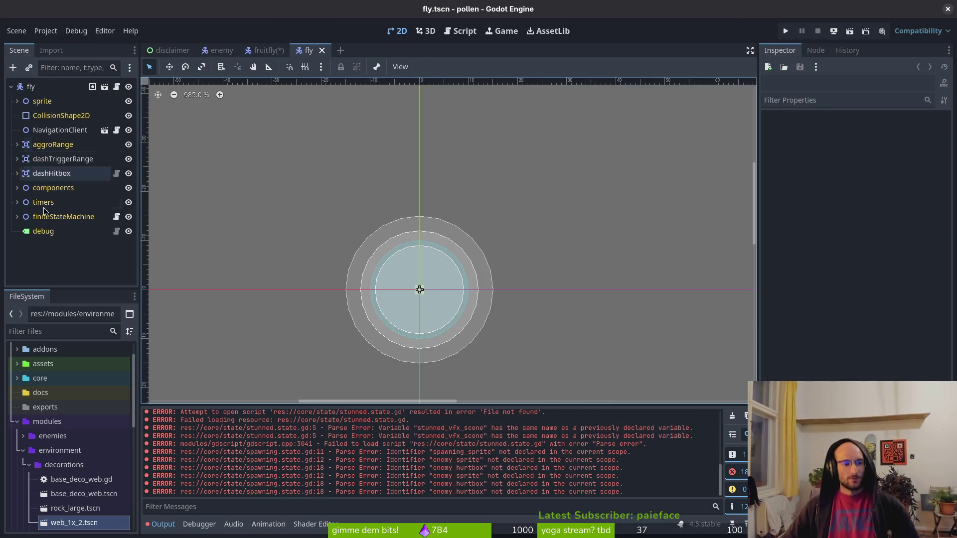
pyautogui.click(17, 217)
pyautogui.scroll(-1, 57, 233)
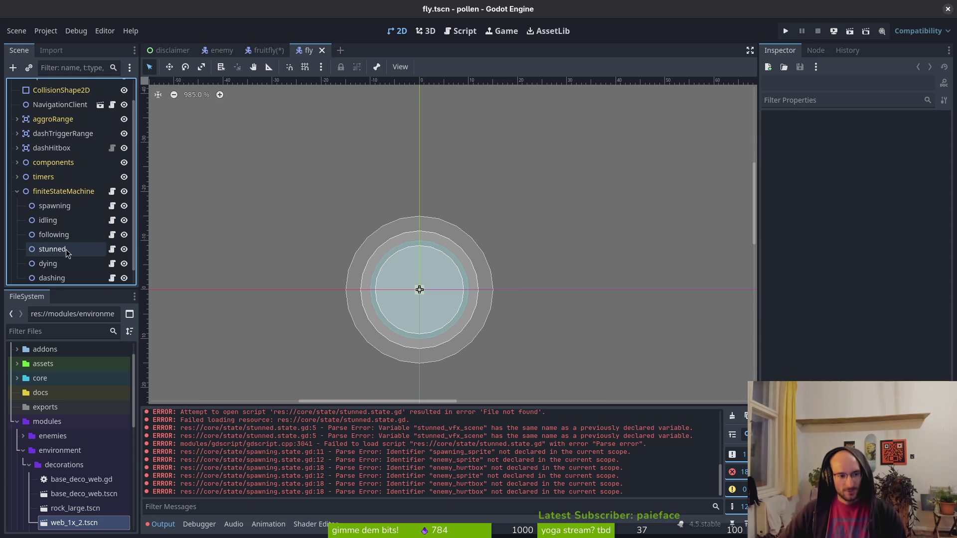
pyautogui.scroll(-1, 70, 252)
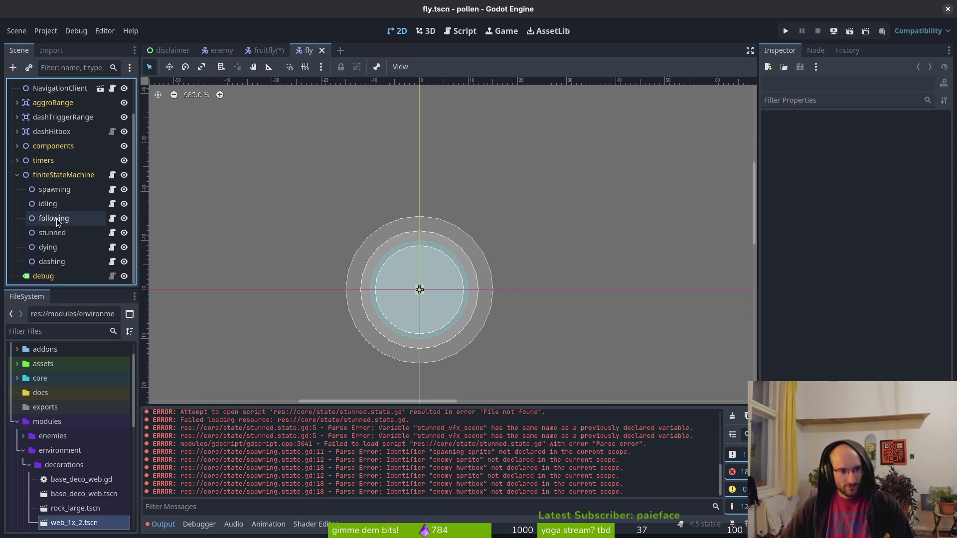
pyautogui.hotkey('shift', 'alt', 'o')
pyautogui.write('fly')
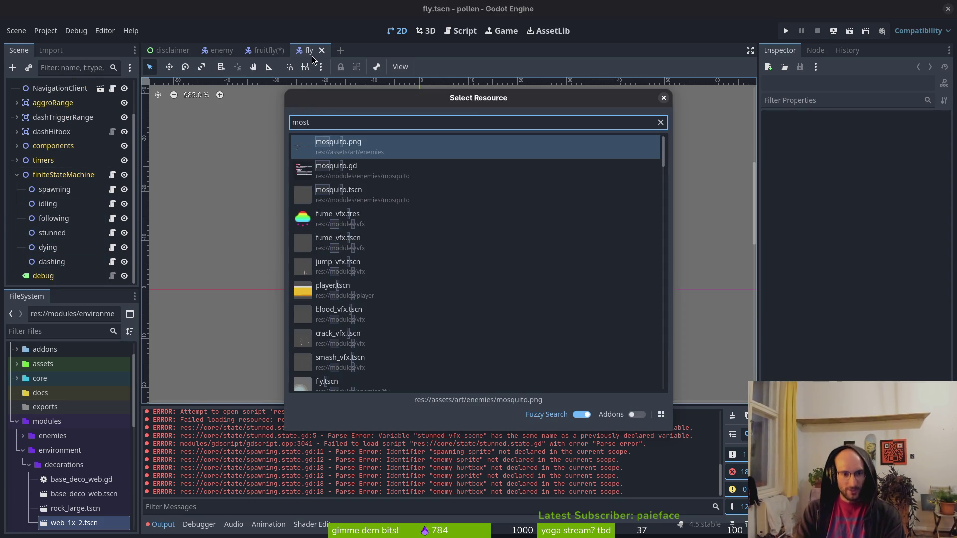
pyautogui.press('Escape')
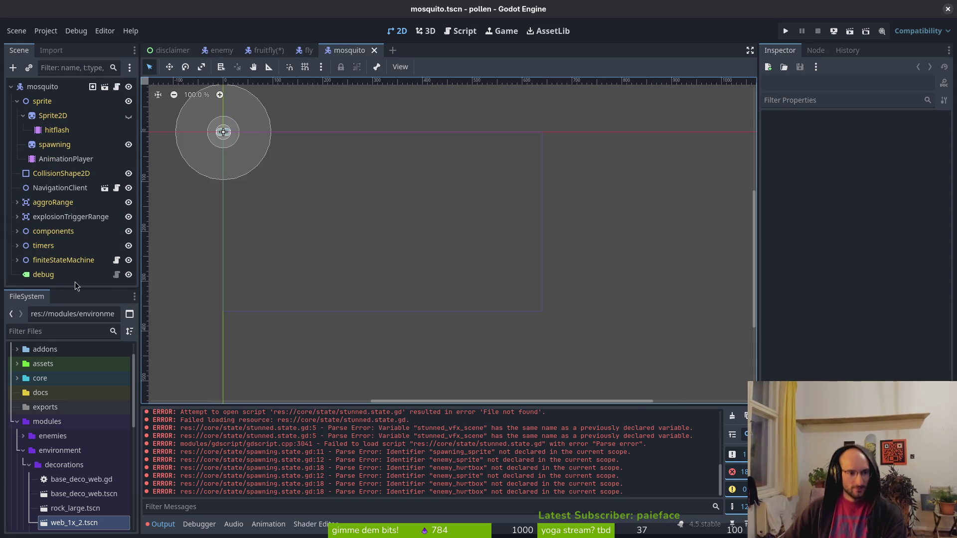
pyautogui.scroll(-2, 51, 202)
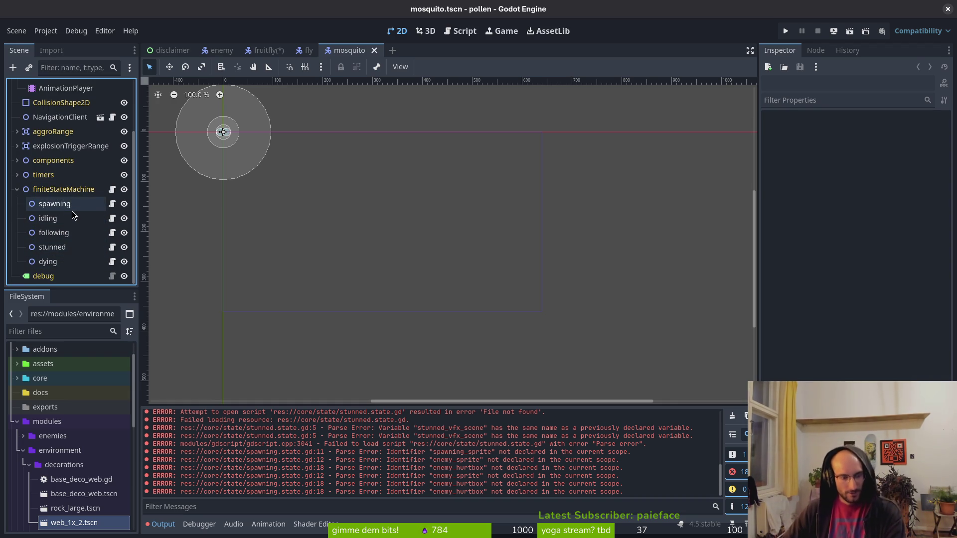
# Step: Open wasp.tscn and collapse its timers and components nodes
pyautogui.hotkey('alt', 'shift', 'o')
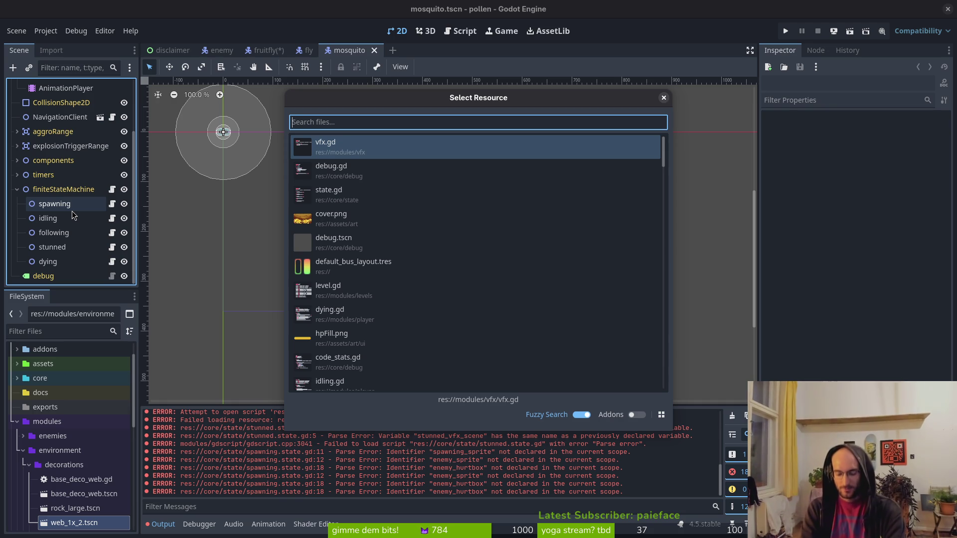
pyautogui.write('waspts')
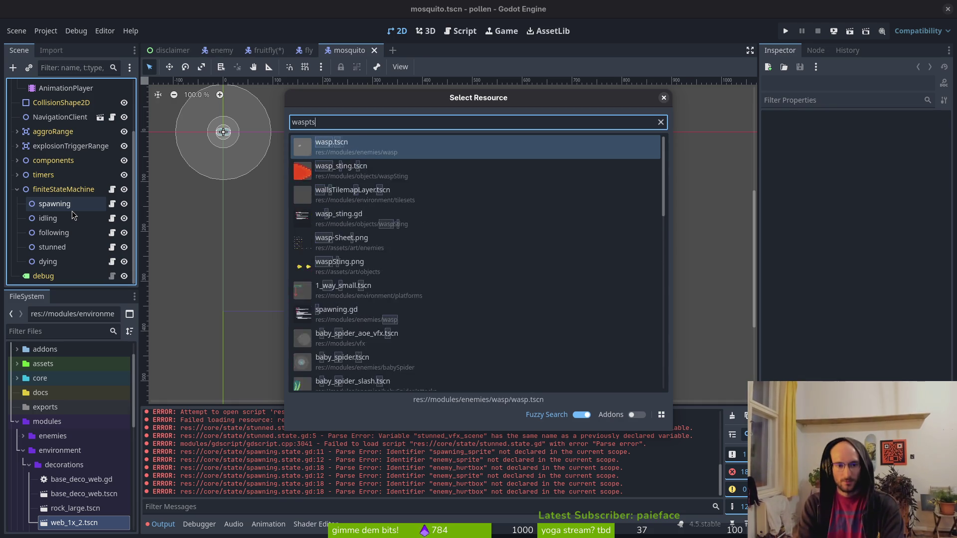
pyautogui.press('Return')
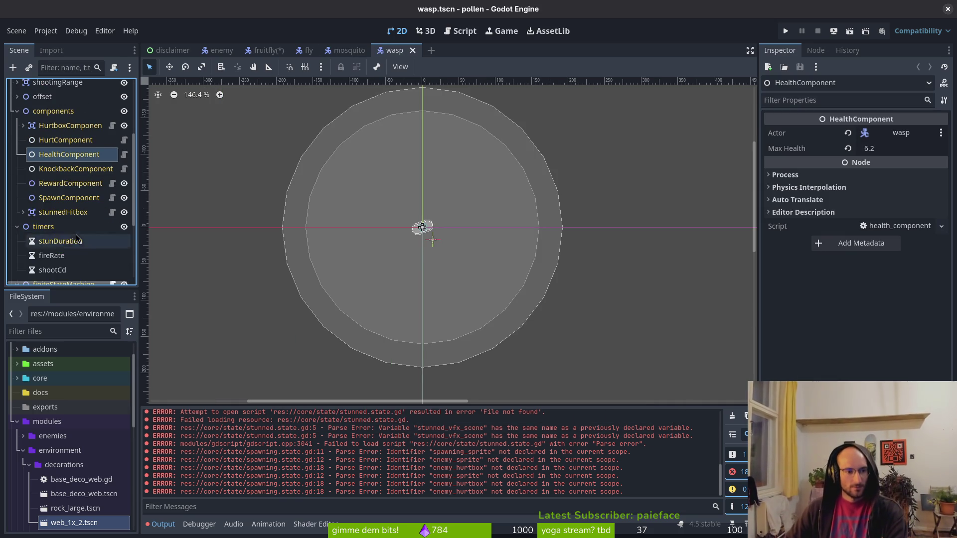
pyautogui.scroll(-3, 21, 259)
pyautogui.click(17, 178)
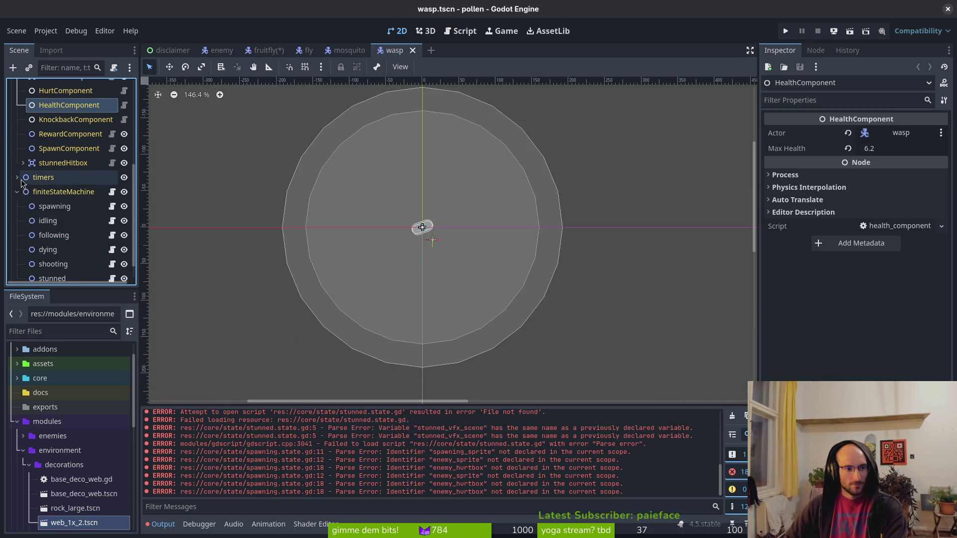
pyautogui.scroll(2, 17, 174)
pyautogui.click(17, 137)
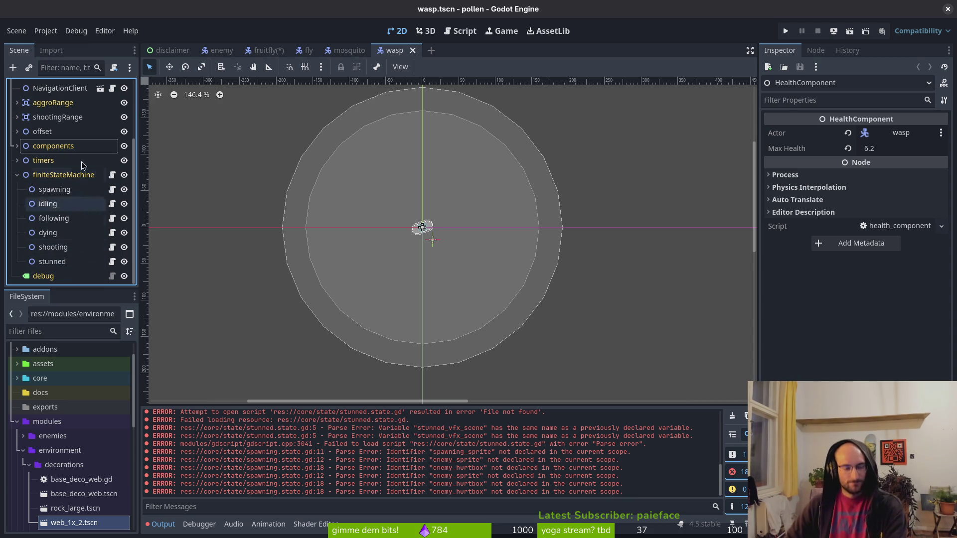
pyautogui.hotkey('alt', 'Tab')
pyautogui.hotkey('alt', 'Tab')
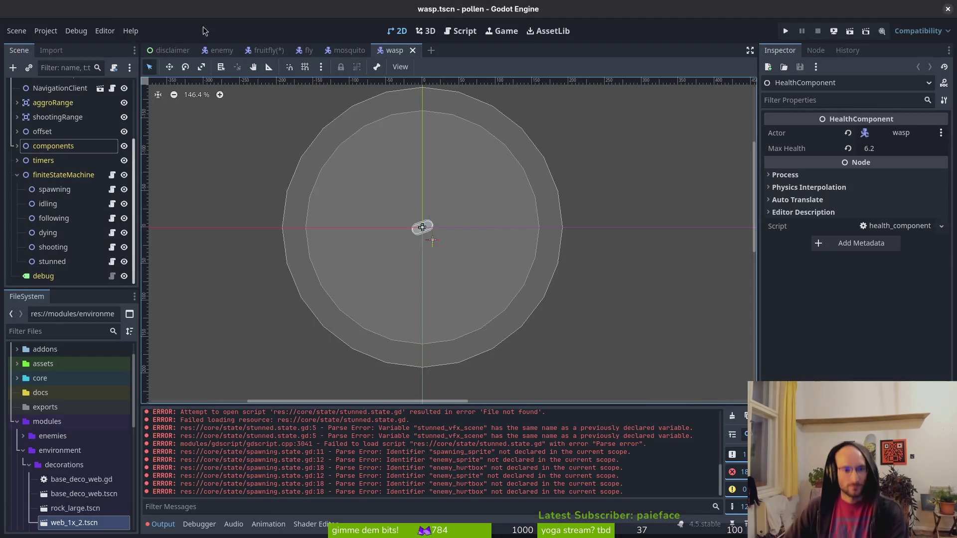
pyautogui.click(219, 50)
# Step: Add a Node2D child under finiteStateMachine and paste copies of it
pyautogui.click(76, 205)
pyautogui.hotkey('ctrl', 'a')
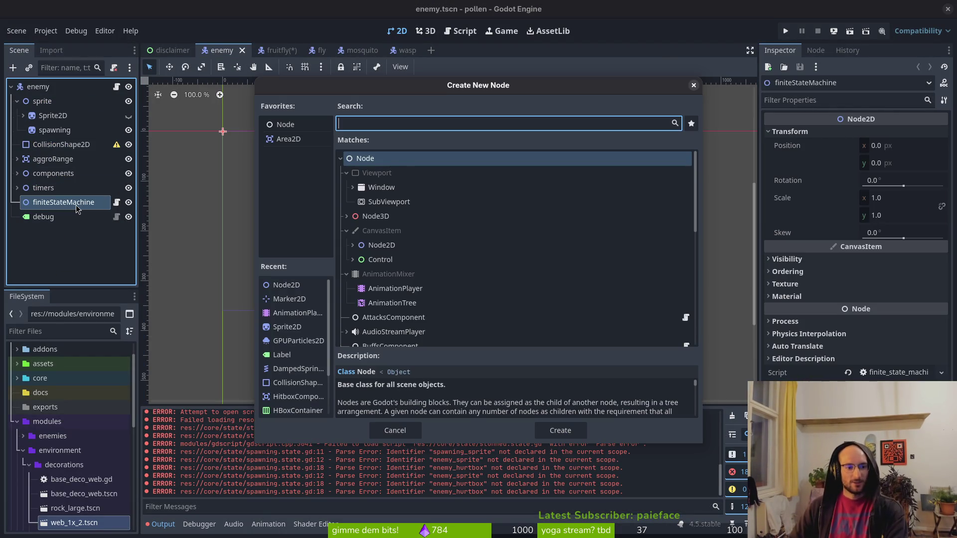
pyautogui.write('node2d')
pyautogui.press('Return')
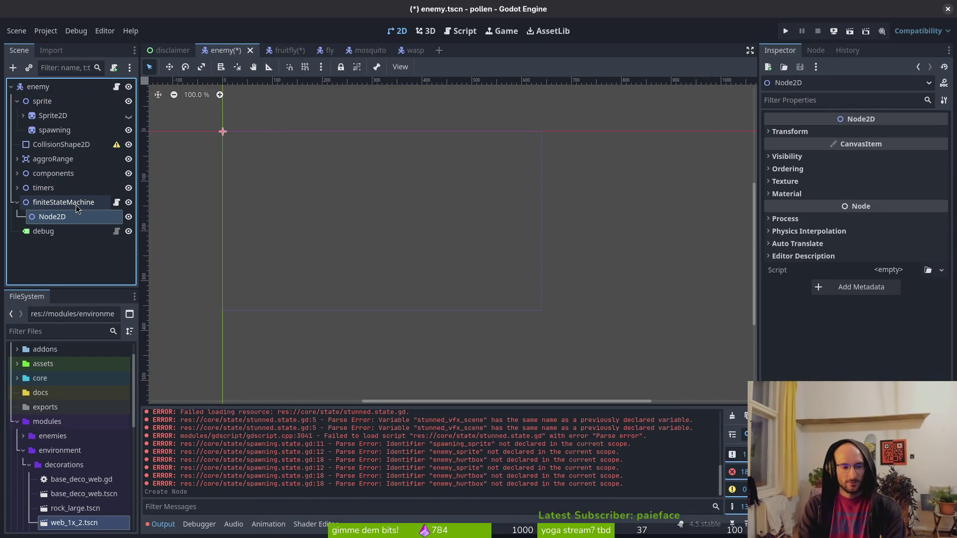
pyautogui.hotkey('ctrl', 'c')
pyautogui.click(76, 206)
pyautogui.hotkey('ctrl', 'v')
pyautogui.hotkey('ctrl', 'v')
pyautogui.hotkey('ctrl', 'v')
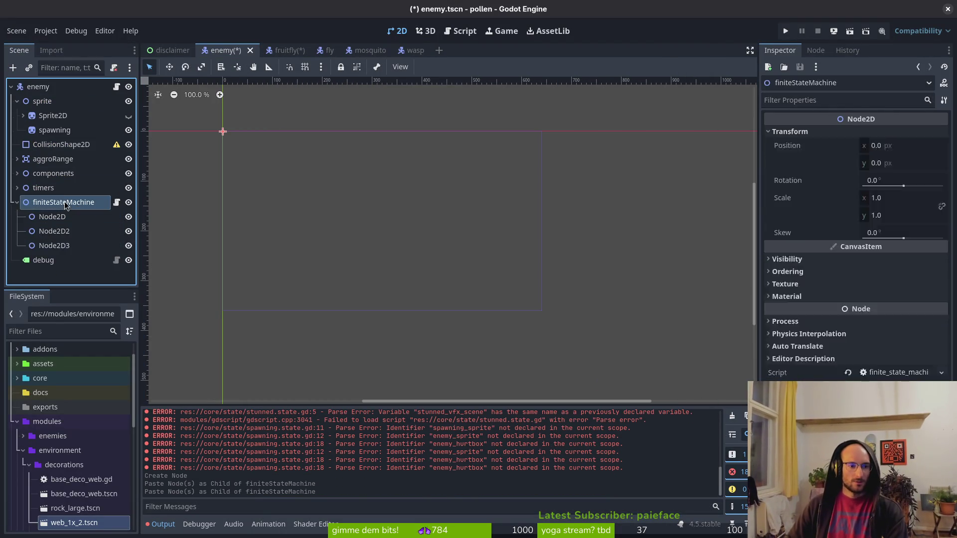
# Step: Rename the first two new nodes to spawning and idling
pyautogui.doubleClick(76, 216)
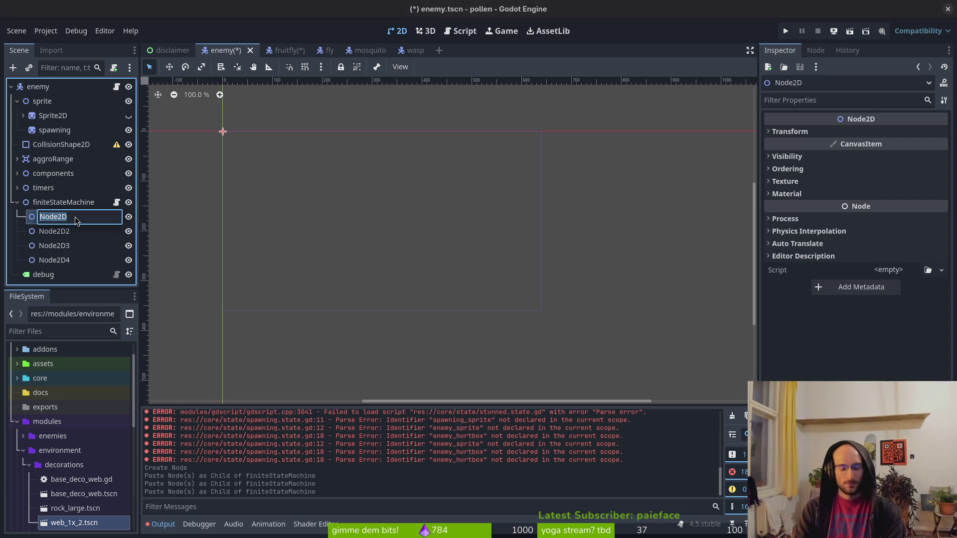
pyautogui.write('spawning')
pyautogui.press('Return')
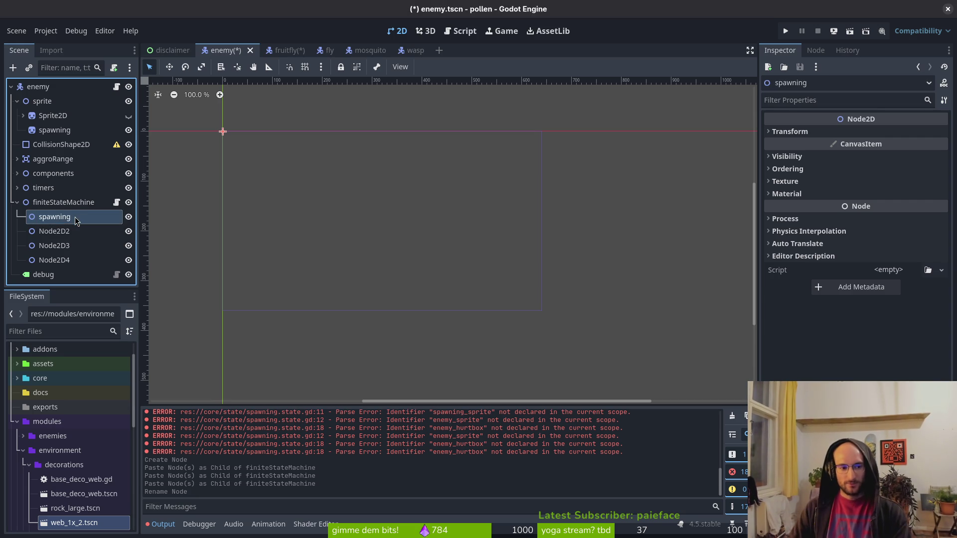
pyautogui.press('Down')
pyautogui.press('F2')
pyautogui.write('idling')
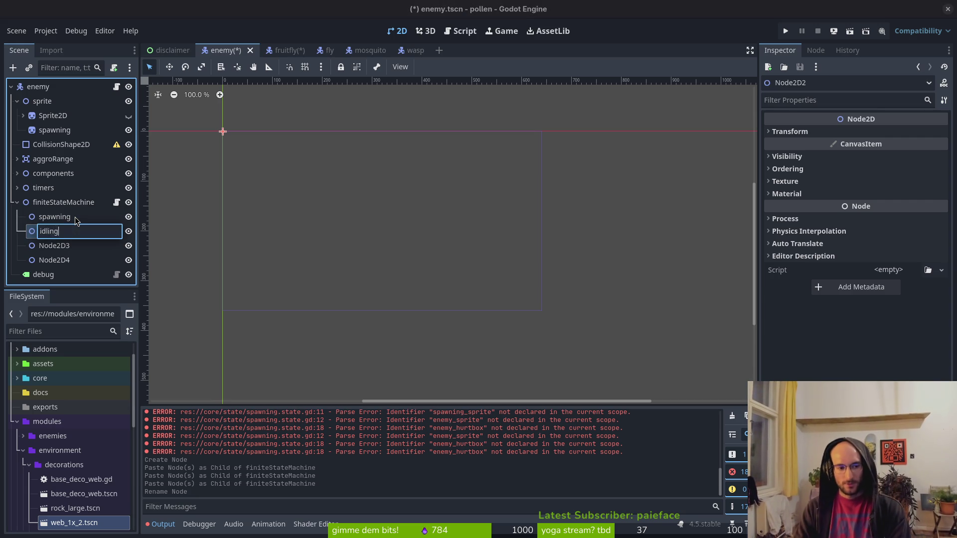
pyautogui.press('Return')
# Step: Rename the remaining two nodes to stunned and dying
pyautogui.press('Down')
pyautogui.press('F2')
pyautogui.write('stunned')
pyautogui.press('Return')
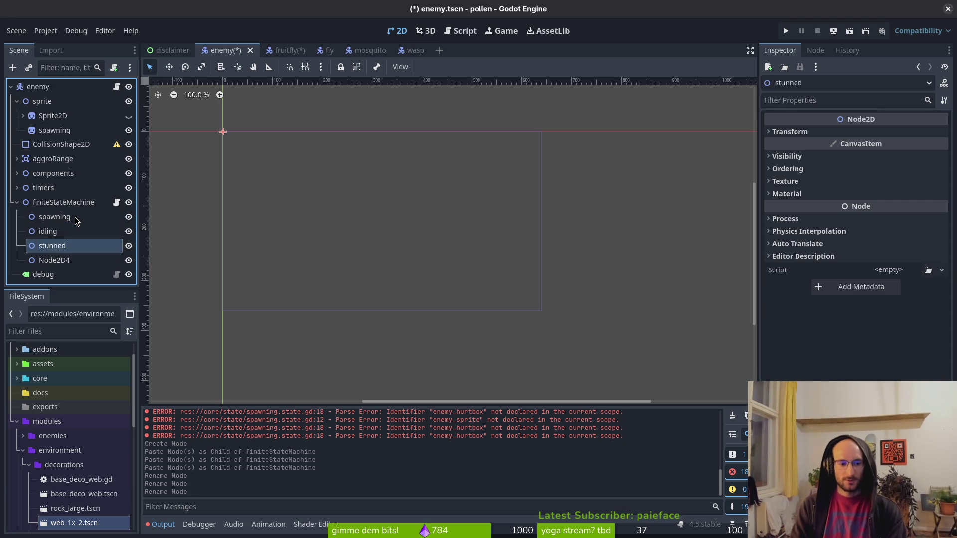
pyautogui.press('Down')
pyautogui.press('F2')
pyautogui.write('dying')
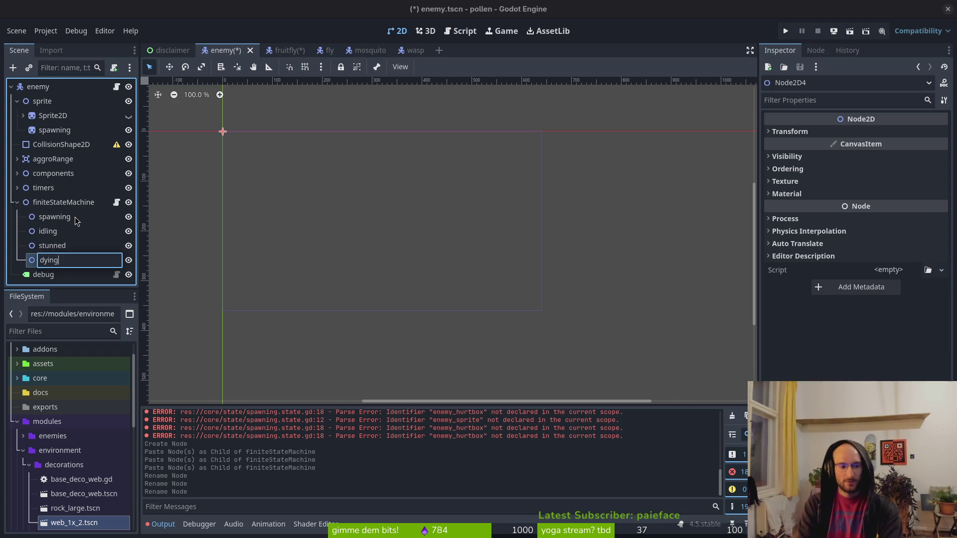
pyautogui.press('Return')
pyautogui.press('Up')
pyautogui.press('Up')
pyautogui.press('Up')
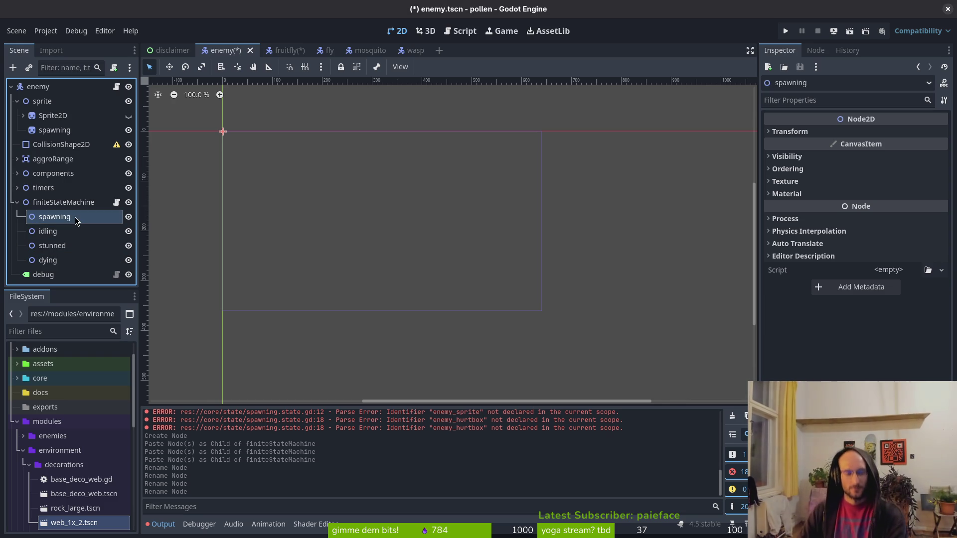
pyautogui.click(114, 67)
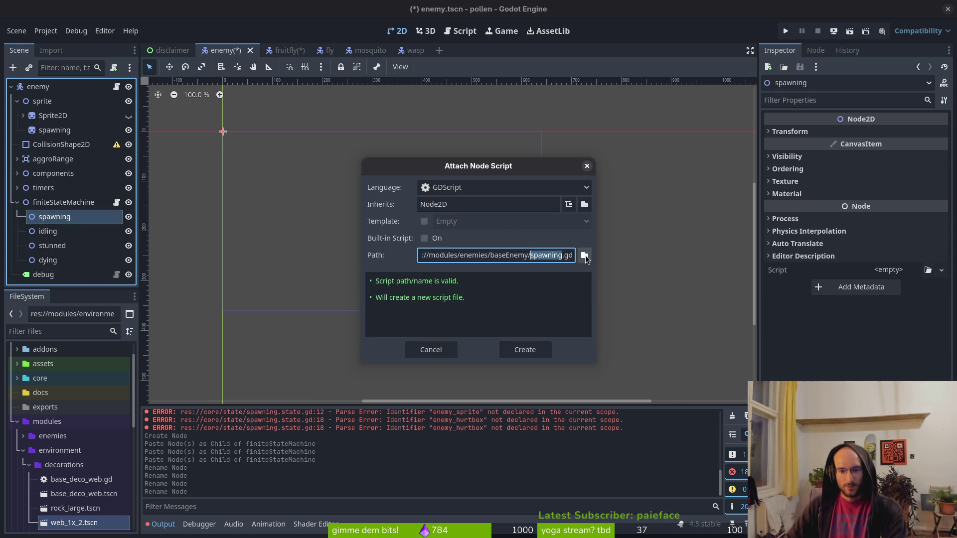
# Step: Attach the existing res://core/state/state.gd script to the spawning node
pyautogui.click(586, 255)
pyautogui.click(252, 107)
pyautogui.click(252, 107)
pyautogui.click(252, 106)
pyautogui.click(427, 158)
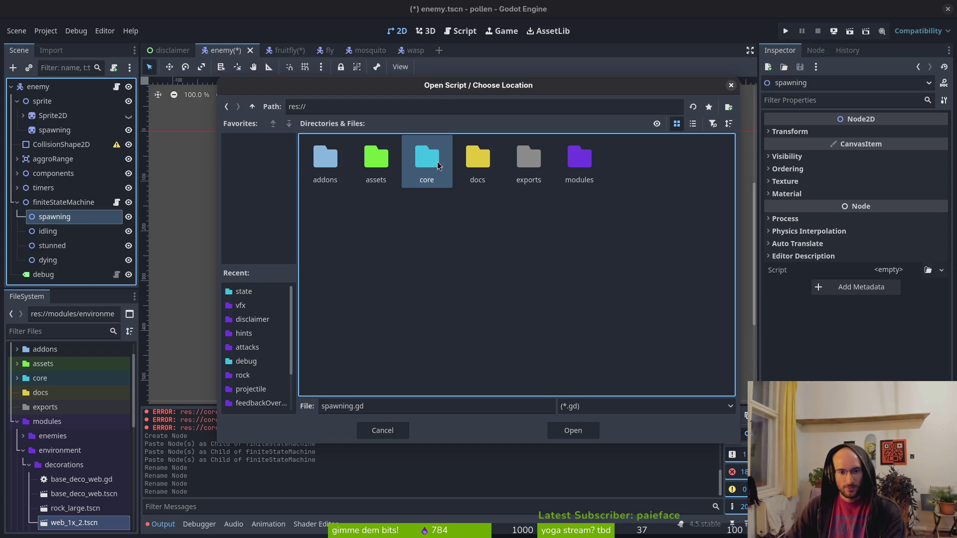
pyautogui.doubleClick(427, 159)
pyautogui.doubleClick(319, 228)
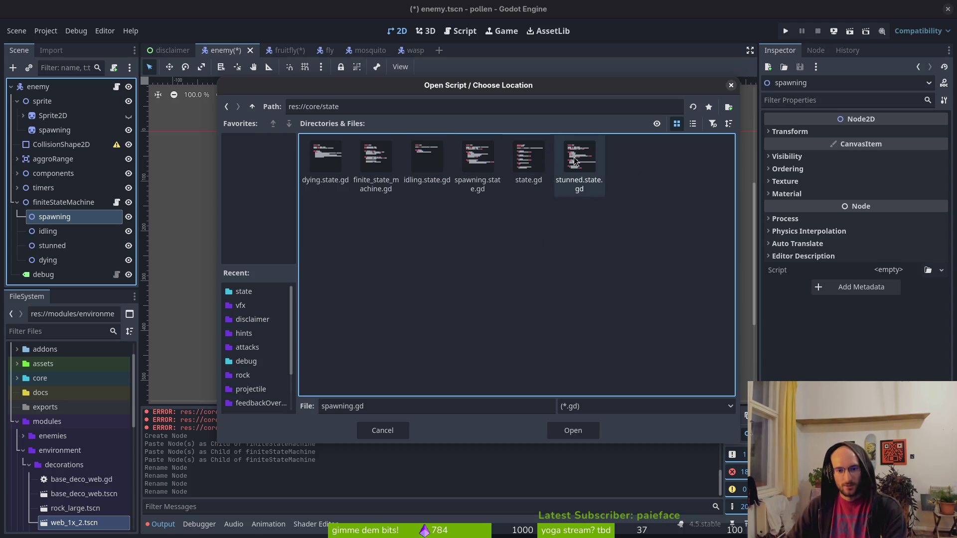
pyautogui.click(528, 159)
pyautogui.click(570, 432)
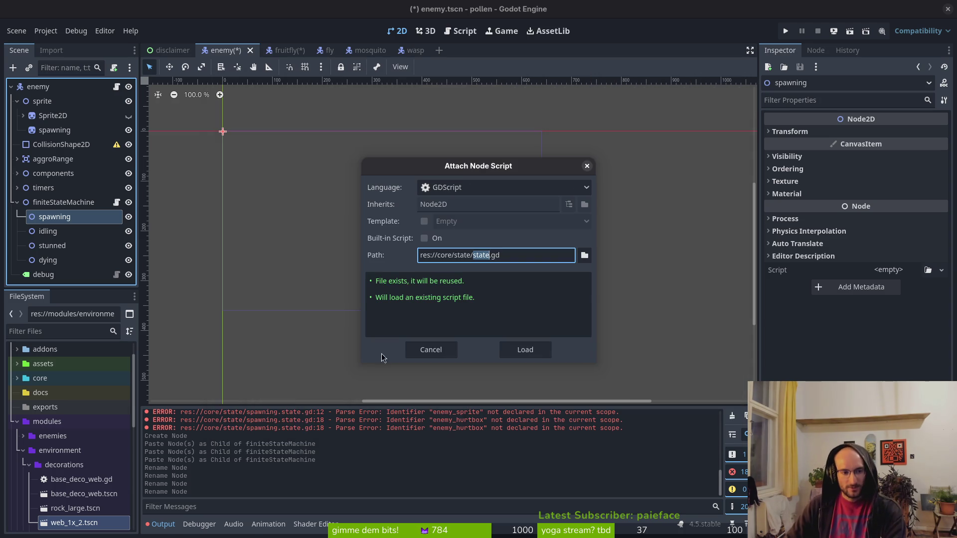
pyautogui.click(537, 355)
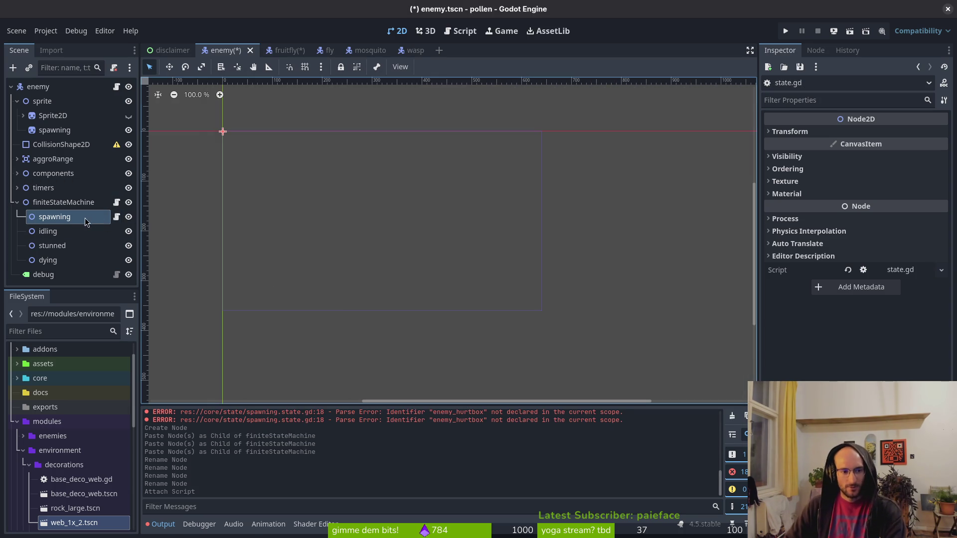
# Step: Attach the same core/state/state.gd script to the idling node
pyautogui.click(74, 233)
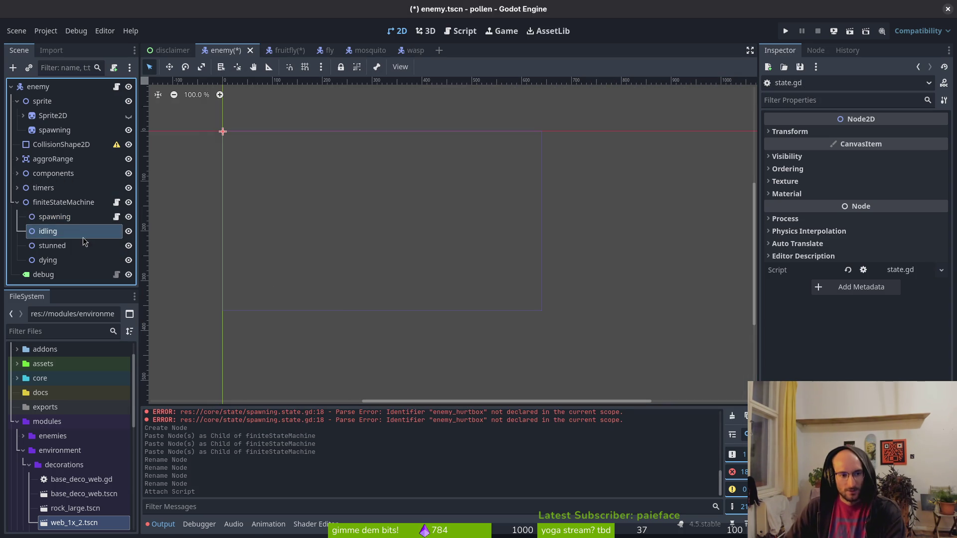
pyautogui.click(114, 68)
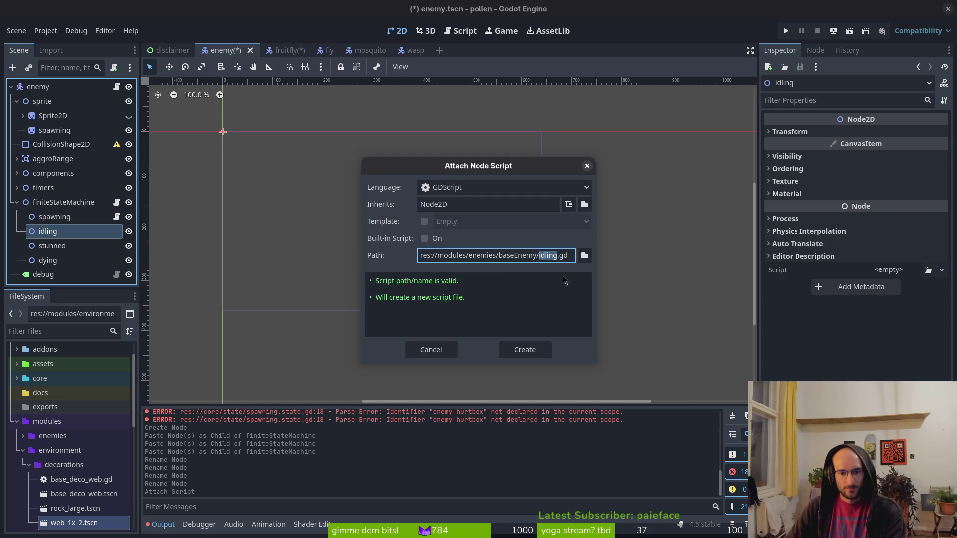
pyautogui.click(584, 255)
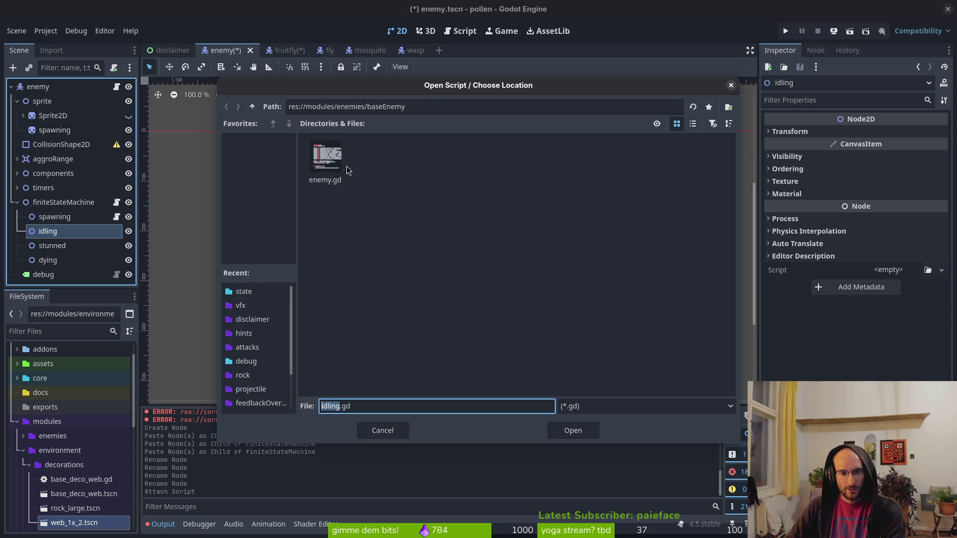
pyautogui.press('Escape')
pyautogui.click(585, 255)
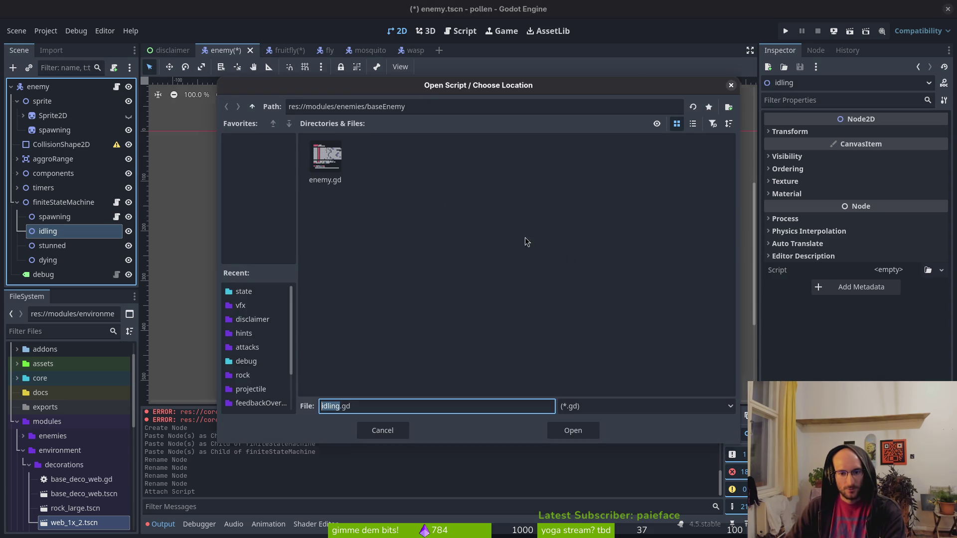
pyautogui.click(252, 107)
pyautogui.click(252, 107)
pyautogui.click(252, 107)
pyautogui.doubleClick(427, 159)
pyautogui.doubleClick(325, 212)
pyautogui.click(509, 159)
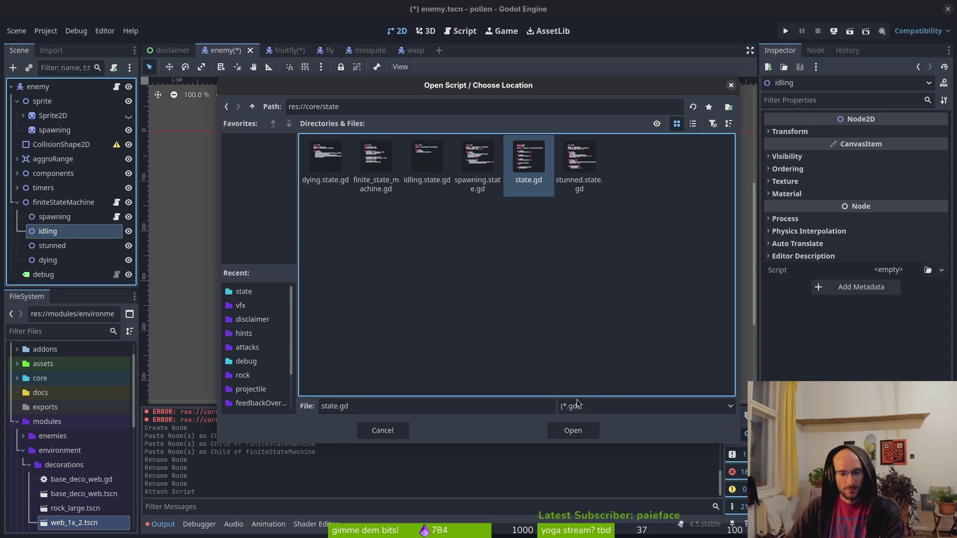
pyautogui.click(568, 427)
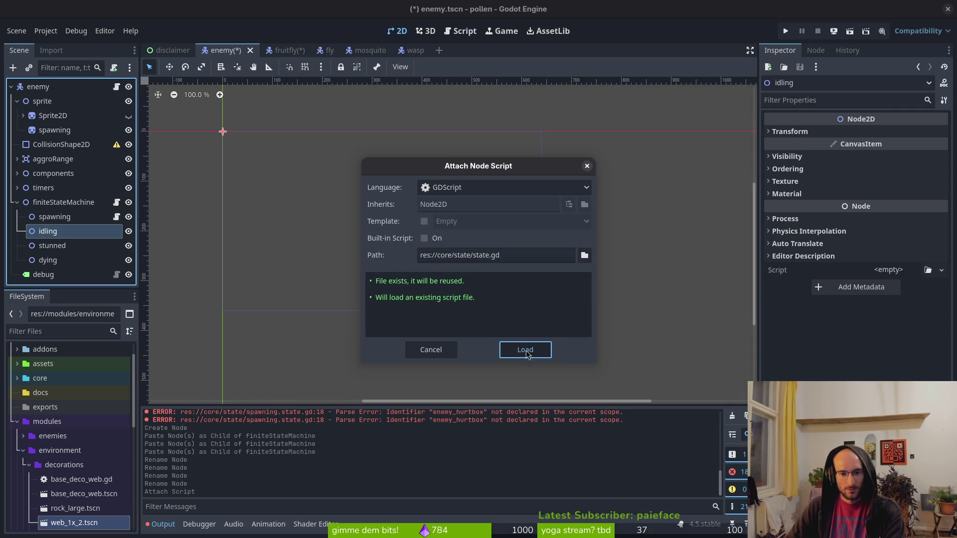
pyautogui.click(525, 350)
# Step: Attach state.gd to the stunned and dying nodes by pasting its path
pyautogui.click(52, 246)
pyautogui.hotkey('ctrl', 'shift', 'a')
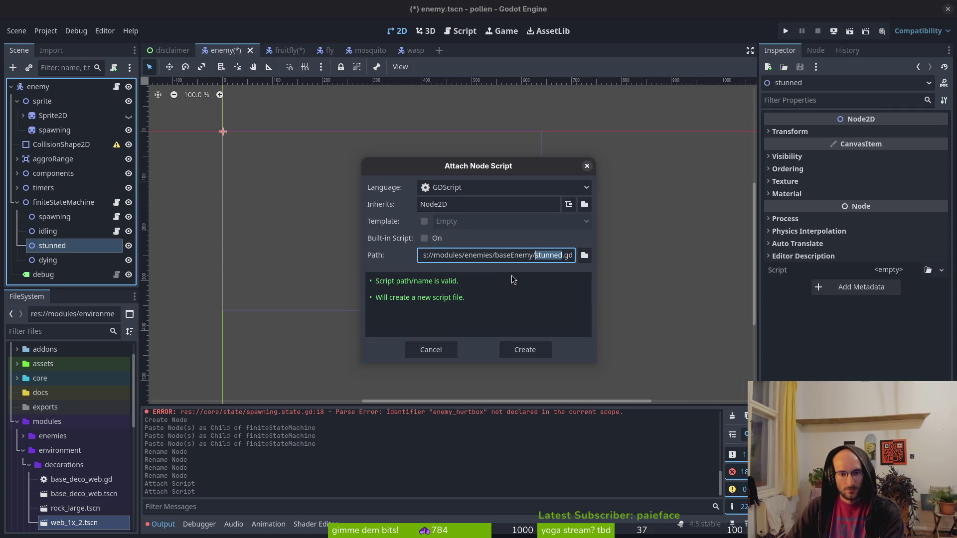
pyautogui.hotkey('ctrl', 'a')
pyautogui.hotkey('ctrl', 'v')
pyautogui.click(526, 350)
pyautogui.click(58, 260)
pyautogui.hotkey('ctrl', 'shift', 'a')
pyautogui.hotkey('ctrl', 'a')
pyautogui.hotkey('ctrl', 'v')
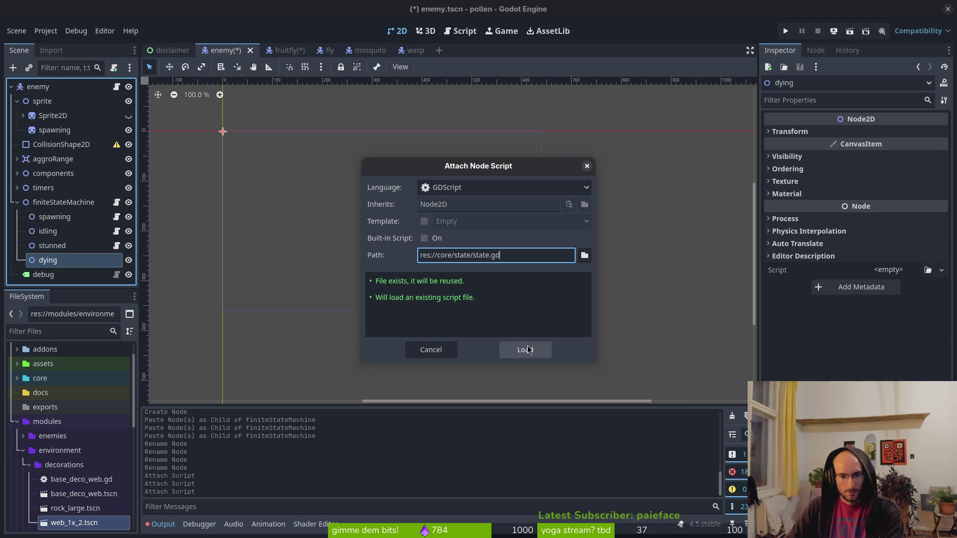
pyautogui.click(528, 350)
# Step: Save the enemy scene with Ctrl+S
pyautogui.hotkey('ctrl', 's')
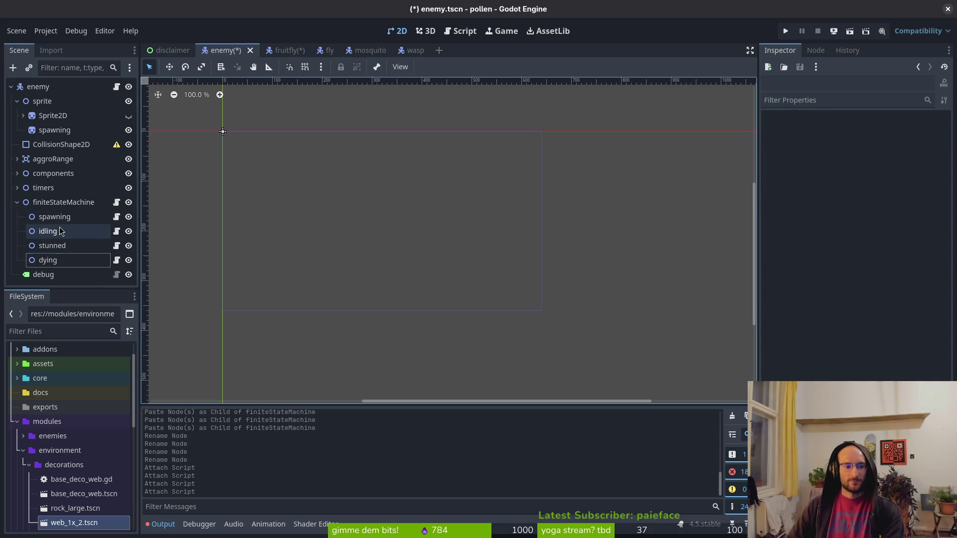
pyautogui.click(49, 217)
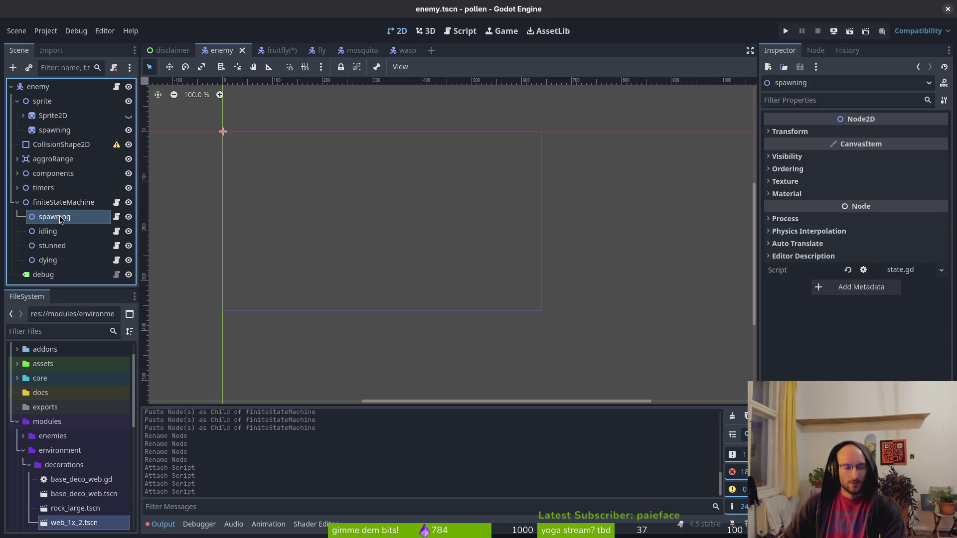
pyautogui.rightClick(48, 216)
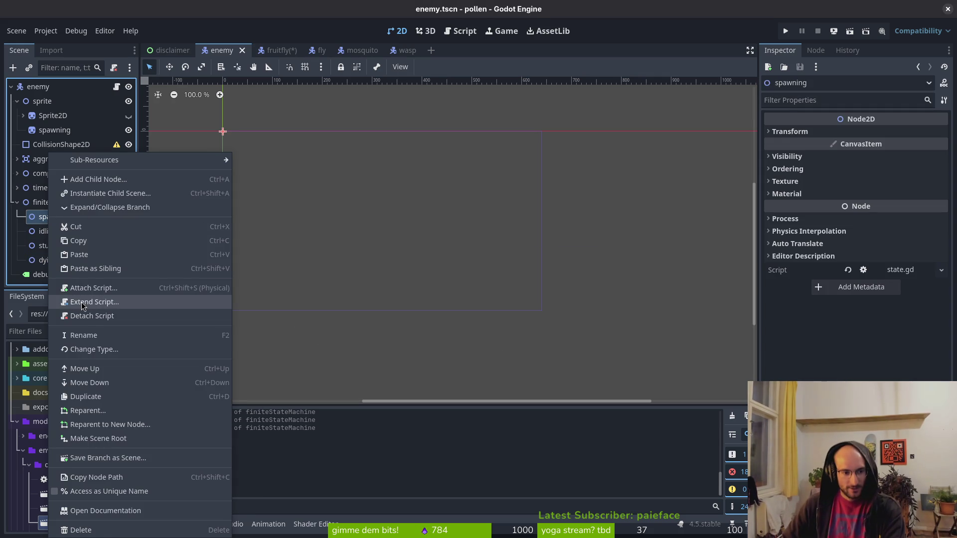
# Step: Load the existing core/state/spawning.state.gd script onto the spawning node
pyautogui.click(83, 303)
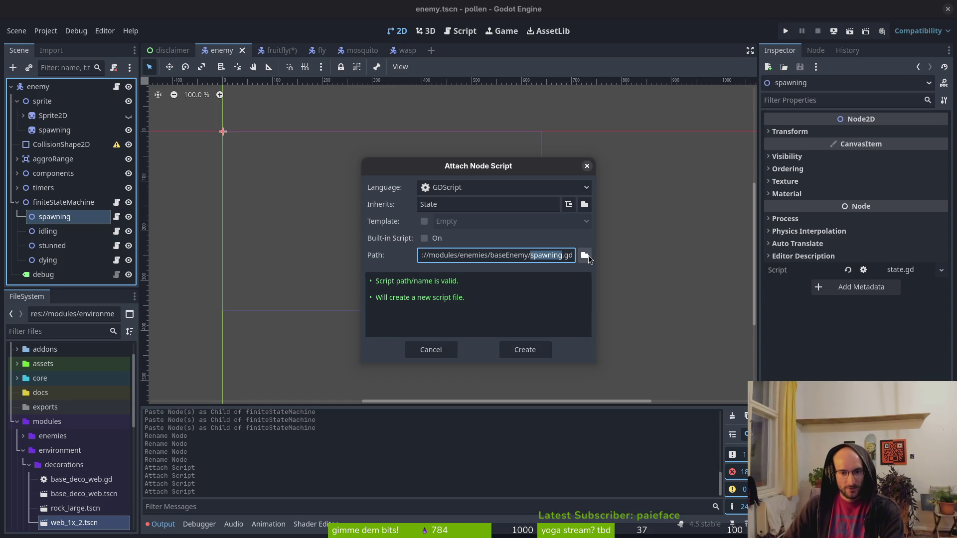
pyautogui.click(588, 256)
pyautogui.click(252, 107)
pyautogui.click(253, 106)
pyautogui.click(253, 106)
pyautogui.click(426, 164)
pyautogui.doubleClick(426, 165)
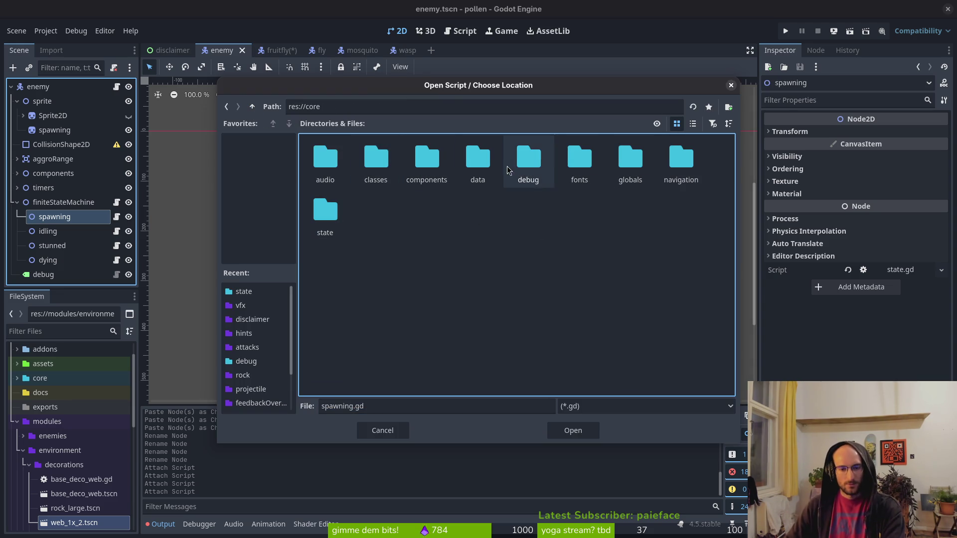
pyautogui.doubleClick(332, 216)
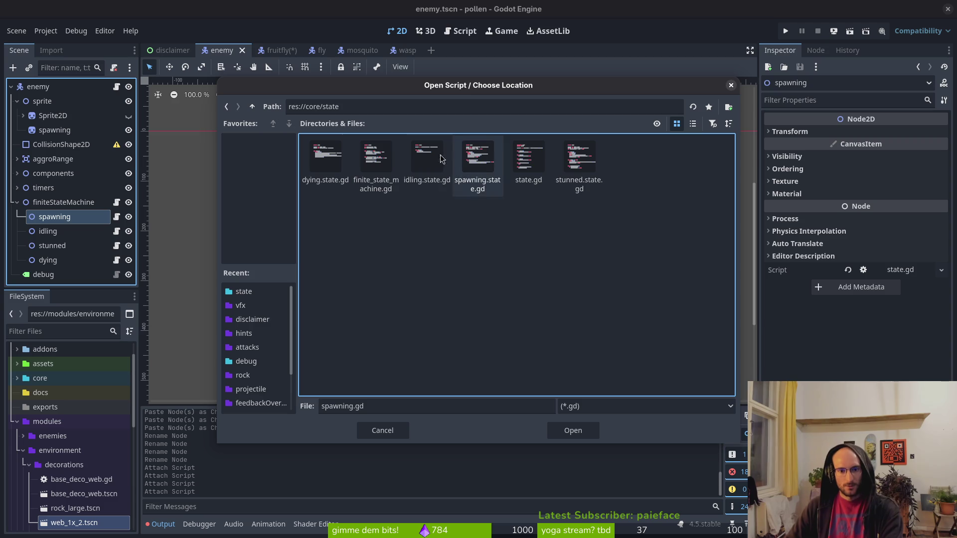
pyautogui.click(479, 171)
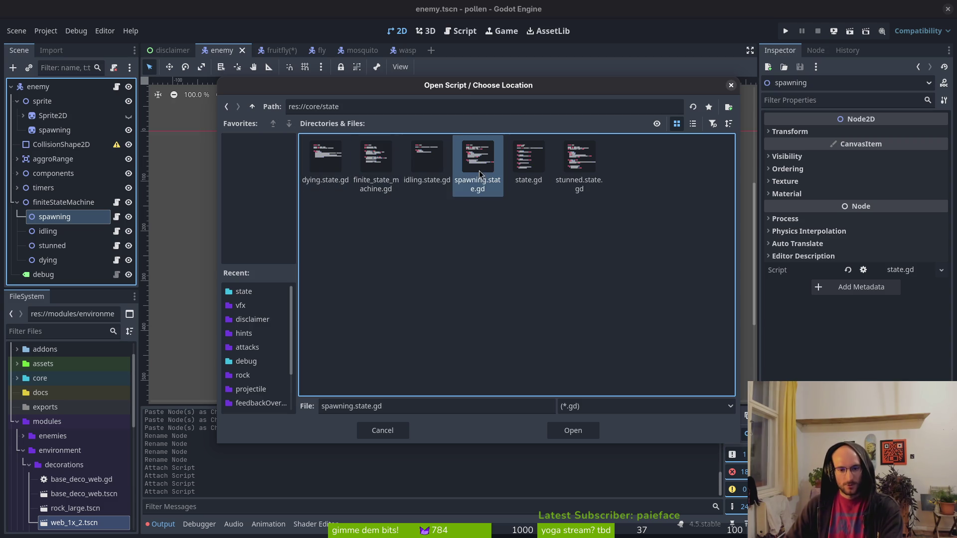
pyautogui.click(568, 430)
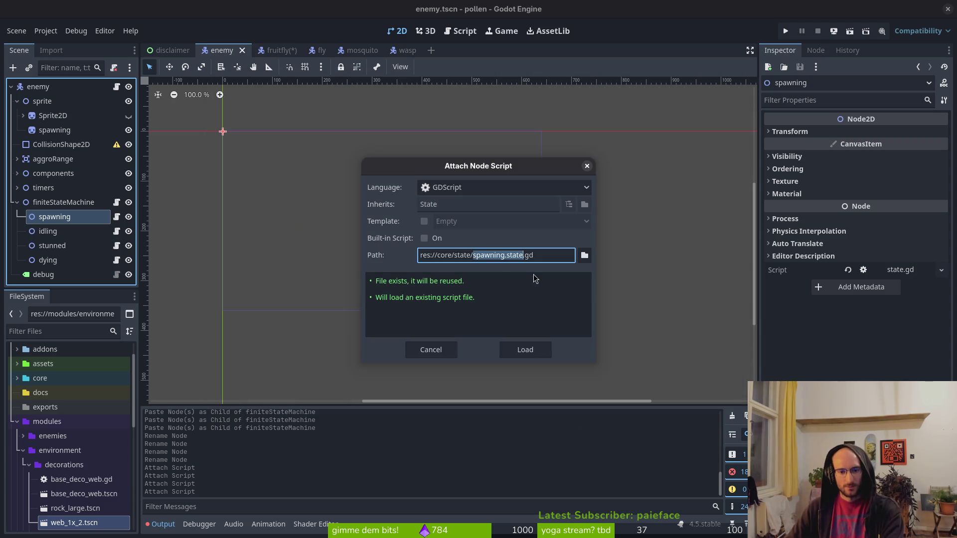
pyautogui.click(522, 349)
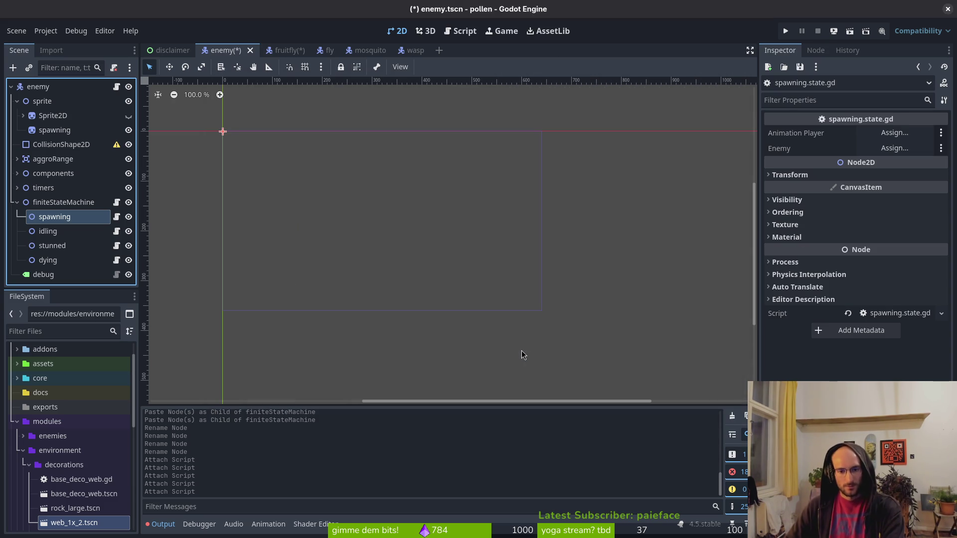
# Step: Load the existing core/state/idling.state.gd script onto the idling node
pyautogui.click(72, 232)
pyautogui.rightClick(72, 234)
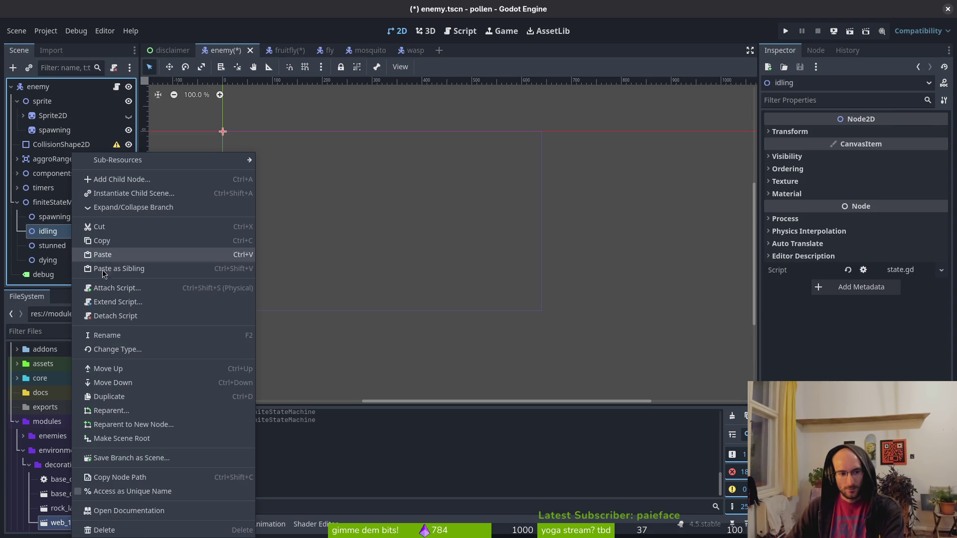
pyautogui.click(99, 303)
pyautogui.click(585, 255)
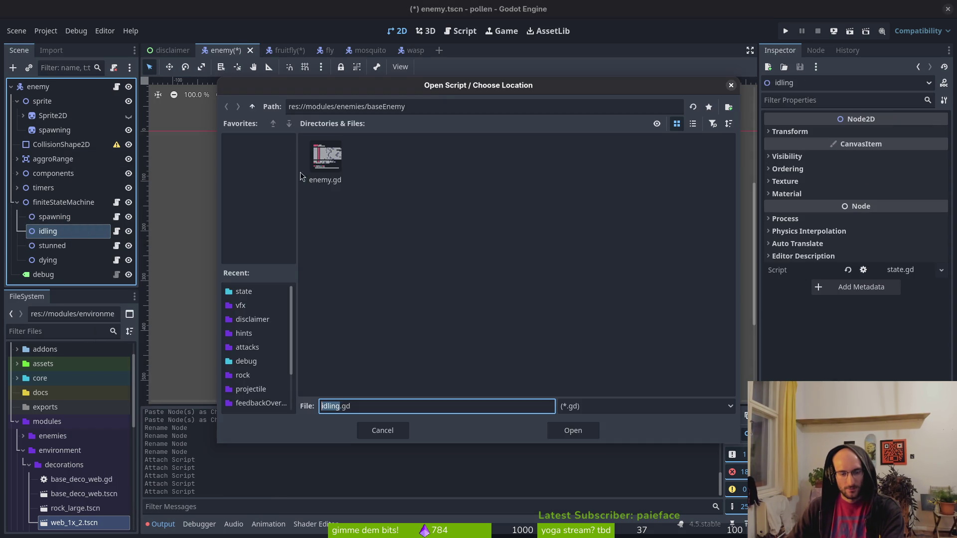
pyautogui.click(252, 106)
pyautogui.click(253, 106)
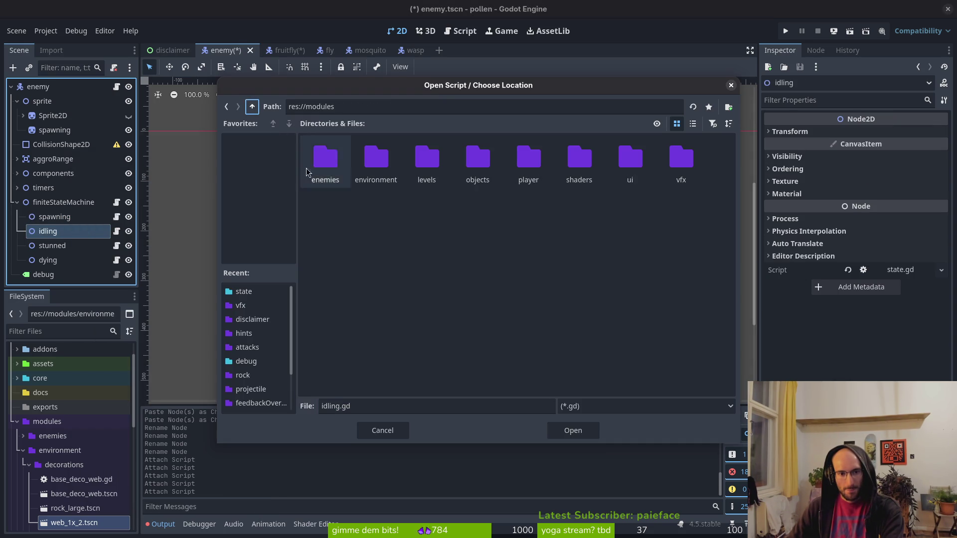
pyautogui.click(252, 106)
pyautogui.doubleClick(427, 158)
pyautogui.doubleClick(324, 209)
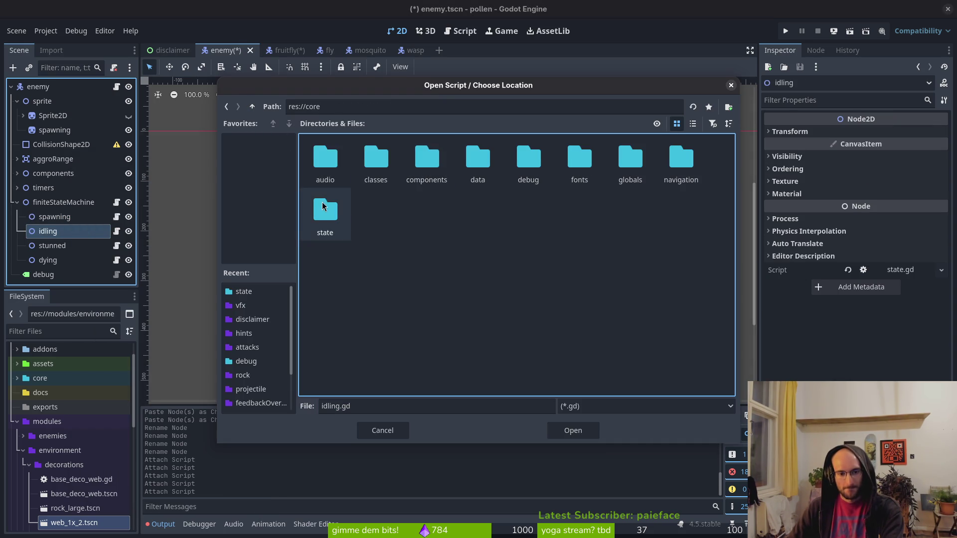
pyautogui.click(427, 162)
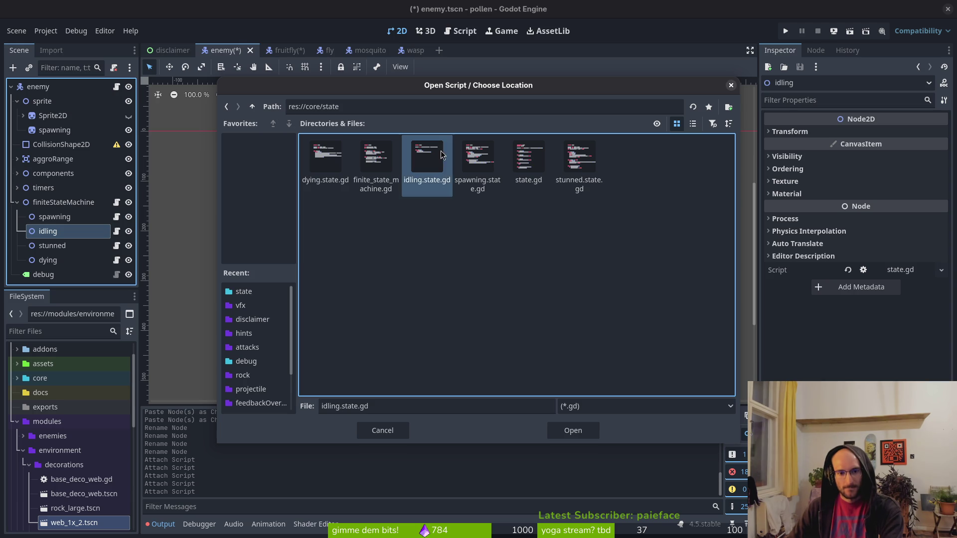
pyautogui.click(595, 430)
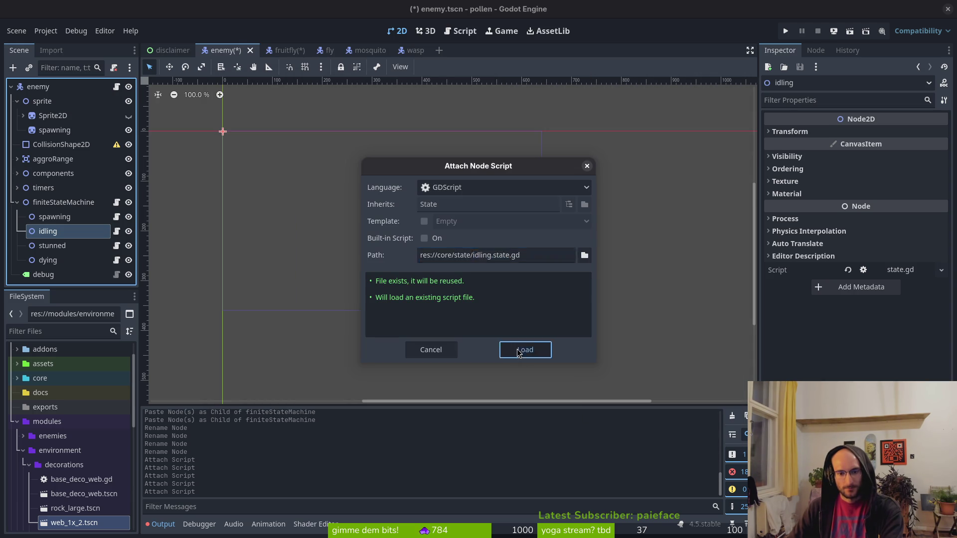
pyautogui.click(516, 349)
pyautogui.click(97, 251)
pyautogui.rightClick(97, 251)
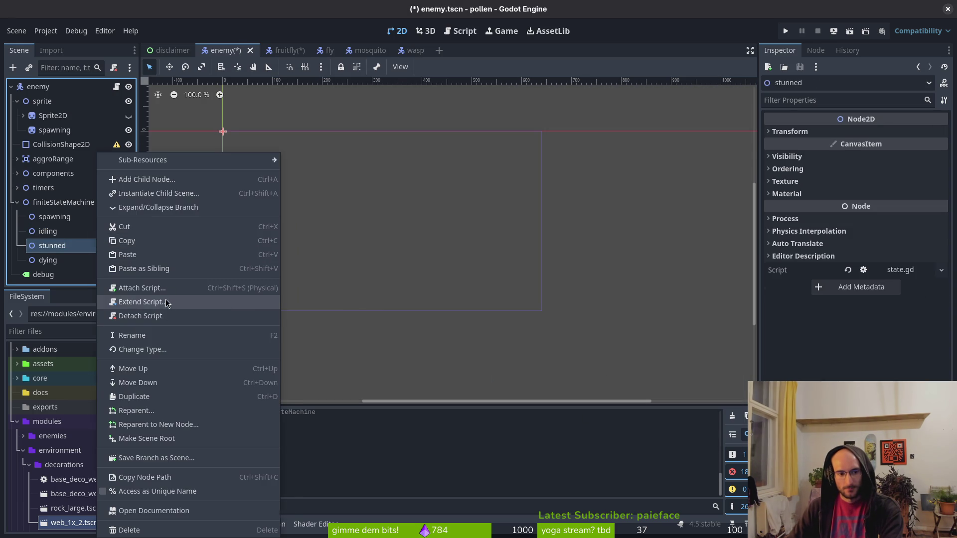
# Step: Load the existing stunned.state.gd from res://core/state onto the stunned state node
pyautogui.click(150, 301)
pyautogui.click(588, 256)
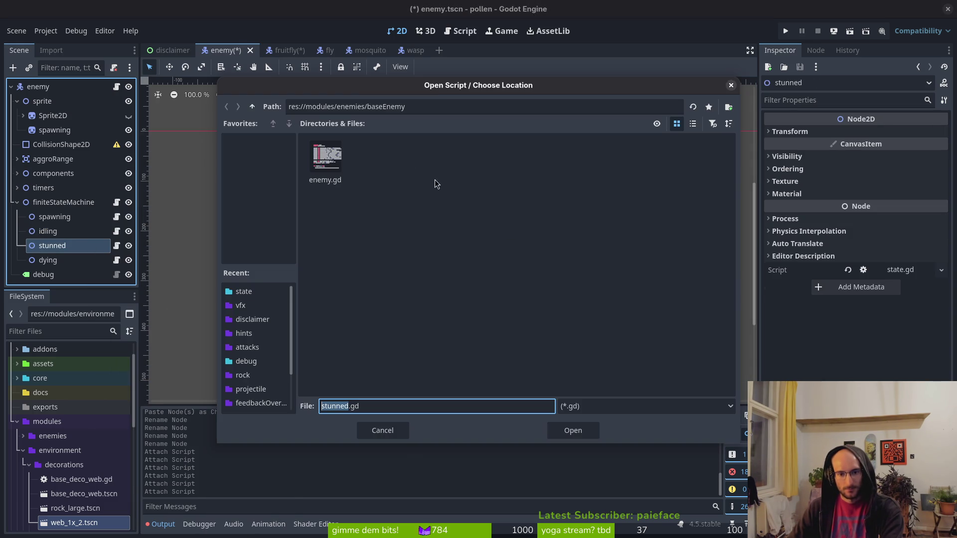
pyautogui.click(253, 108)
pyautogui.click(252, 107)
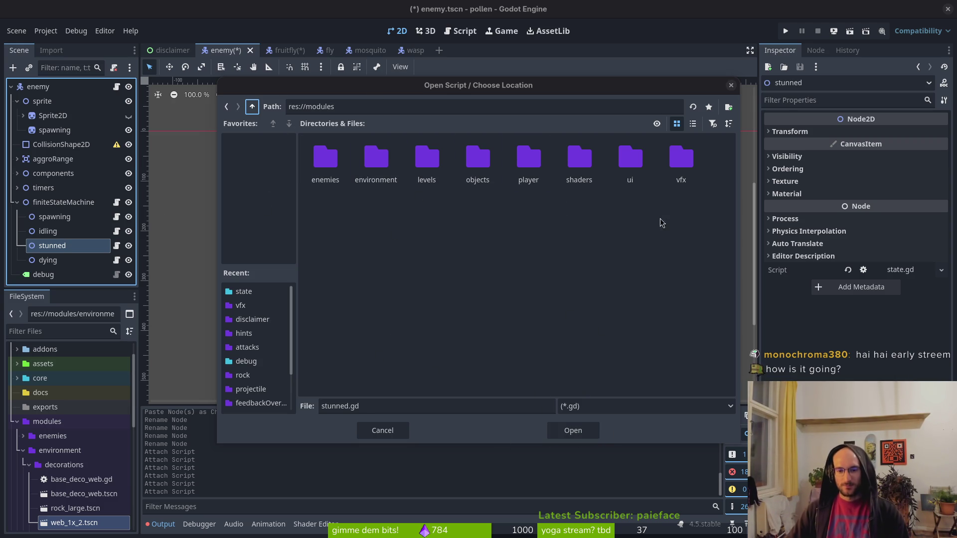
pyautogui.click(247, 109)
pyautogui.click(252, 107)
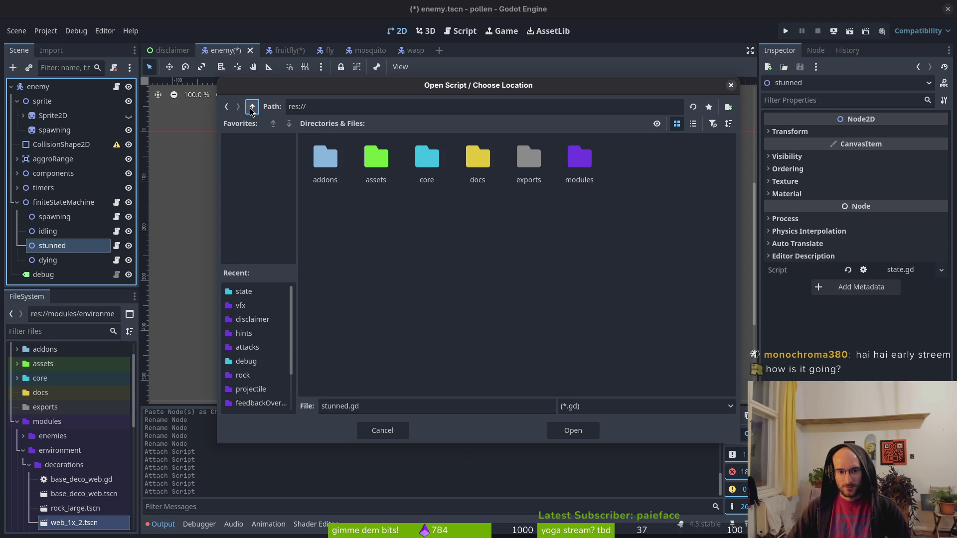
pyautogui.doubleClick(427, 162)
pyautogui.doubleClick(325, 212)
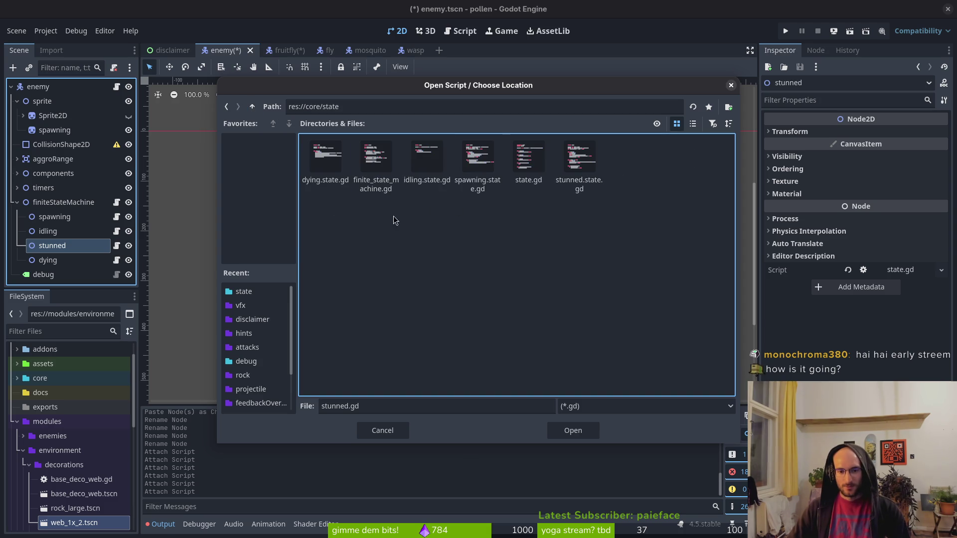
pyautogui.click(577, 156)
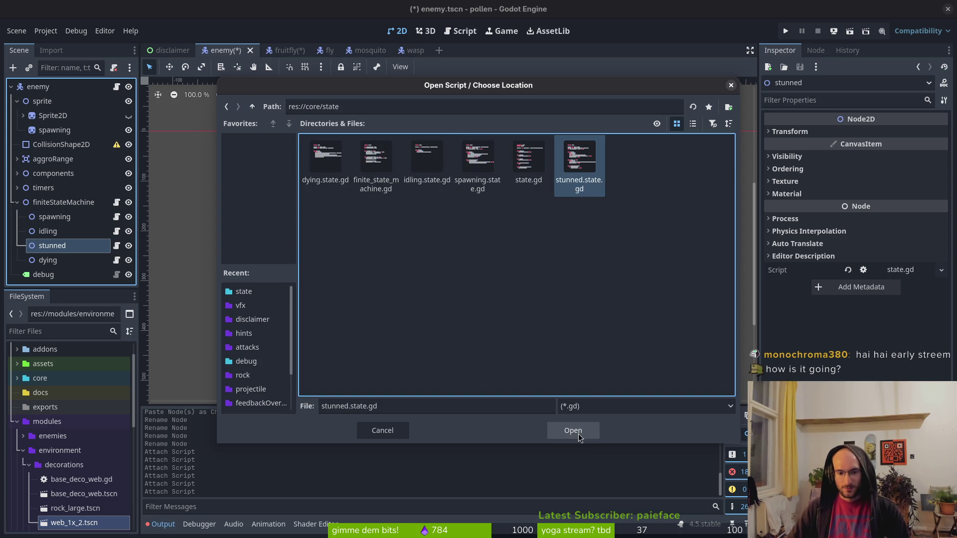
pyautogui.click(573, 432)
pyautogui.click(525, 349)
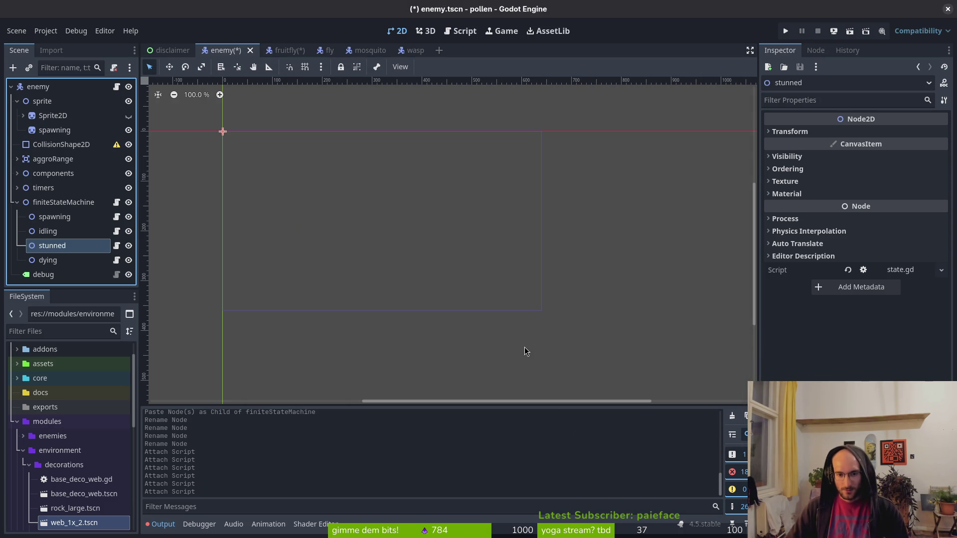
# Step: Load the existing dying.state.gd from res://core/state onto the dying state node
pyautogui.click(90, 259)
pyautogui.rightClick(91, 260)
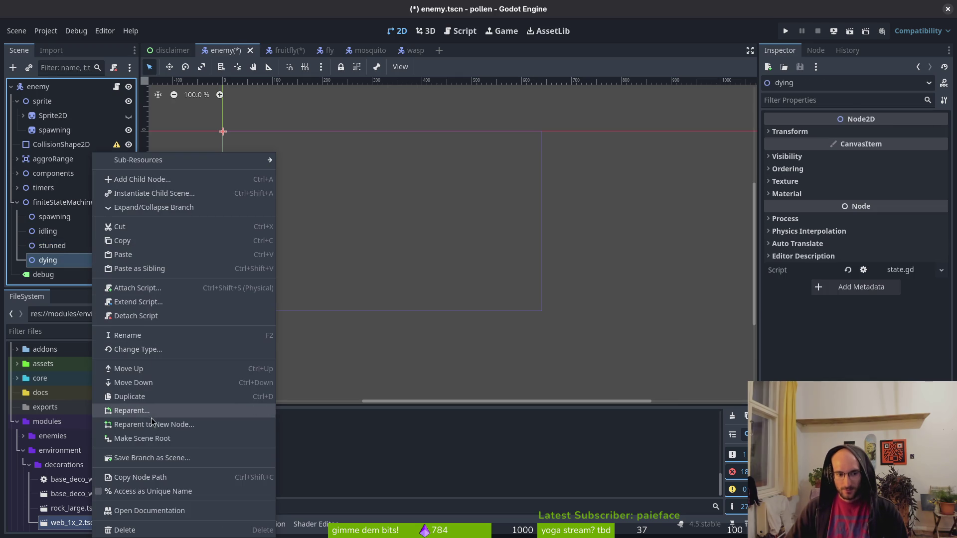
pyautogui.click(160, 302)
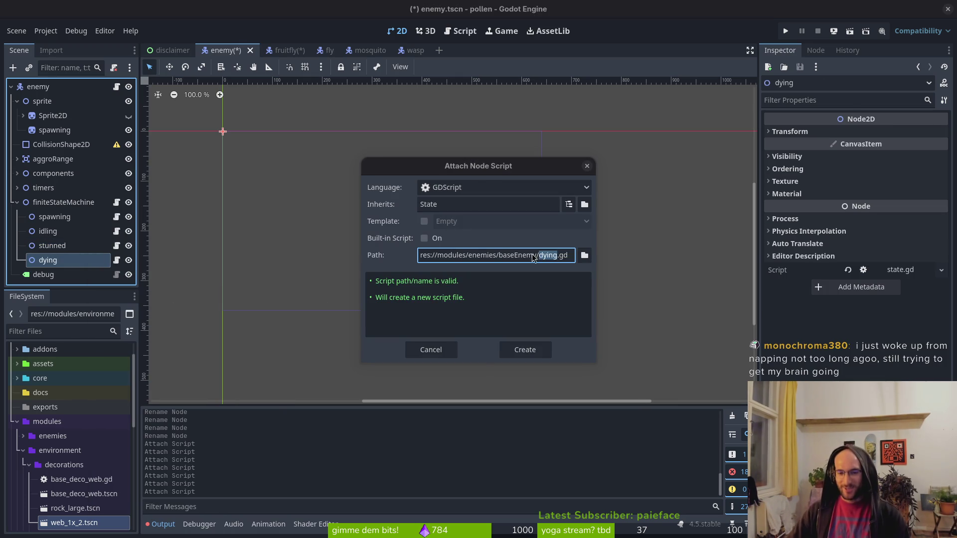
pyautogui.click(588, 256)
pyautogui.click(249, 107)
pyautogui.click(249, 108)
pyautogui.click(249, 107)
pyautogui.doubleClick(428, 157)
pyautogui.doubleClick(337, 220)
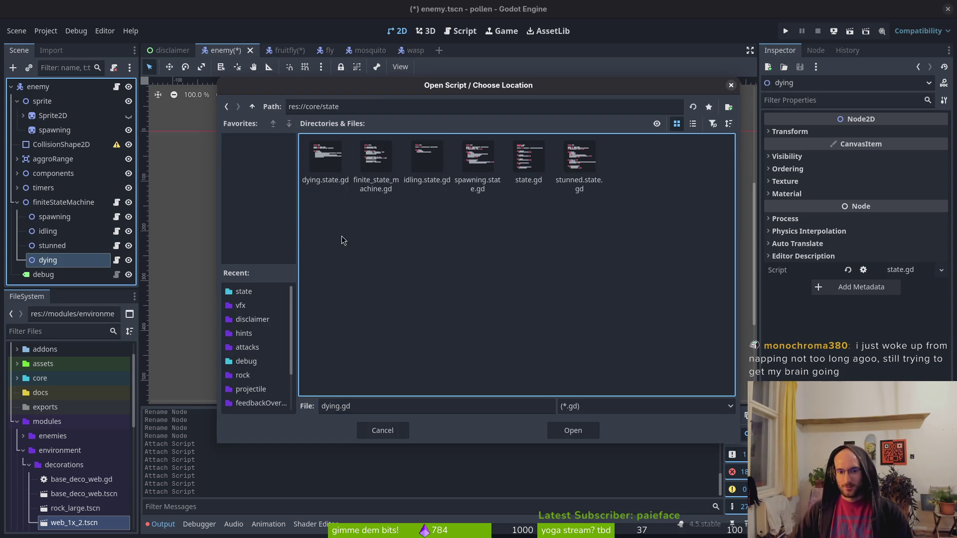
pyautogui.click(325, 158)
pyautogui.click(568, 430)
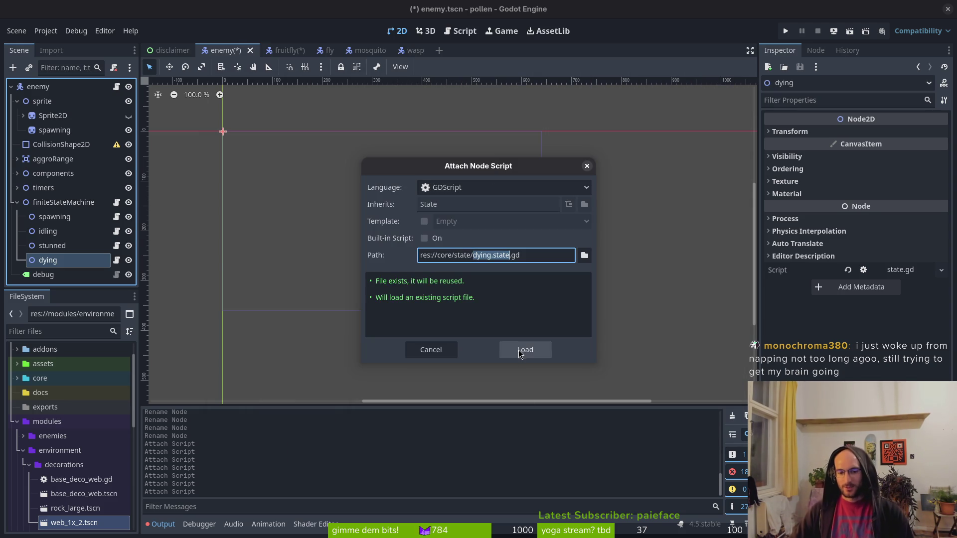
pyautogui.click(519, 350)
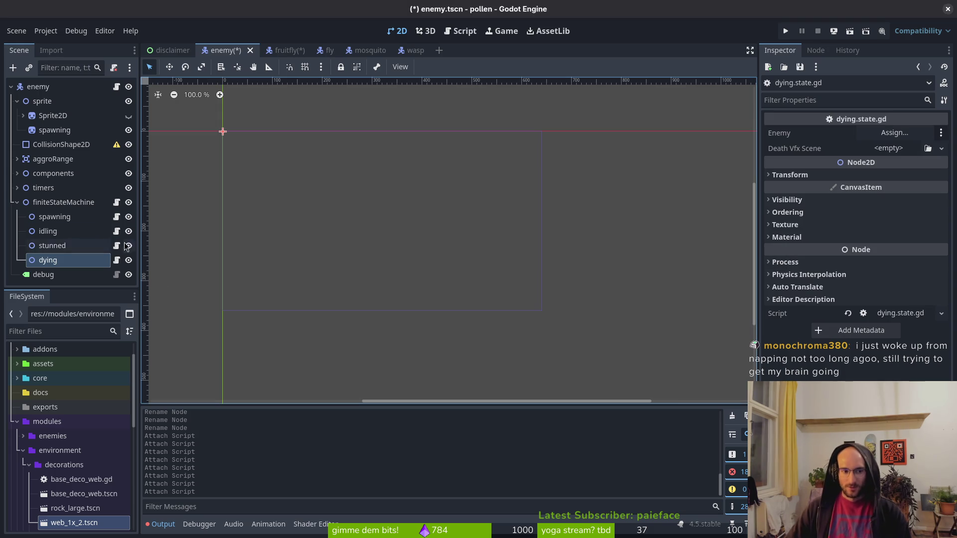
pyautogui.click(17, 202)
# Step: Open the devlevel scene through quick search and dismiss the load error report
pyautogui.hotkey('shift', 'alt', 'o')
pyautogui.write('devl')
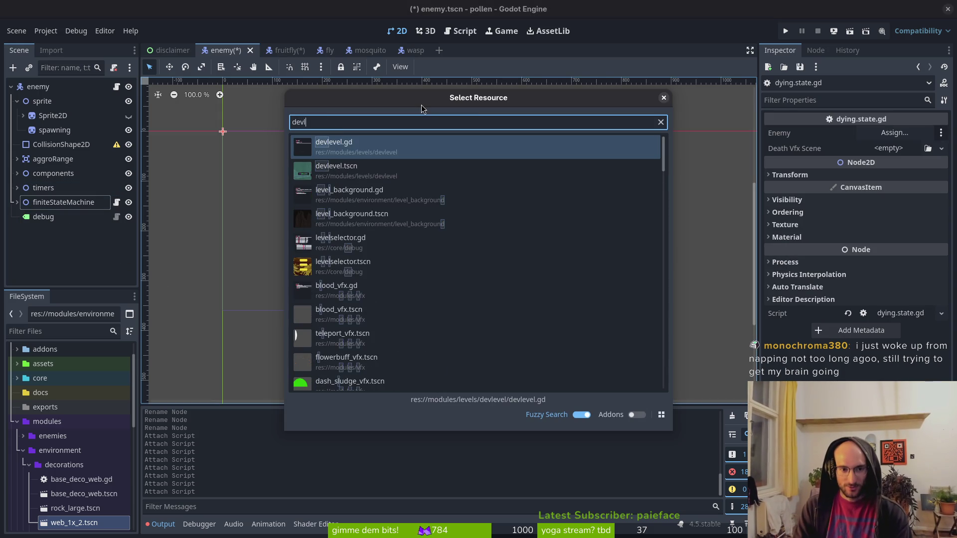
pyautogui.press('Return')
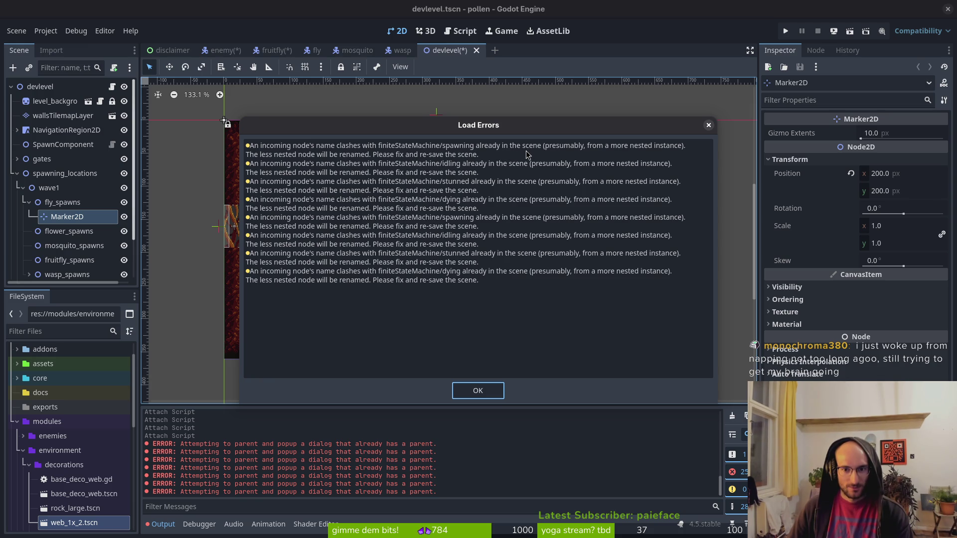
pyautogui.click(479, 392)
# Step: Delete wave1's fly_spawns and wasp_spawns markers and both babySpider nodes
pyautogui.click(66, 222)
pyautogui.press('Delete')
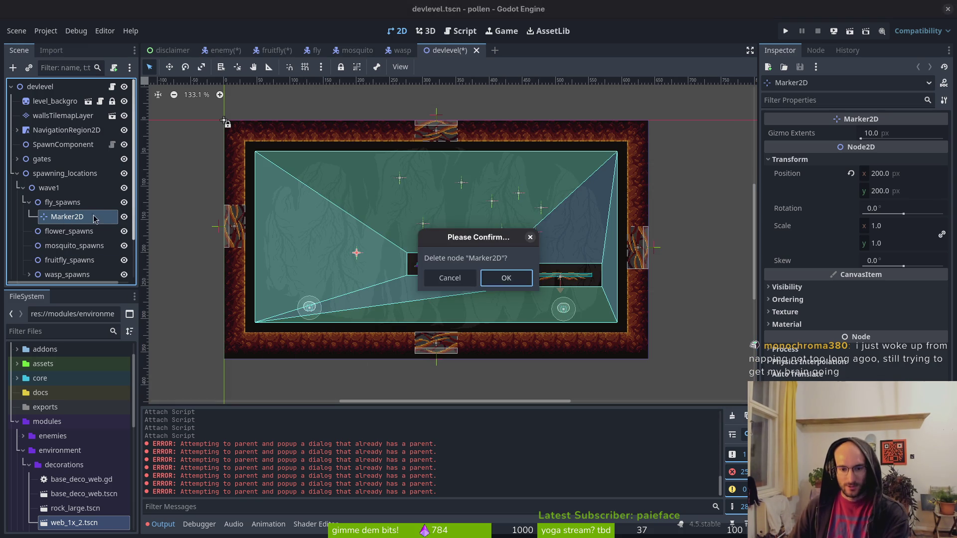
pyautogui.press('Return')
pyautogui.scroll(-2, 36, 228)
pyautogui.click(29, 227)
pyautogui.click(60, 242)
pyautogui.press('Delete')
pyautogui.press('Return')
pyautogui.click(54, 256)
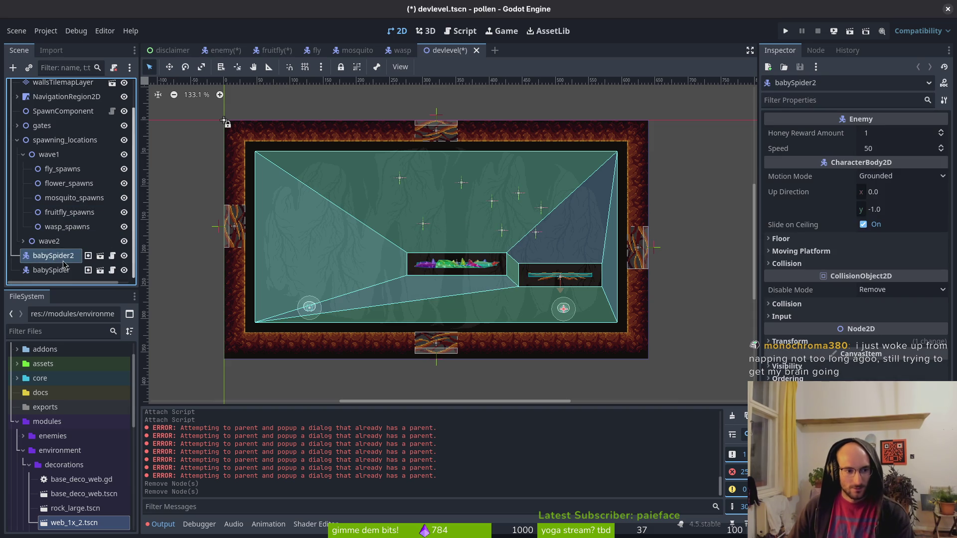
pyautogui.keyDown('shift'); pyautogui.click(50, 272); pyautogui.keyUp('shift')
pyautogui.press('Delete')
pyautogui.press('Return')
# Step: Delete Marker2D3 through Marker2D9 under wave2's fruitfly_spawns
pyautogui.click(23, 189)
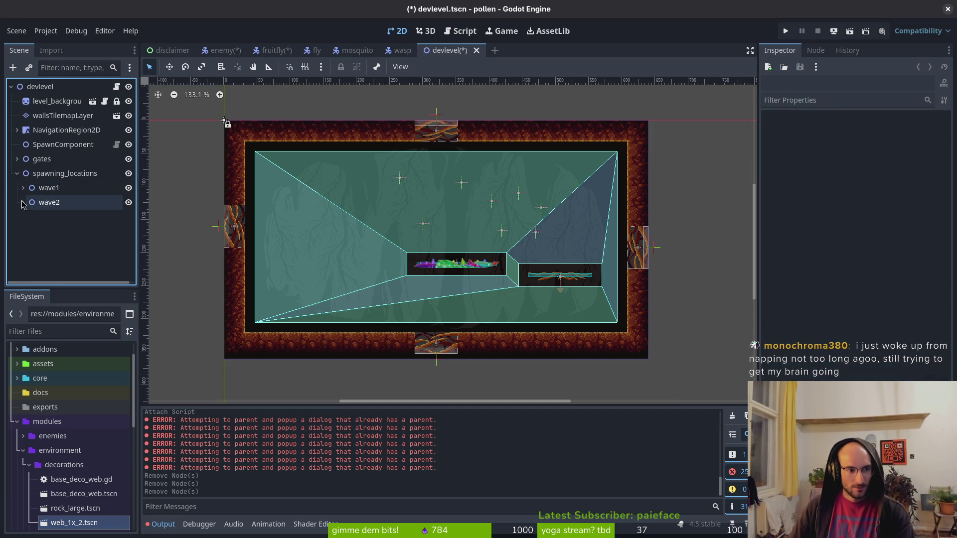
pyautogui.click(23, 203)
pyautogui.click(29, 255)
pyautogui.scroll(-3, 47, 259)
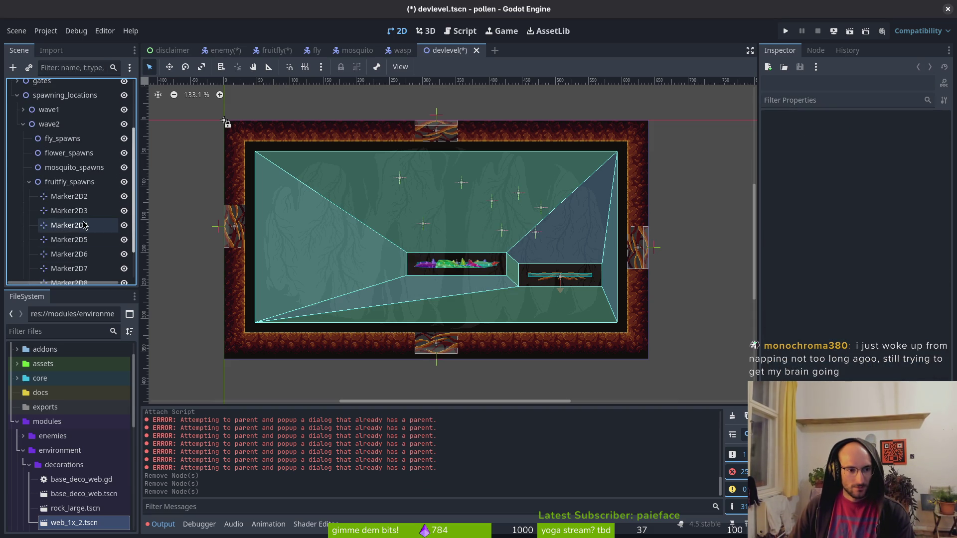
pyautogui.click(62, 210)
pyautogui.scroll(-2, 78, 261)
pyautogui.keyDown('shift'); pyautogui.click(78, 255); pyautogui.keyUp('shift')
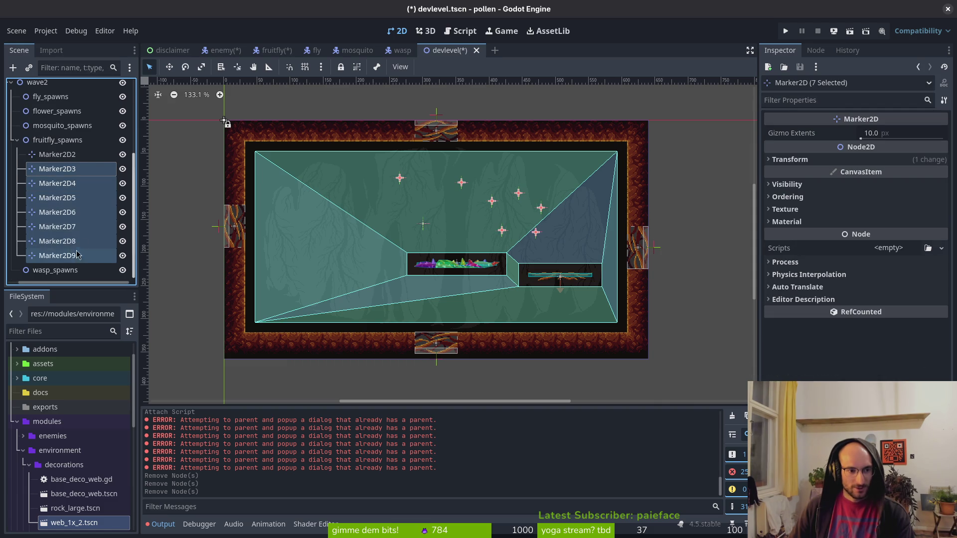
pyautogui.scroll(5, 56, 159)
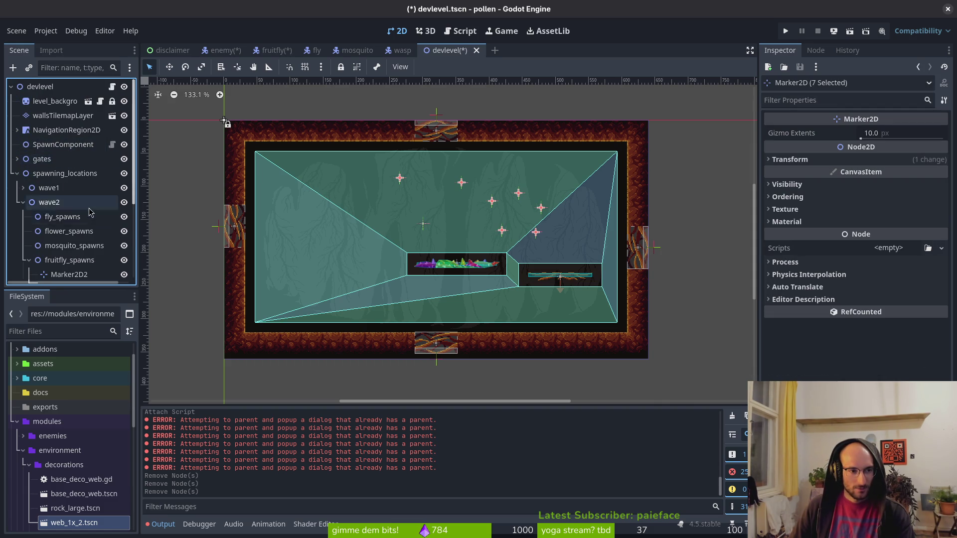
pyautogui.scroll(-4, 77, 214)
pyautogui.press('Delete')
pyautogui.press('Return')
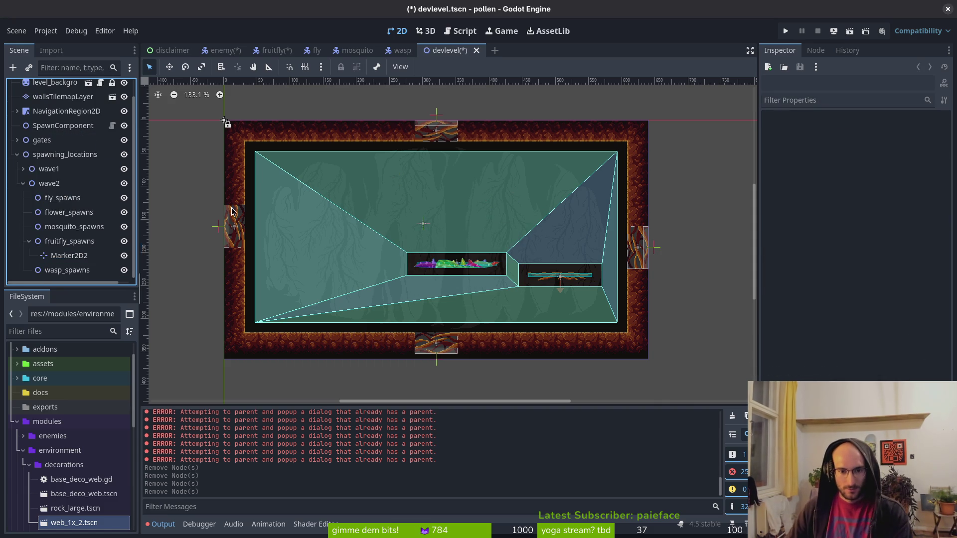
# Step: Collapse the wave branches and save devlevel.tscn
pyautogui.click(29, 241)
pyautogui.click(23, 198)
pyautogui.hotkey('ctrl', 's')
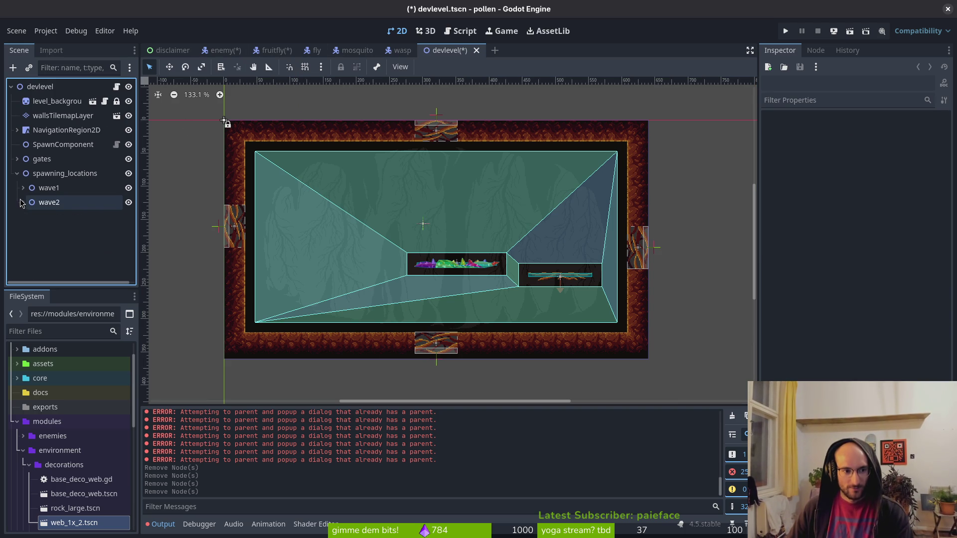
pyautogui.click(23, 188)
pyautogui.click(23, 188)
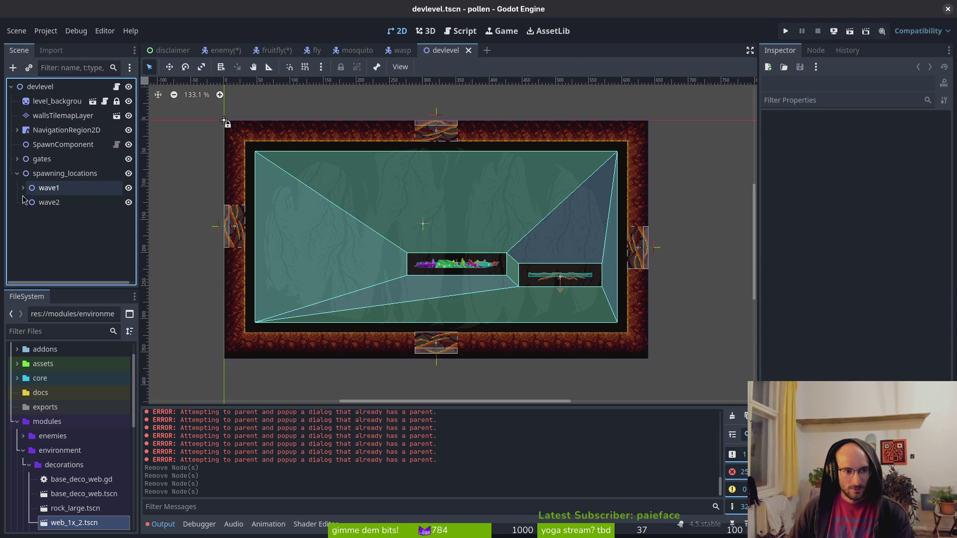
# Step: Reparent the fruitfly Marker2D2 spawn marker under wave1 and save devlevel
pyautogui.click(23, 203)
pyautogui.click(69, 256)
pyautogui.click(29, 256)
pyautogui.moveTo(69, 270)
pyautogui.mouseDown()
pyautogui.moveTo(69, 197)
pyautogui.moveTo(45, 188)
pyautogui.mouseUp()
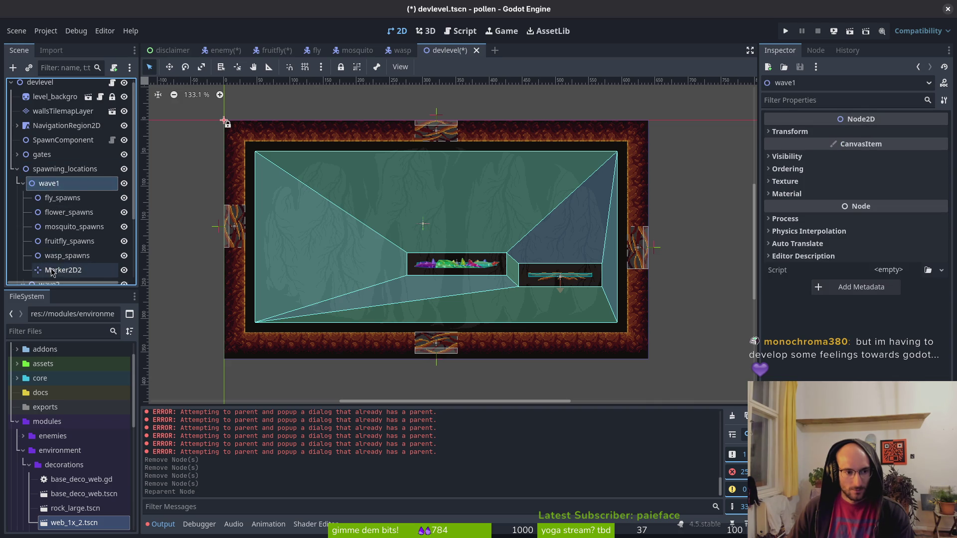
pyautogui.moveTo(64, 269)
pyautogui.mouseDown()
pyautogui.moveTo(69, 253)
pyautogui.moveTo(49, 184)
pyautogui.mouseUp()
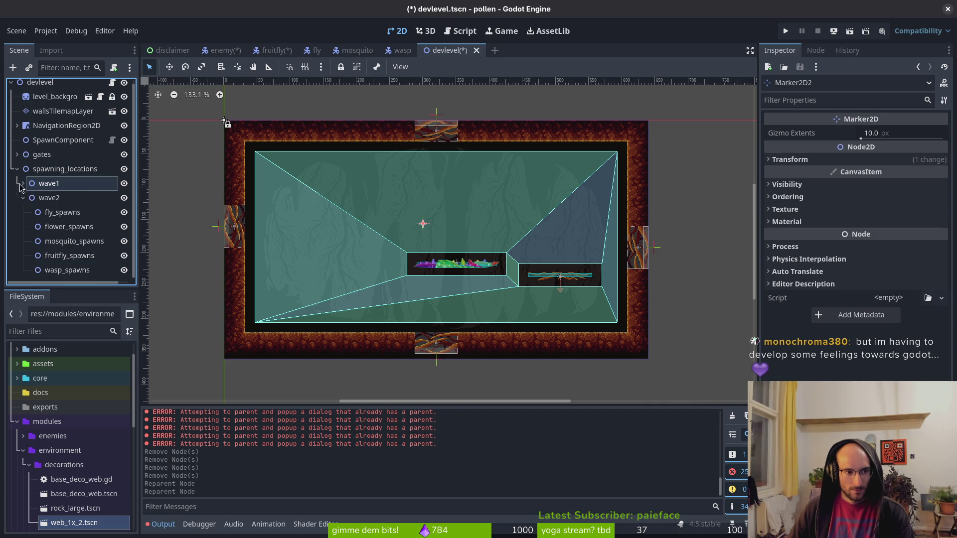
pyautogui.click(23, 183)
pyautogui.hotkey('ctrl', 's')
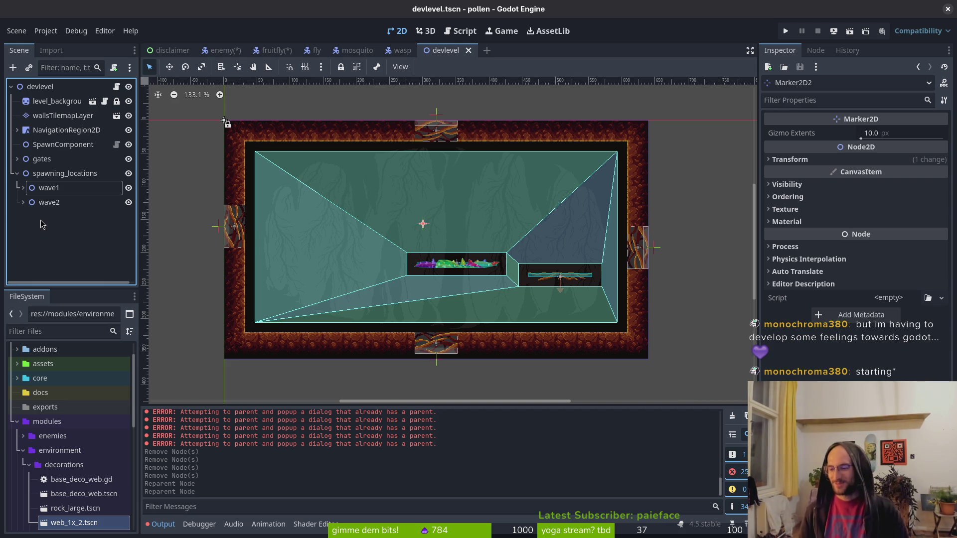
# Step: Move the spawn marker to the arena's right part, save devlevel, and save the enemy scene
pyautogui.moveTo(422, 226)
pyautogui.mouseDown()
pyautogui.moveTo(466, 235)
pyautogui.moveTo(358, 261)
pyautogui.moveTo(576, 265)
pyautogui.moveTo(559, 253)
pyautogui.mouseUp()
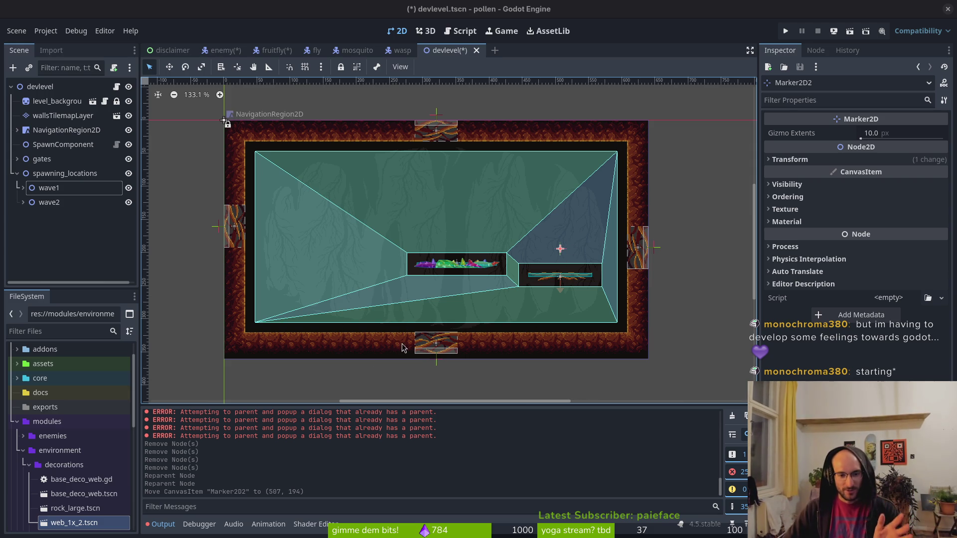
pyautogui.scroll(6, 456, 354)
pyautogui.scroll(-6, 484, 349)
pyautogui.hotkey('ctrl', 's')
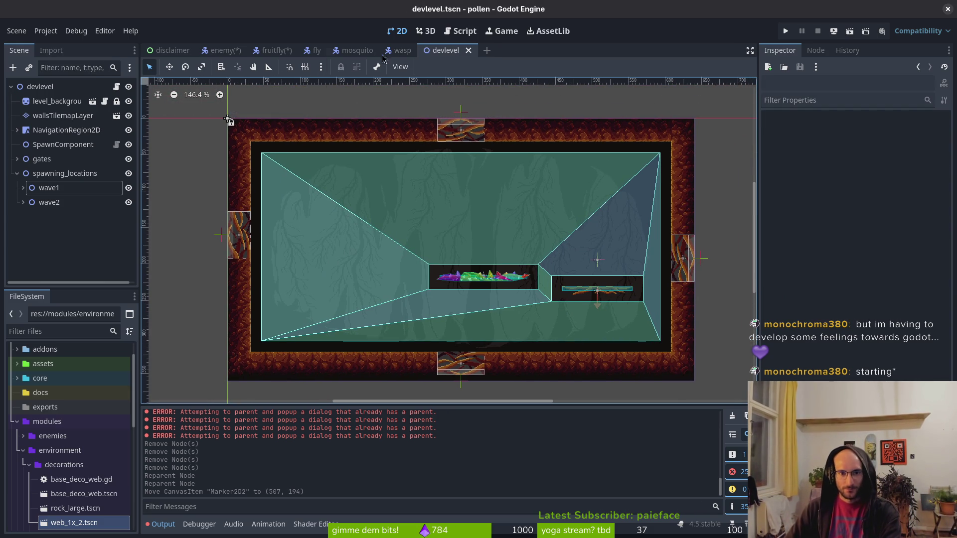
pyautogui.click(222, 50)
pyautogui.hotkey('ctrl', 's')
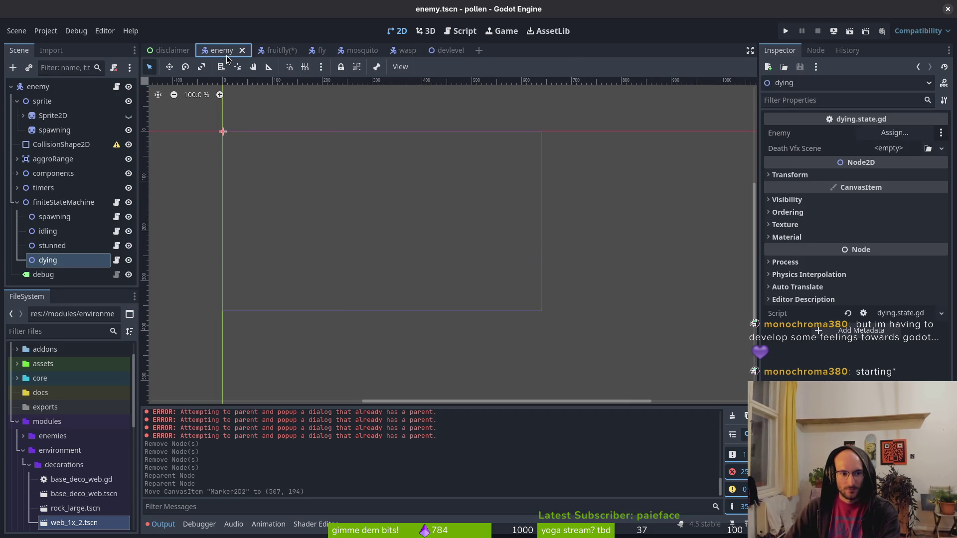
# Step: Delete the duplicate idling2, stunned2 and dying2 states from the fruitfly scene and save
pyautogui.click(273, 49)
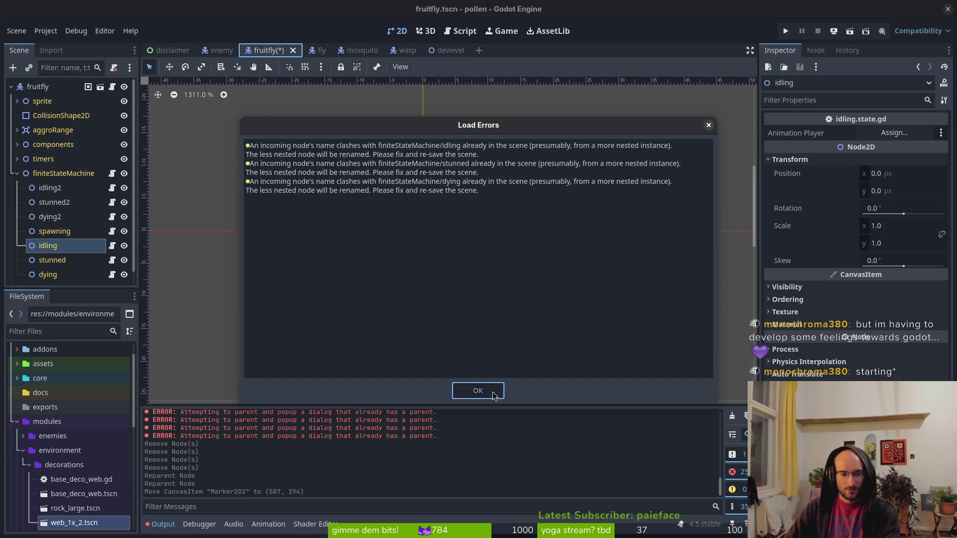
pyautogui.click(495, 394)
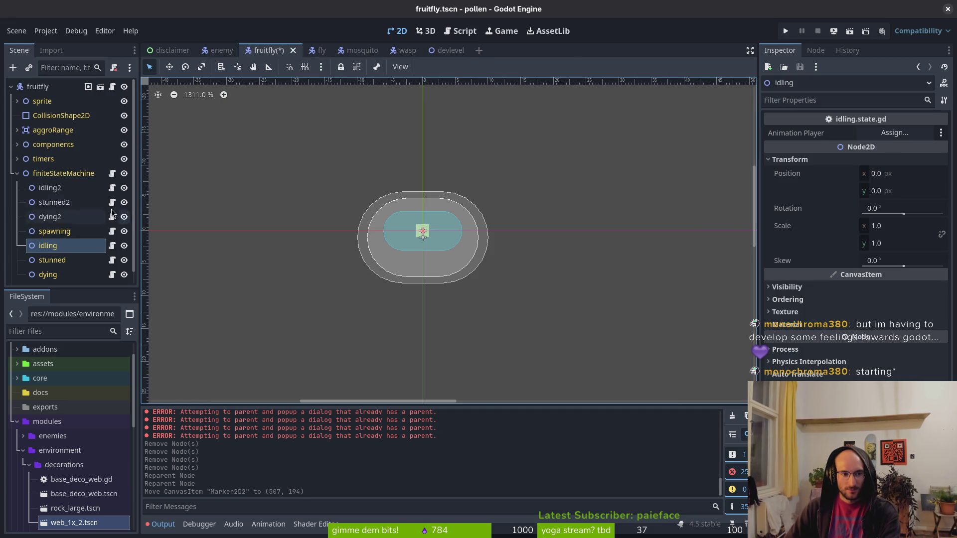
pyautogui.click(58, 191)
pyautogui.keyDown('shift'); pyautogui.click(59, 219); pyautogui.keyUp('shift')
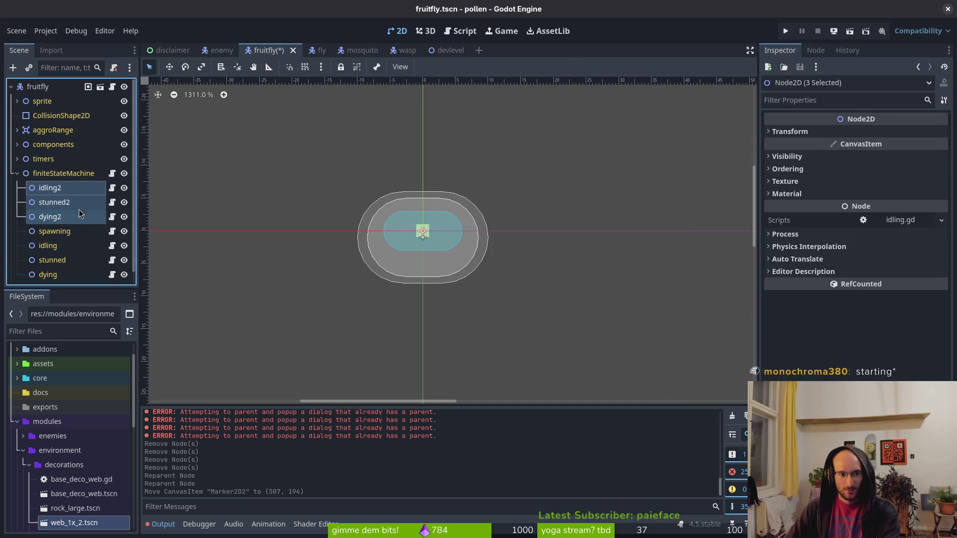
pyautogui.scroll(-1, 57, 217)
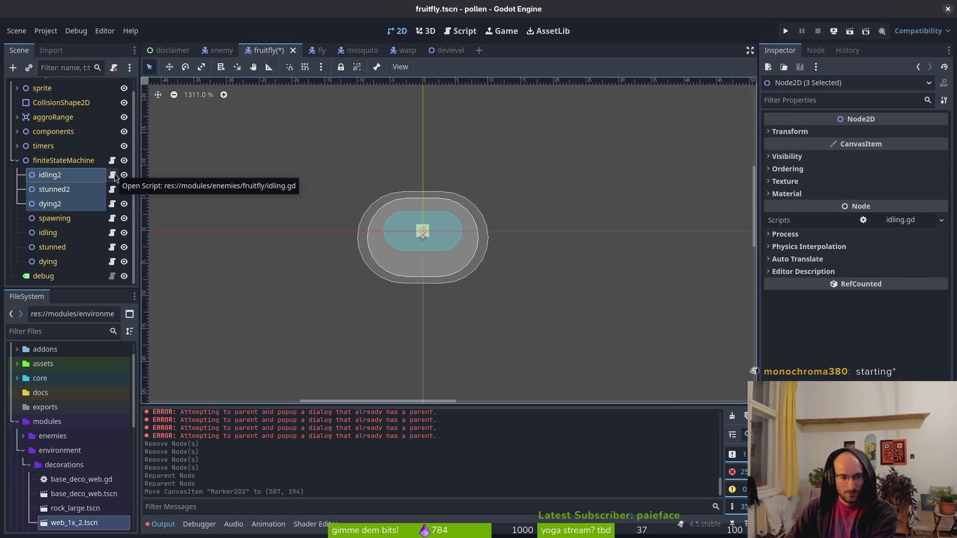
pyautogui.press('Delete')
pyautogui.press('Return')
pyautogui.hotkey('ctrl', 's')
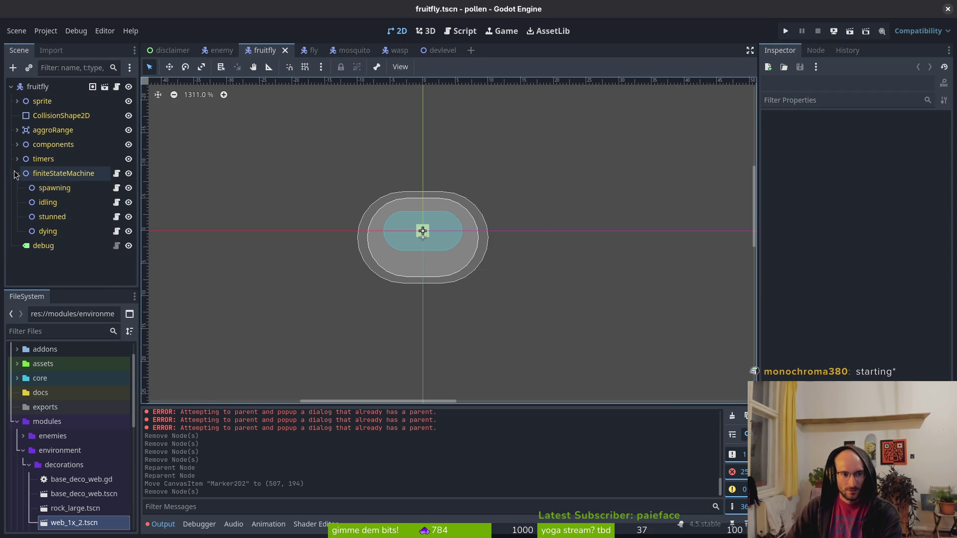
# Step: Assign AnimationPlayer and fruitfly to the spawning state, and AnimationPlayer to idling
pyautogui.click(17, 173)
pyautogui.click(17, 173)
pyautogui.click(54, 187)
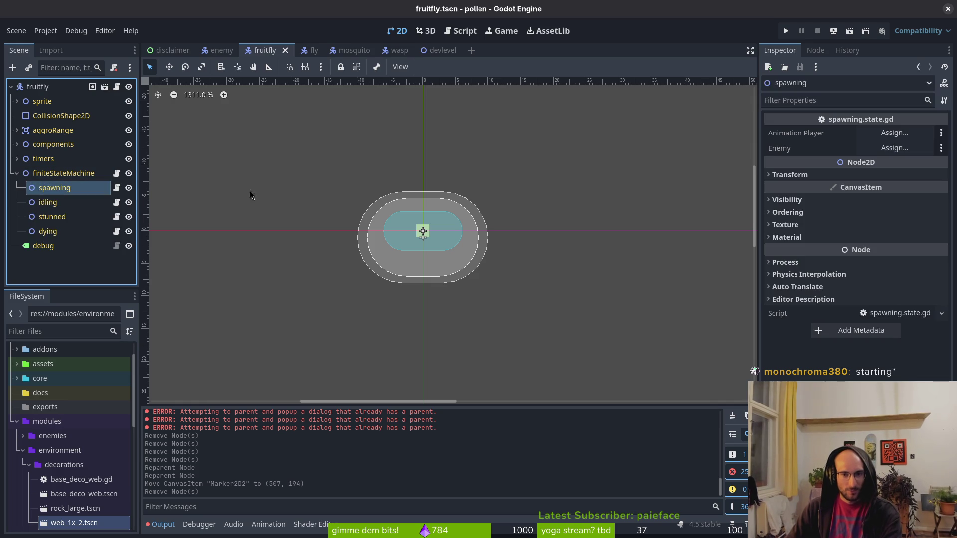
pyautogui.click(895, 132)
pyautogui.click(455, 199)
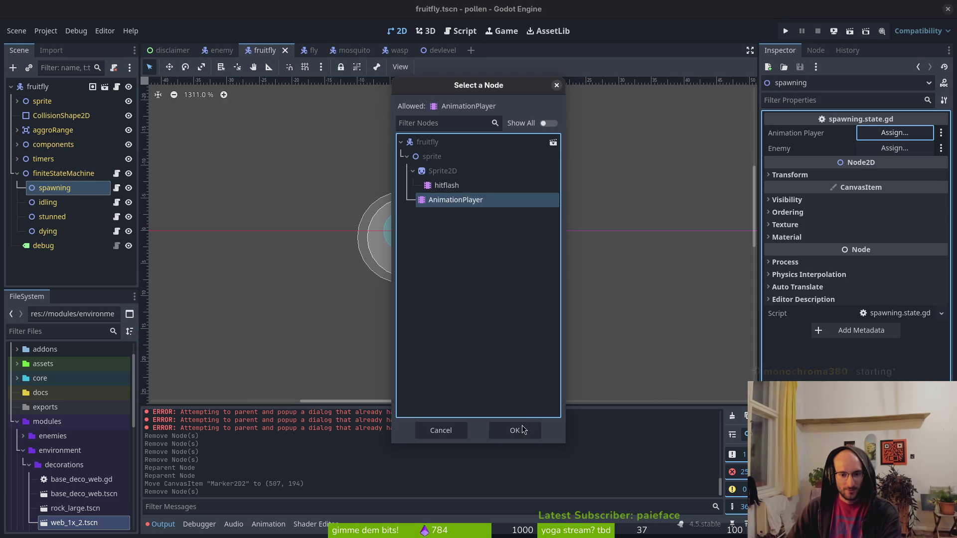
pyautogui.click(514, 430)
pyautogui.click(874, 150)
pyautogui.click(426, 145)
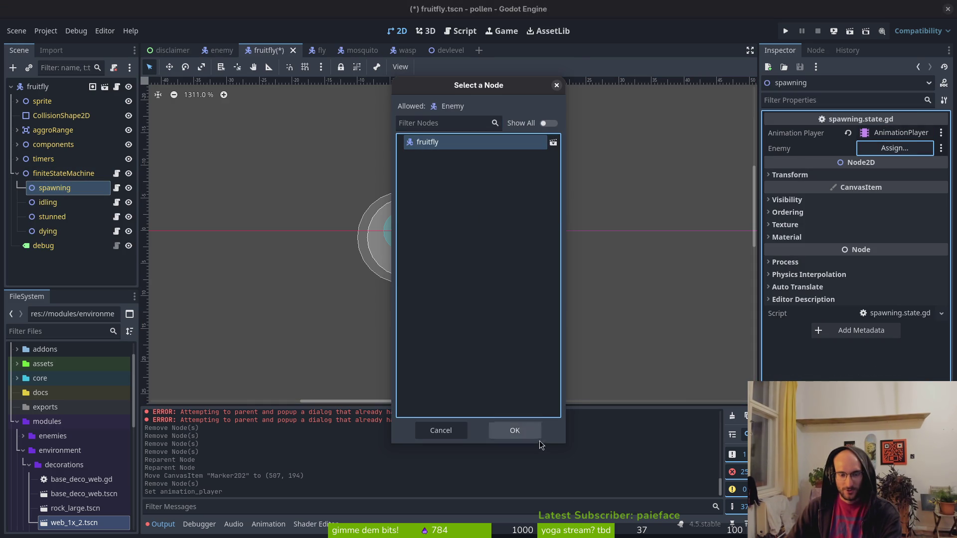
pyautogui.click(514, 430)
pyautogui.click(47, 202)
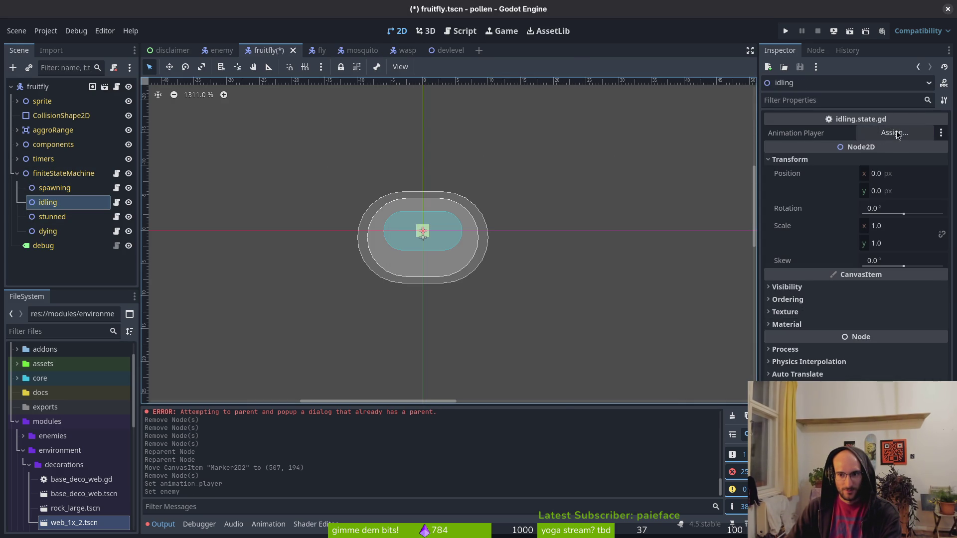
pyautogui.click(893, 132)
pyautogui.click(421, 200)
pyautogui.click(514, 430)
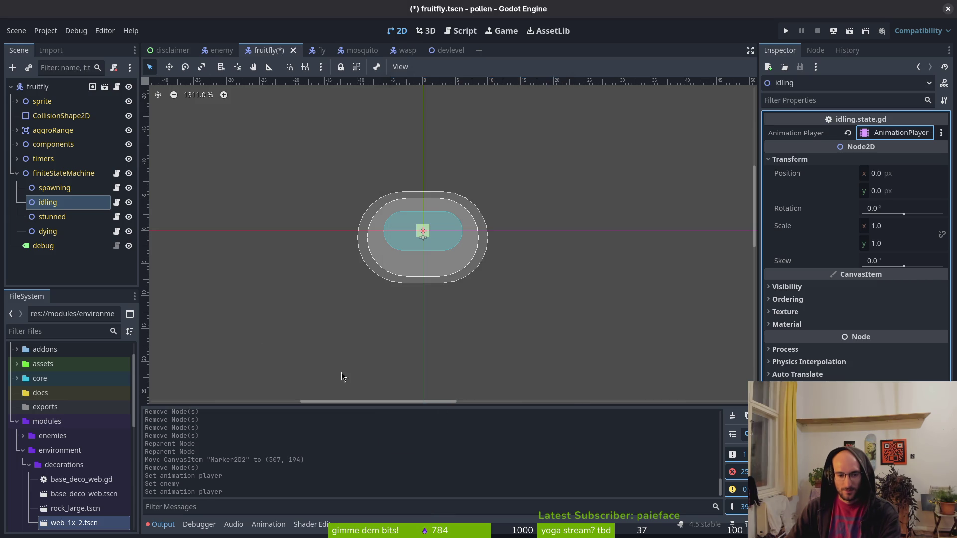
# Step: Set the stunned state's enemy to fruitfly and its effect to enemy_stunned_vfx.tscn
pyautogui.click(52, 216)
pyautogui.click(897, 132)
pyautogui.click(456, 141)
pyautogui.click(513, 429)
pyautogui.click(897, 148)
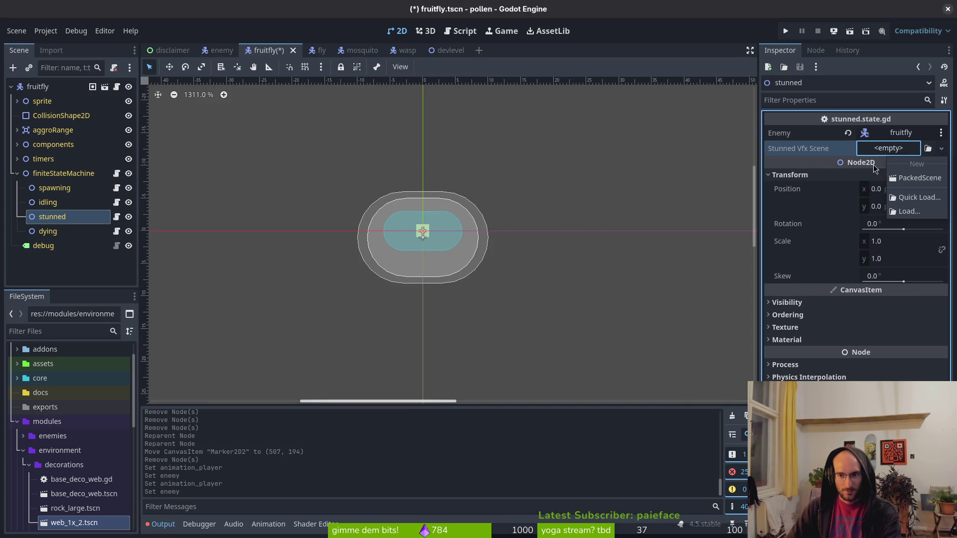
pyautogui.click(920, 198)
pyautogui.write('stun')
pyautogui.click(374, 142)
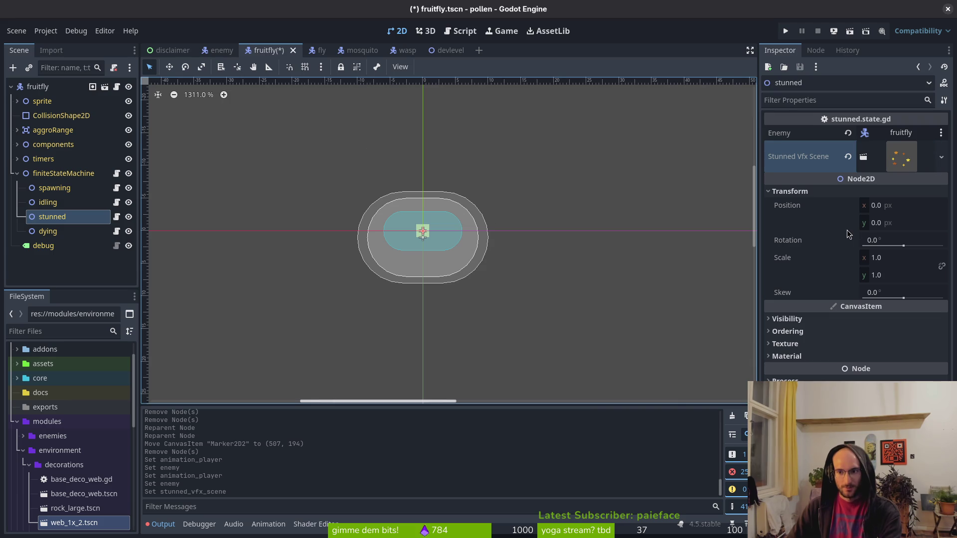
# Step: Set the dying state's enemy to fruitfly and death effect to death_vfx.tscn, then save fruitfly
pyautogui.click(75, 230)
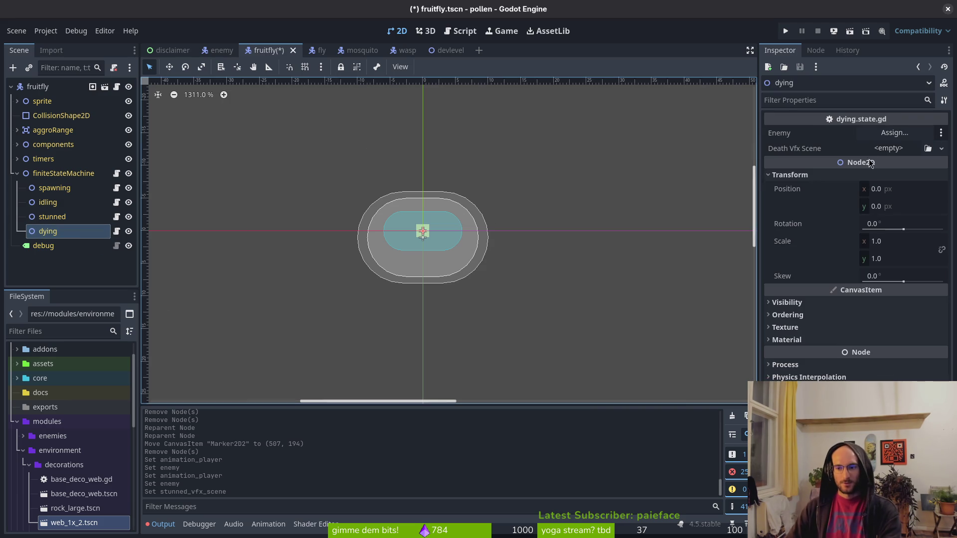
pyautogui.click(895, 132)
pyautogui.click(495, 147)
pyautogui.doubleClick(476, 147)
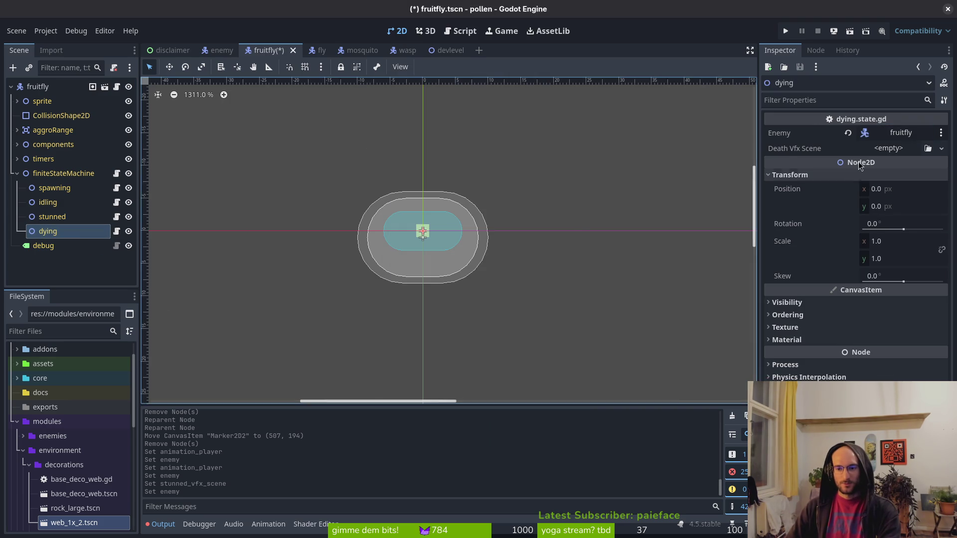
pyautogui.click(897, 148)
pyautogui.click(920, 198)
pyautogui.write('dea')
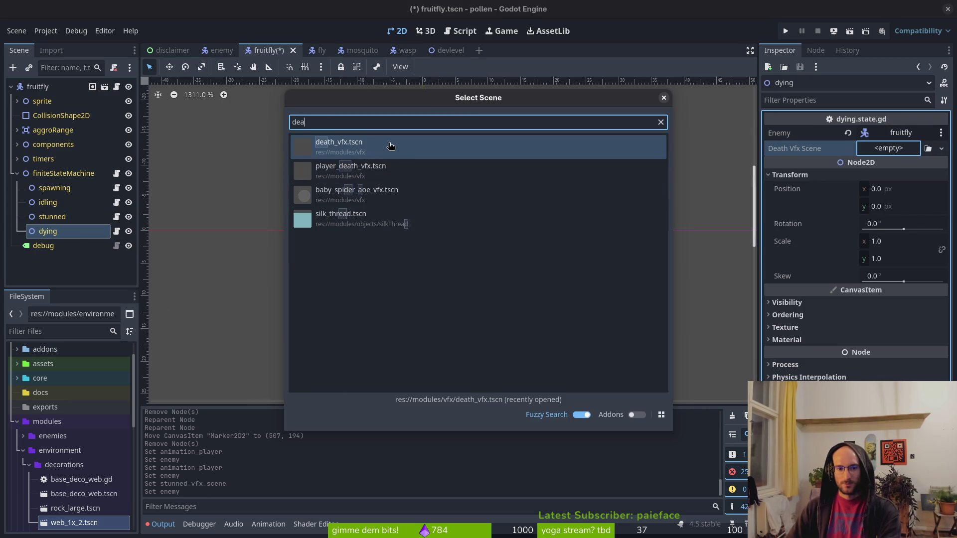
pyautogui.doubleClick(379, 146)
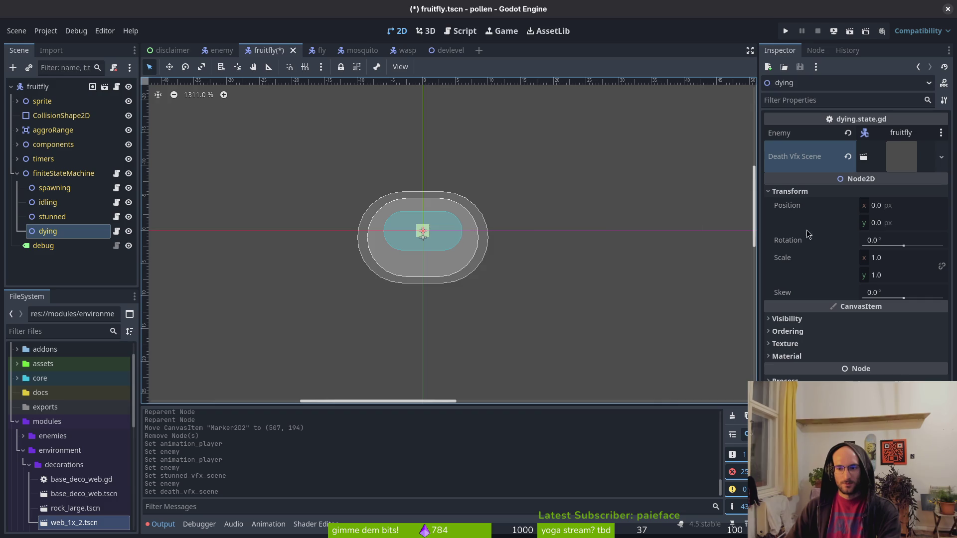
pyautogui.hotkey('ctrl', 's')
pyautogui.click(17, 173)
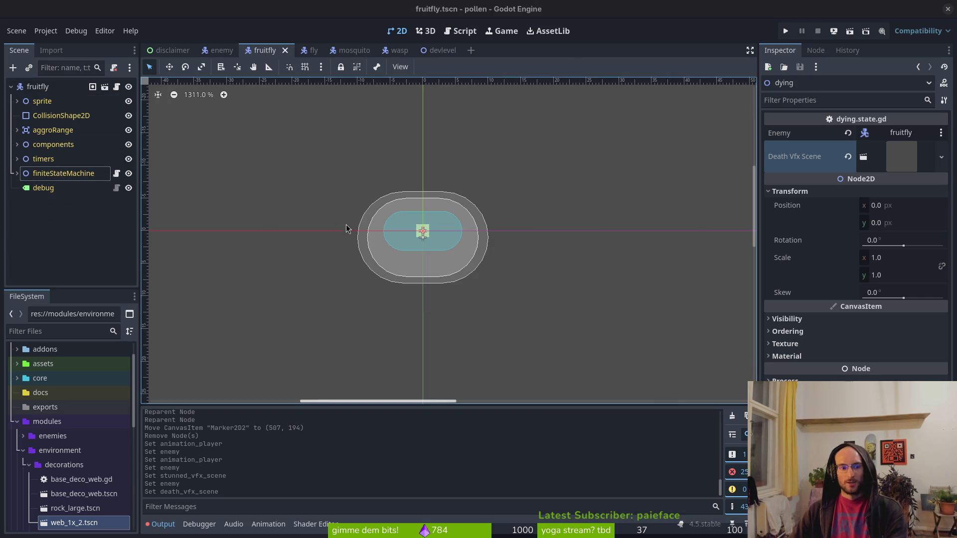
pyautogui.press('super+1')
# Step: Find and open the fruitfly idling.gd script with the project file finder
pyautogui.hotkey('ctrl', 'p')
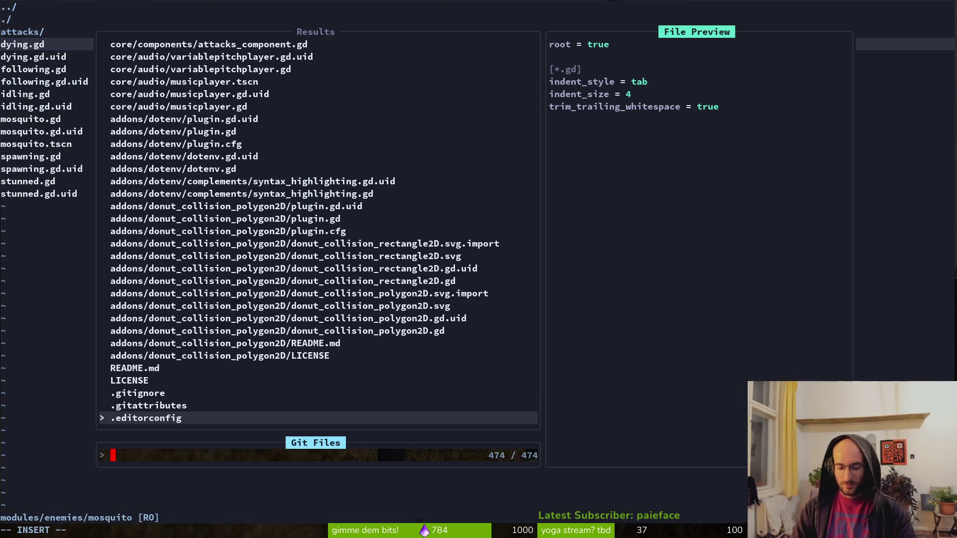
pyautogui.write('frudying')
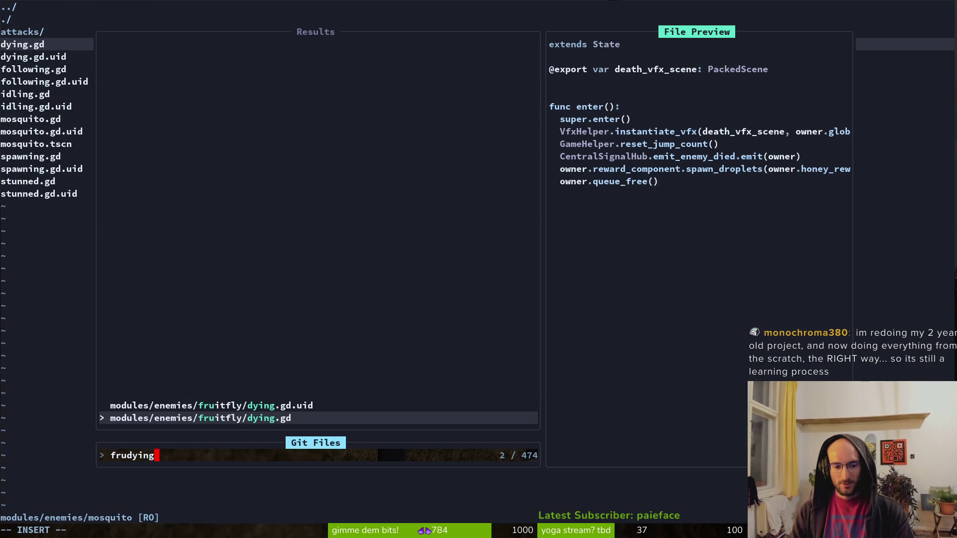
pyautogui.press('Escape')
pyautogui.hotkey('ctrl', 'p')
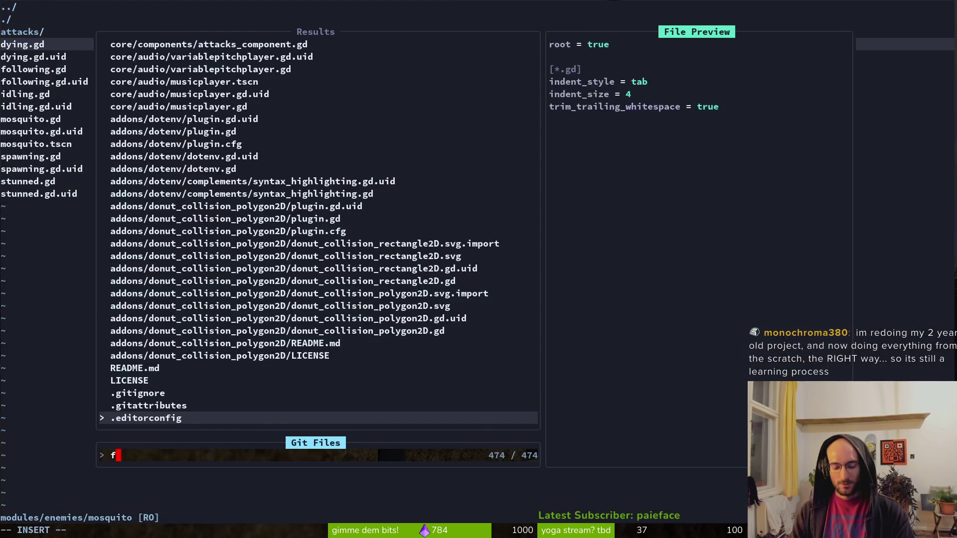
pyautogui.write('fruitfly/idlin')
pyautogui.write('g')
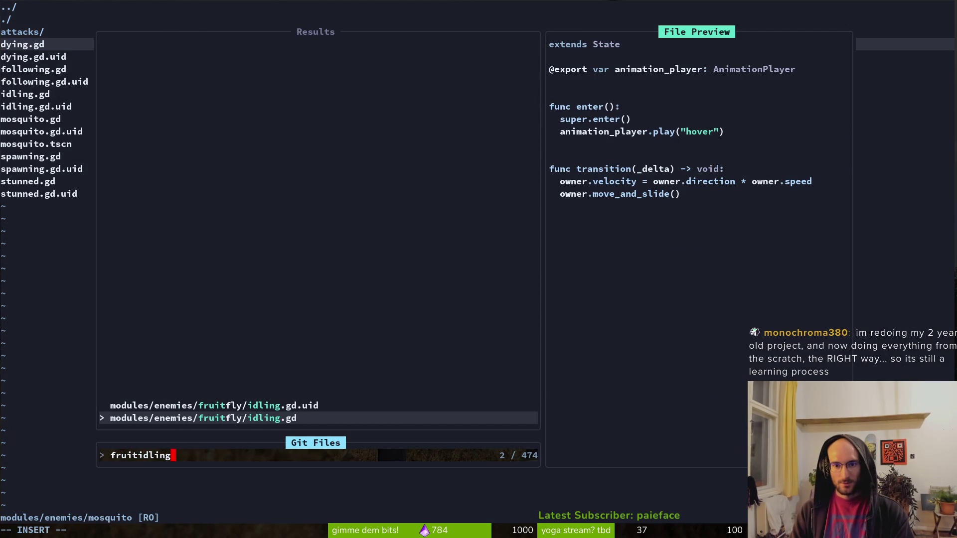
pyautogui.press('Return')
# Step: Search the finder for 'stunned', clear the query, and quit Vim with :q
pyautogui.hotkey('ctrl', 'p')
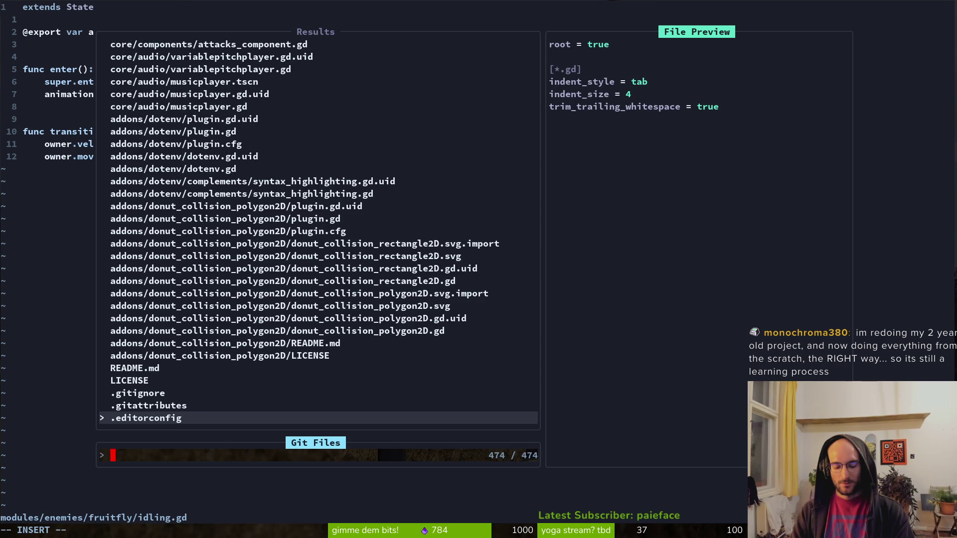
pyautogui.write('stunned')
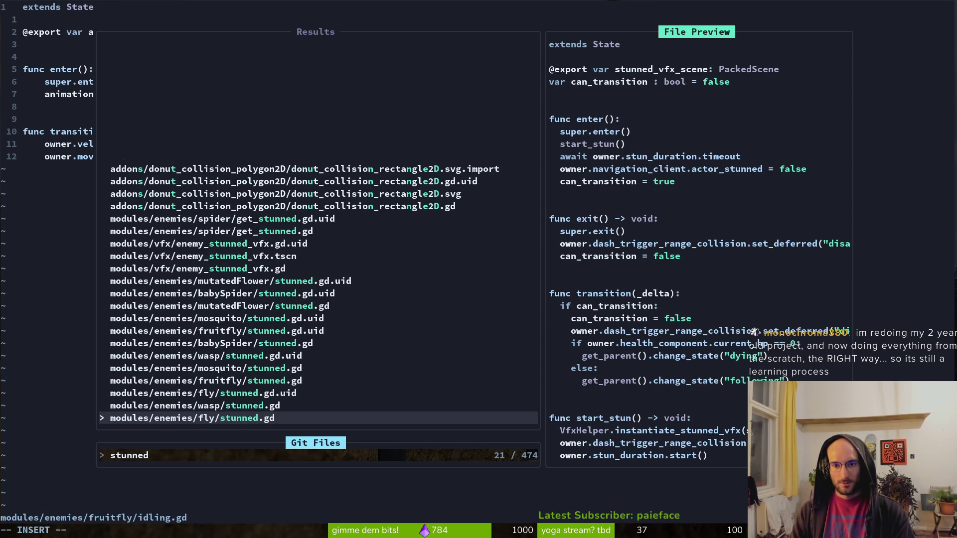
pyautogui.hotkey('ctrl', 'w')
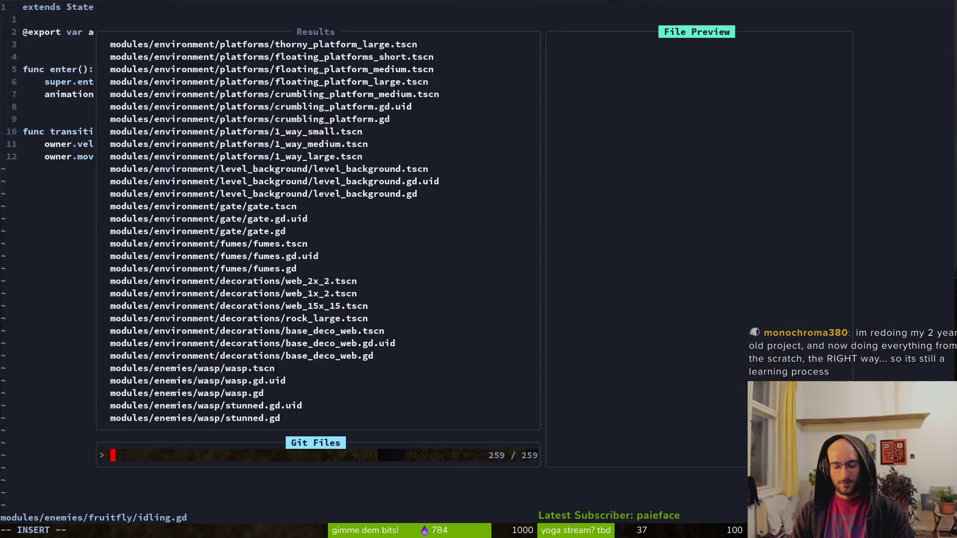
pyautogui.write('i')
pyautogui.press('BackSpace')
pyautogui.press('Escape')
pyautogui.press('Escape')
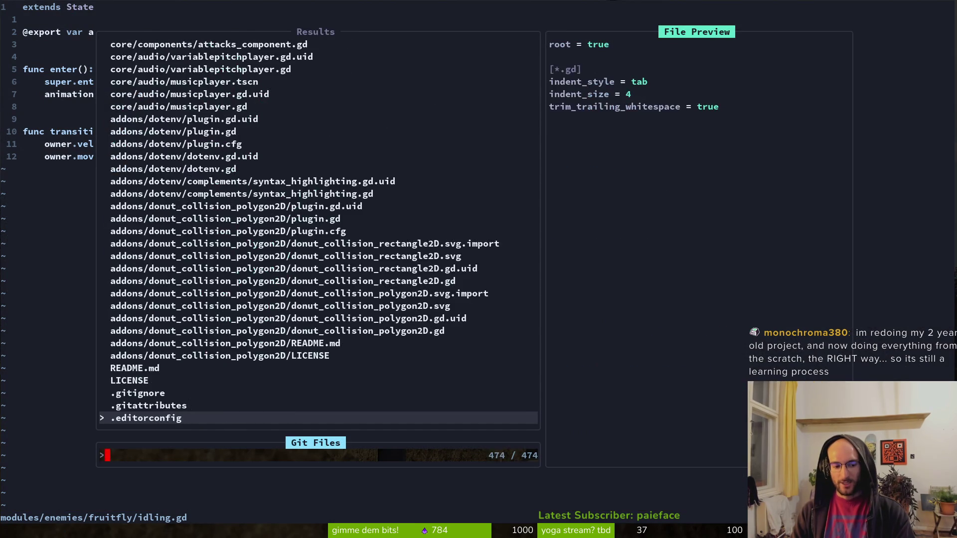
pyautogui.write(':q')
pyautogui.press('Return')
# Step: Launch tig and stage the new dying, spawning and stunned state script files
pyautogui.write('tig')
pyautogui.press('Return')
pyautogui.press('Down')
pyautogui.press('Down')
pyautogui.press('Down')
pyautogui.press('Down')
pyautogui.press('Down')
pyautogui.press('u')
pyautogui.press('u')
pyautogui.press('u')
pyautogui.press('u')
pyautogui.press('u')
pyautogui.press('u')
pyautogui.press('u')
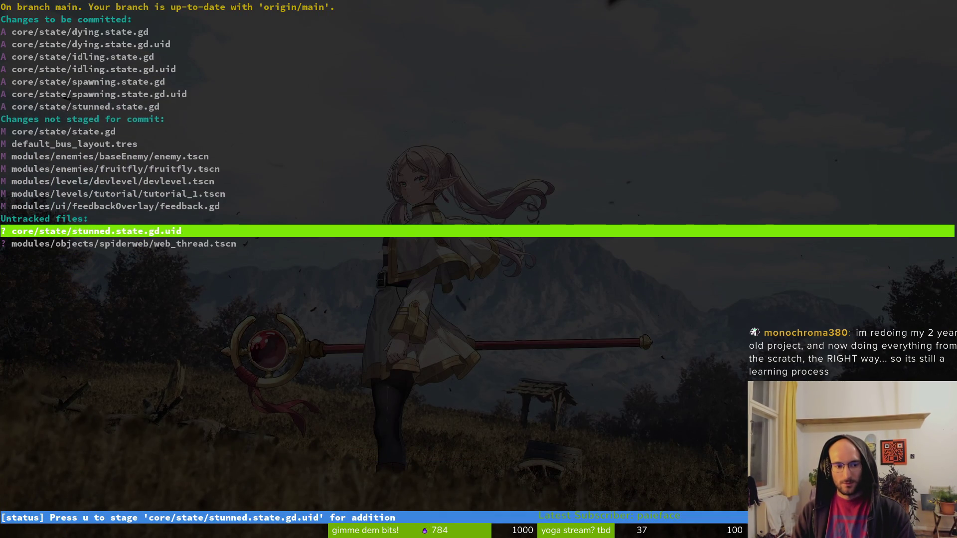
pyautogui.press('u')
pyautogui.press('s')
# Step: Review the enemy.tscn diff and stage the enemy, fruitfly and devlevel scenes
pyautogui.press('Up')
pyautogui.press('Up')
pyautogui.press('Up')
pyautogui.press('Down')
pyautogui.press('Up')
pyautogui.press('Up')
pyautogui.press('Up')
pyautogui.press('Return')
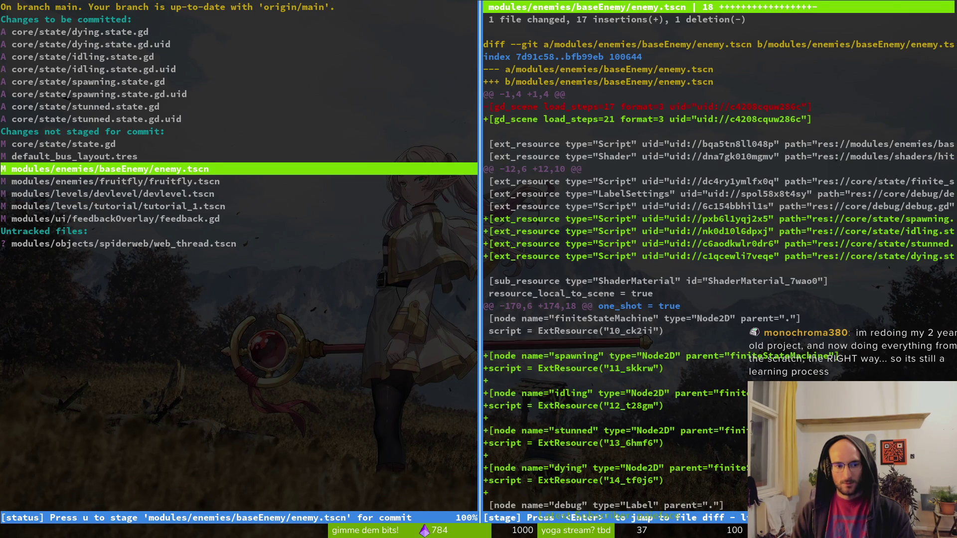
pyautogui.press('u')
pyautogui.press('Return')
pyautogui.press('u')
pyautogui.press('u')
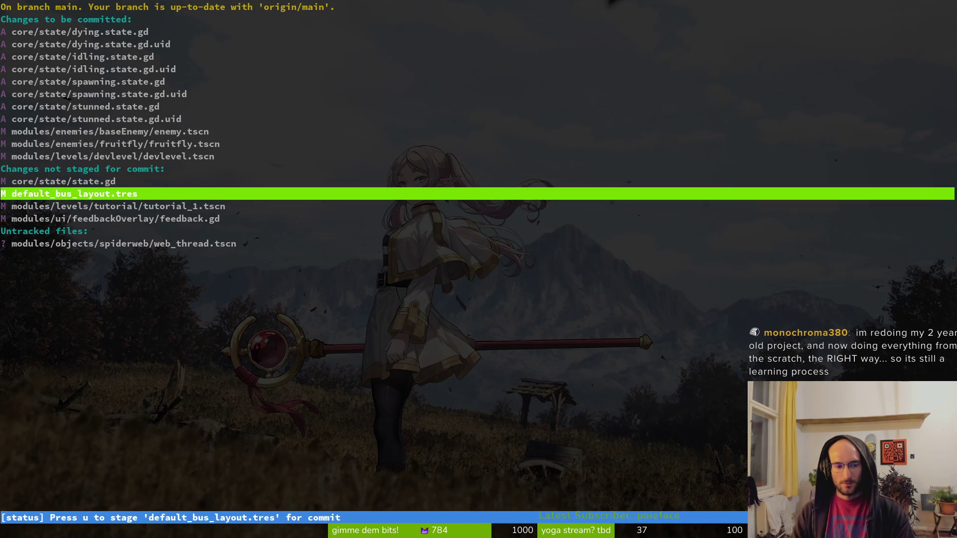
# Step: Check the tutorial_1.tscn changes, then review and stage core/state/state.gd
pyautogui.press('Down')
pyautogui.press('Return')
pyautogui.press('q')
pyautogui.press('Up')
pyautogui.press('Up')
pyautogui.press('Return')
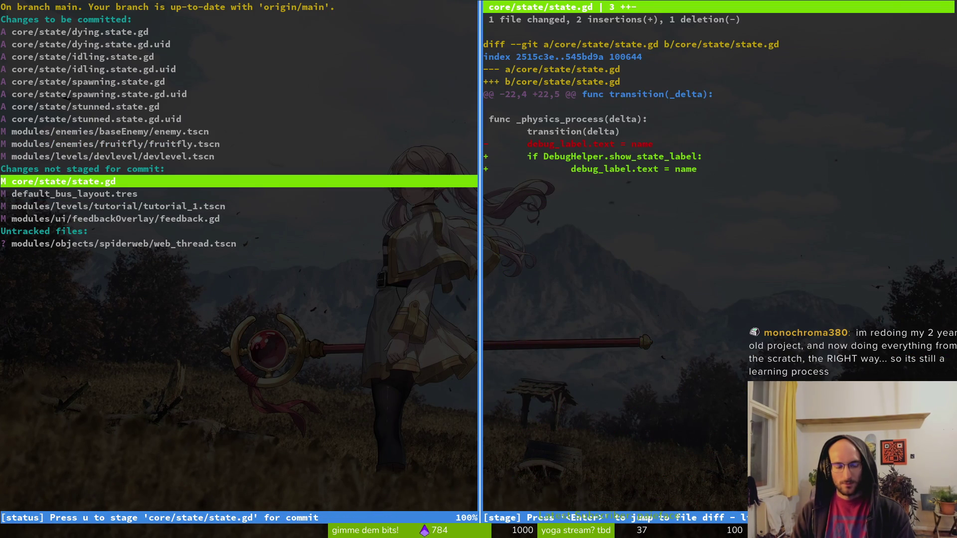
pyautogui.press('u')
# Step: Review the feedback.gd and tutorial_1.tscn diffs, leaving both unstaged, and quit tig
pyautogui.press('Return')
pyautogui.press('q')
pyautogui.press('Up')
pyautogui.press('Return')
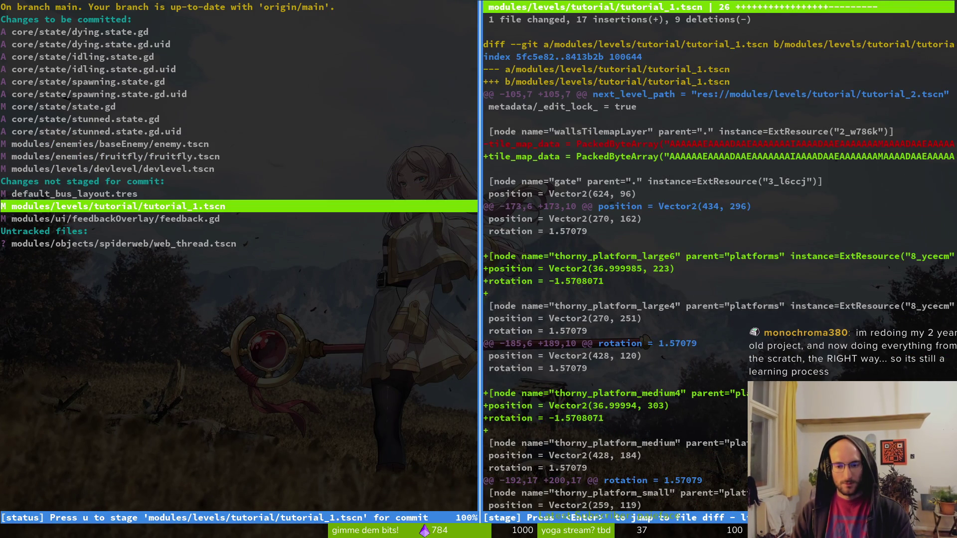
pyautogui.press('q')
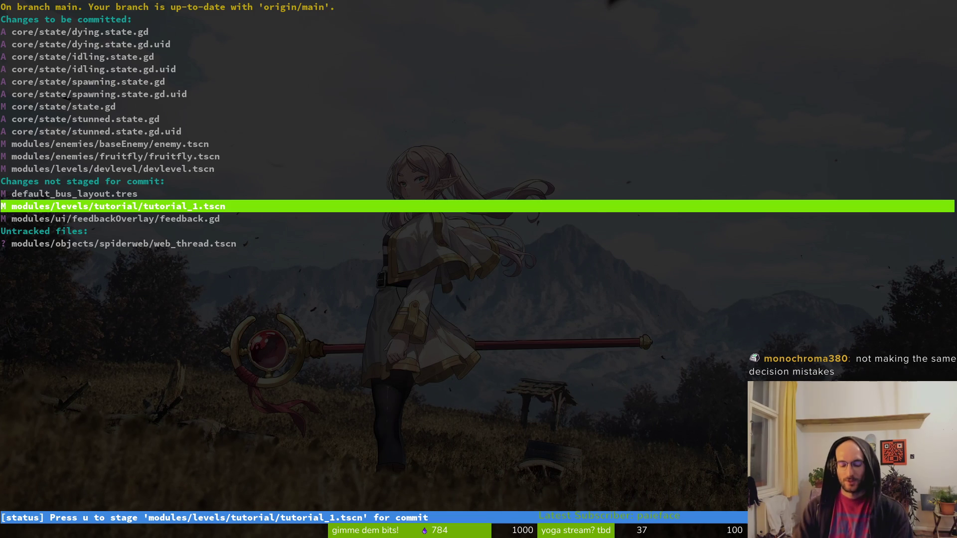
pyautogui.press('Return')
pyautogui.hotkey('shift', 'q')
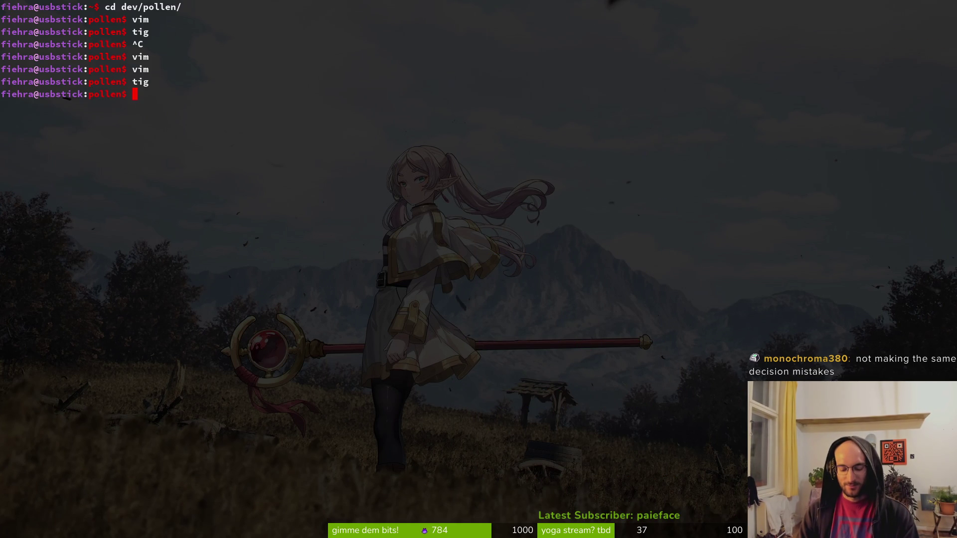
# Step: Commit the staged work with the message "started refactoring state machine of enemies"
pyautogui.write('t comm')
pyautogui.write('it -m')
pyautogui.write('tarte')
pyautogui.write('facot')
pyautogui.write('tori')
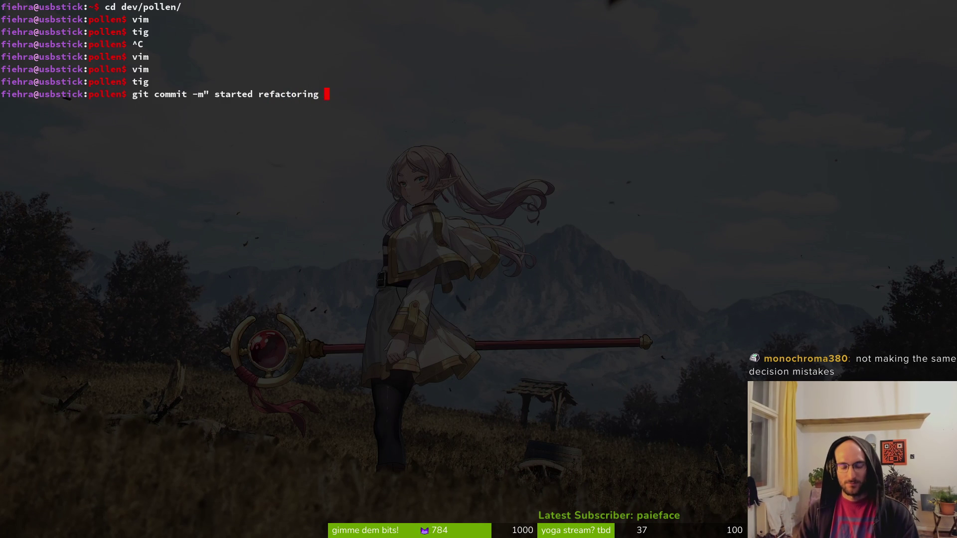
pyautogui.write(' stat')
pyautogui.write('inel')
pyautogui.press('BackSpace')
pyautogui.press('BackSpace')
pyautogui.write('e of enemies')
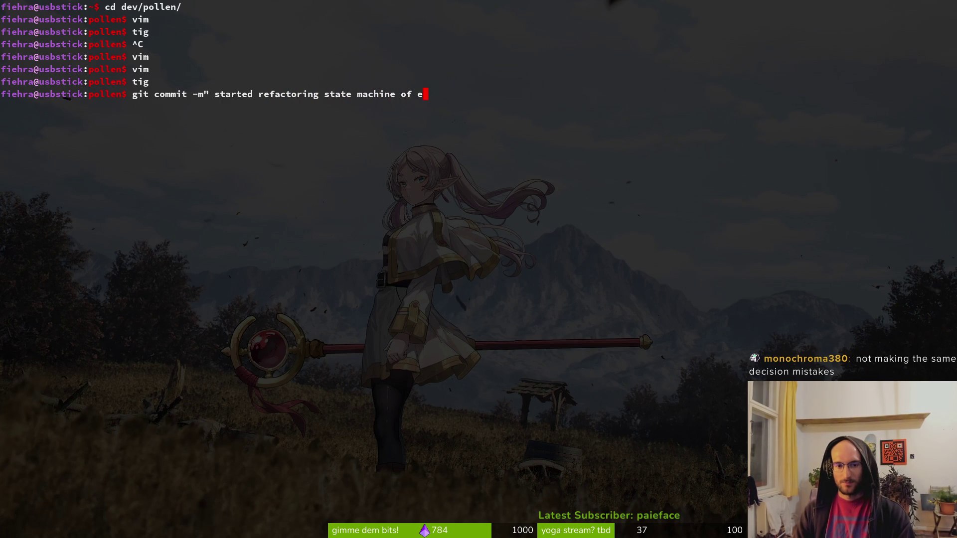
pyautogui.write('"')
pyautogui.press('Return')
# Step: Push the commit to main and clear the terminal
pyautogui.write('git push')
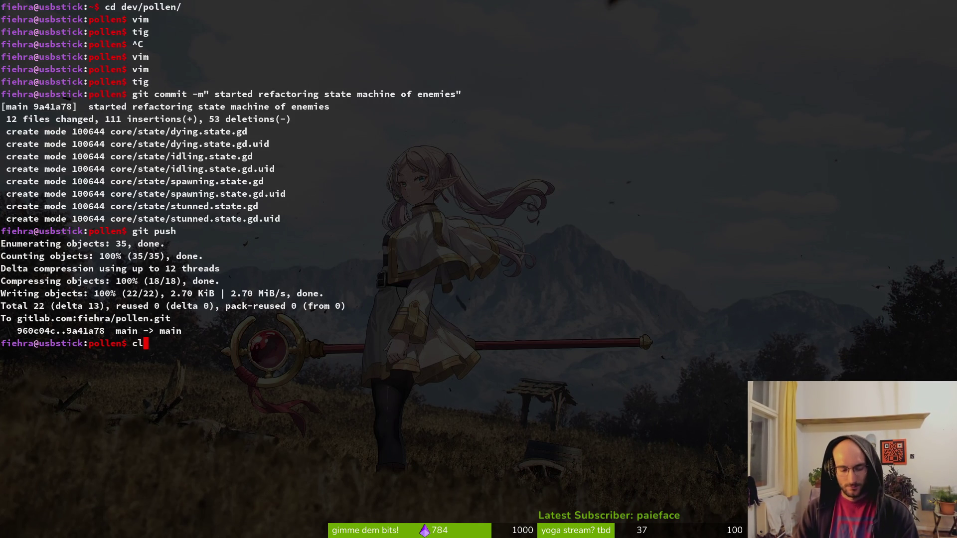
pyautogui.hotkey('ctrl', 'l')
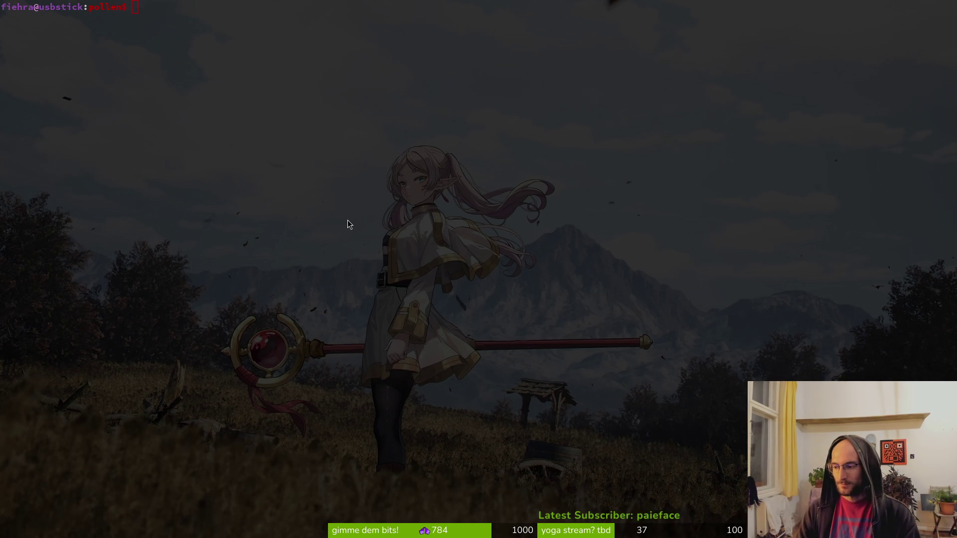
pyautogui.press('super+1')
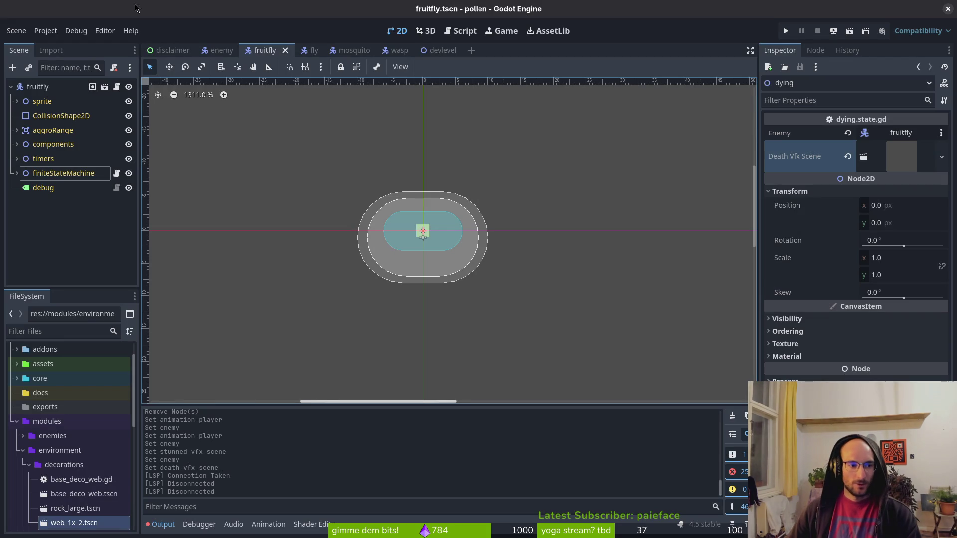
# Step: Expand fruitfly's finiteStateMachine node, then launch nvim on the project folder
pyautogui.click(60, 173)
pyautogui.click(17, 173)
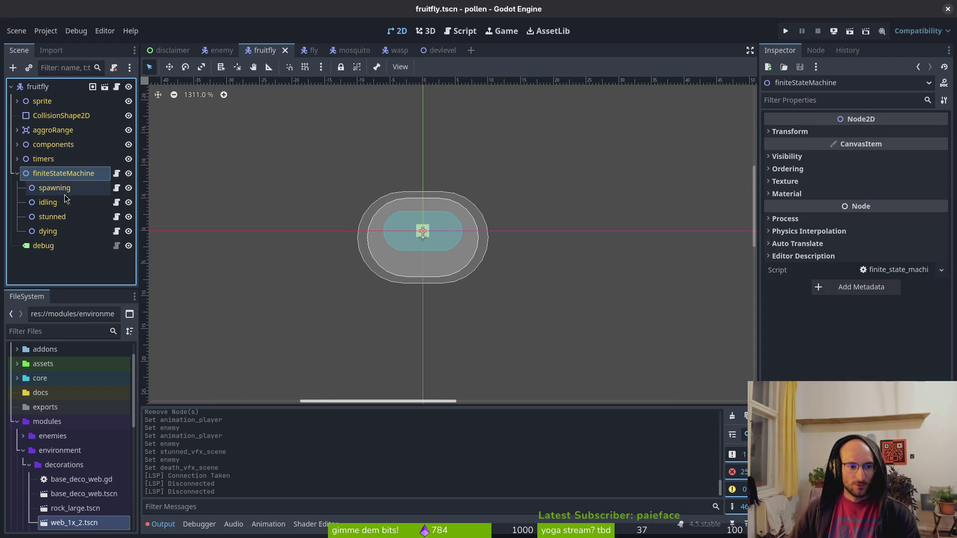
pyautogui.press('super+2')
pyautogui.write('nvim .')
pyautogui.press('Return')
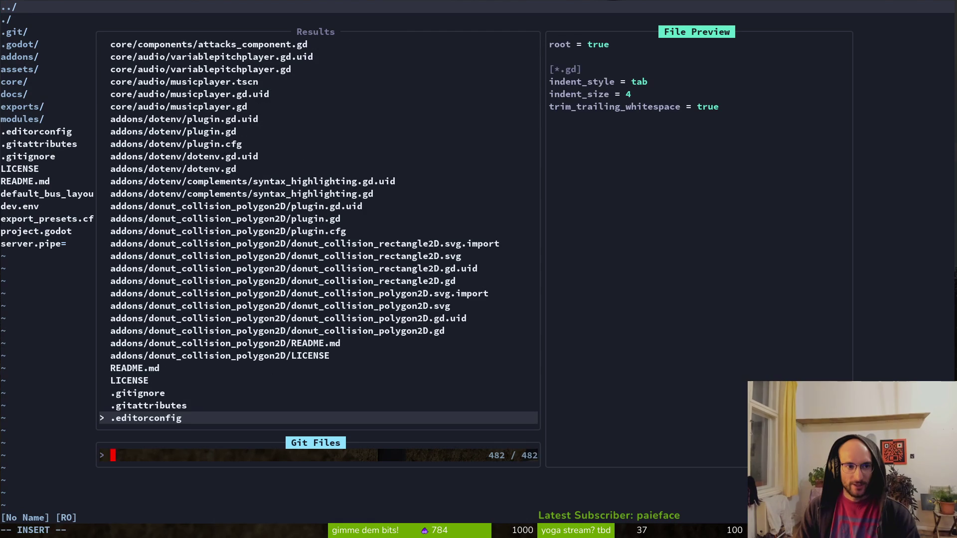
# Step: Open fruitfly/spawning.gd and core/state/spawning.state.gd side by side
pyautogui.write('fruspawning')
pyautogui.press('Return')
pyautogui.hotkey('ctrl', 'p')
pyautogui.write('enespawin')
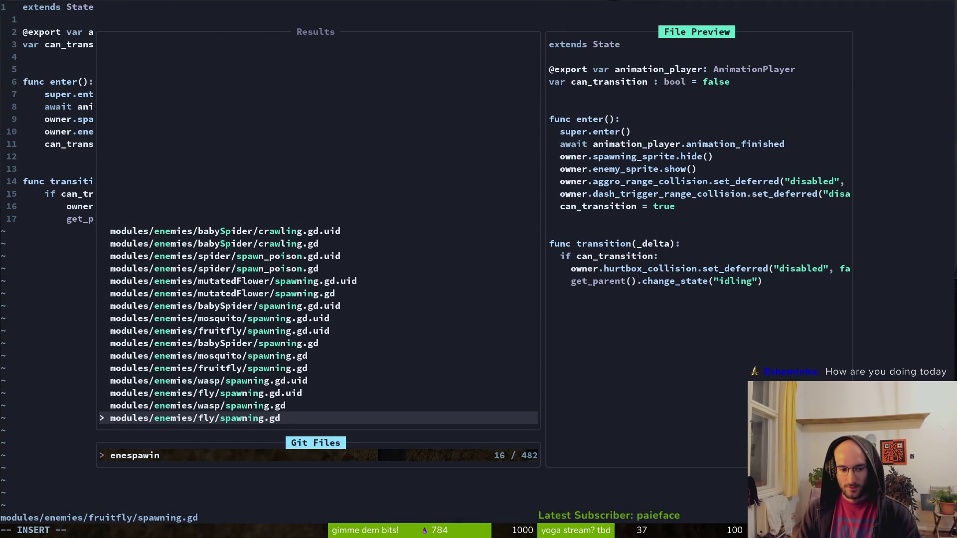
pyautogui.press('BackSpace')
pyautogui.press('BackSpace')
pyautogui.press('BackSpace')
pyautogui.write('core/state/spawn')
pyautogui.hotkey('ctrl', 'v')
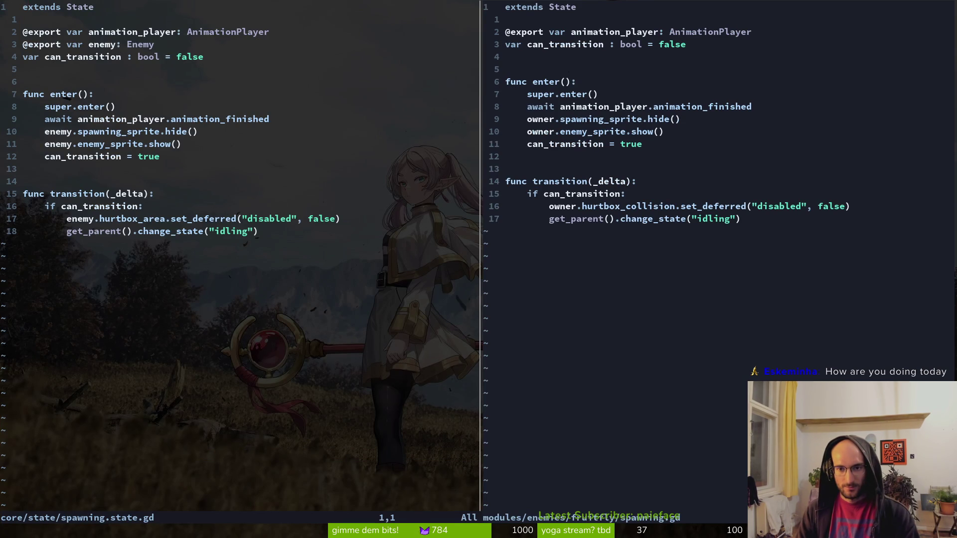
# Step: Open enemy.gd in a split and look over its hurtbox_area and spawning_sprite declarations
pyautogui.hotkey('ctrl', 'p')
pyautogui.write('enen')
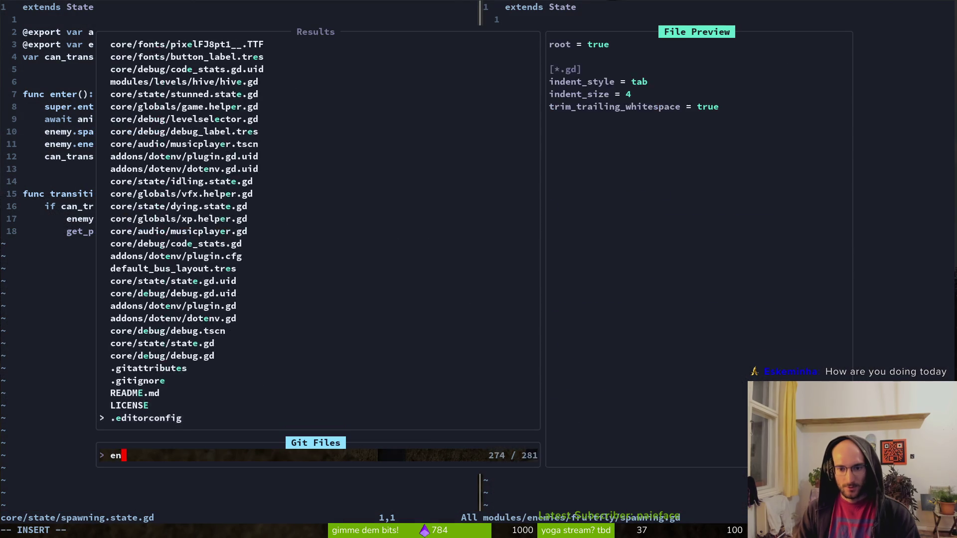
pyautogui.hotkey('ctrl', 'x')
pyautogui.press('j')
pyautogui.press('j')
pyautogui.press('j')
pyautogui.press('j')
pyautogui.press('j')
pyautogui.press('j')
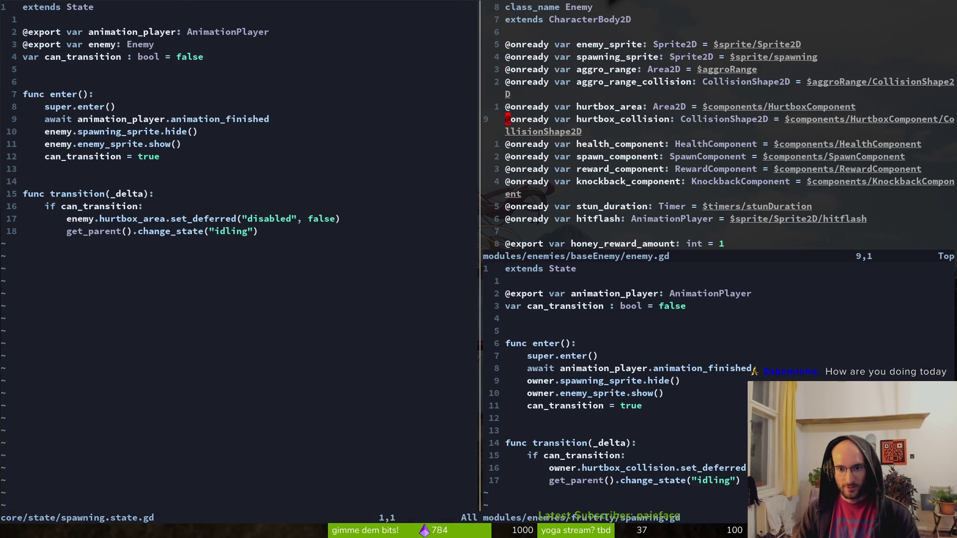
pyautogui.hotkey('shift', 'v')
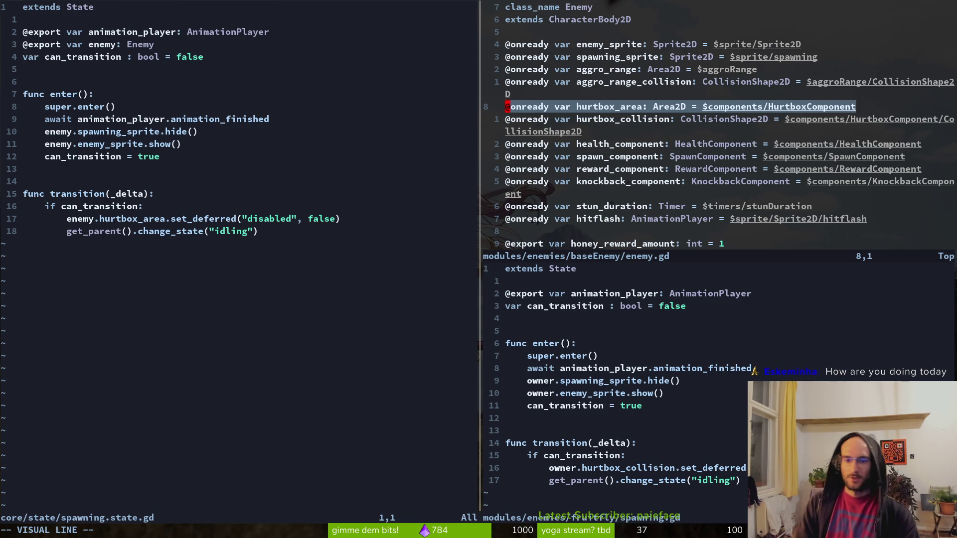
pyautogui.press('y')
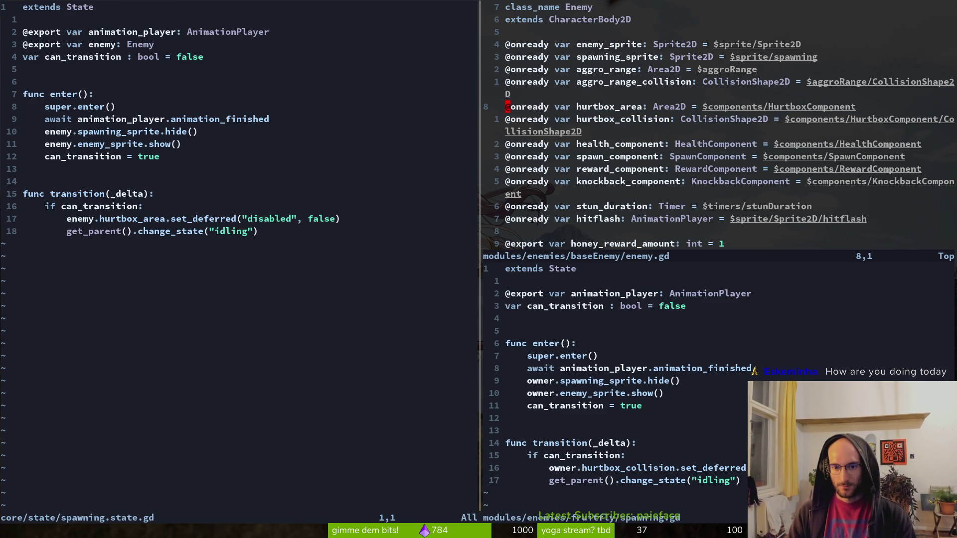
pyautogui.press('k')
pyautogui.press('k')
pyautogui.press('k')
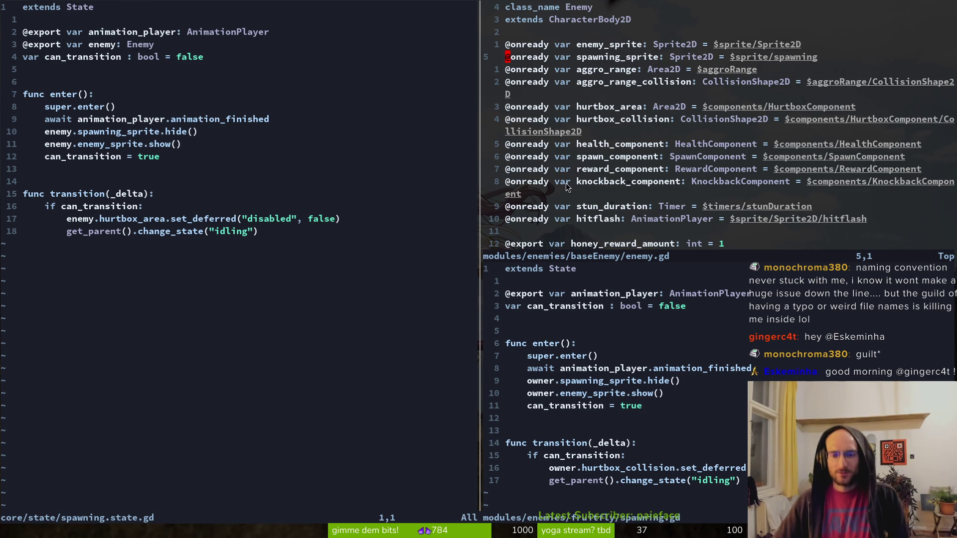
# Step: Save spawning.state.gd and read through the fruitfly spawning script
pyautogui.click(141, 171)
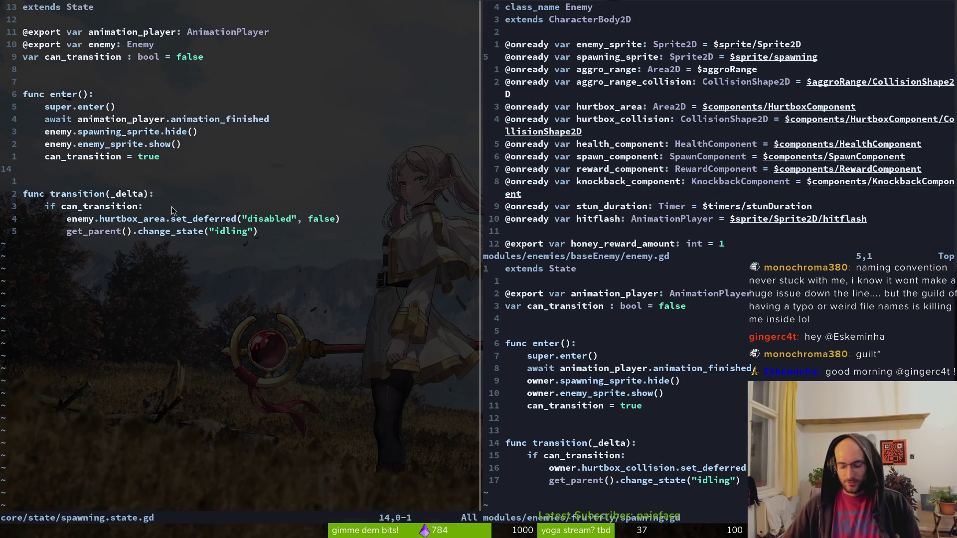
pyautogui.hotkey('ctrl', 's')
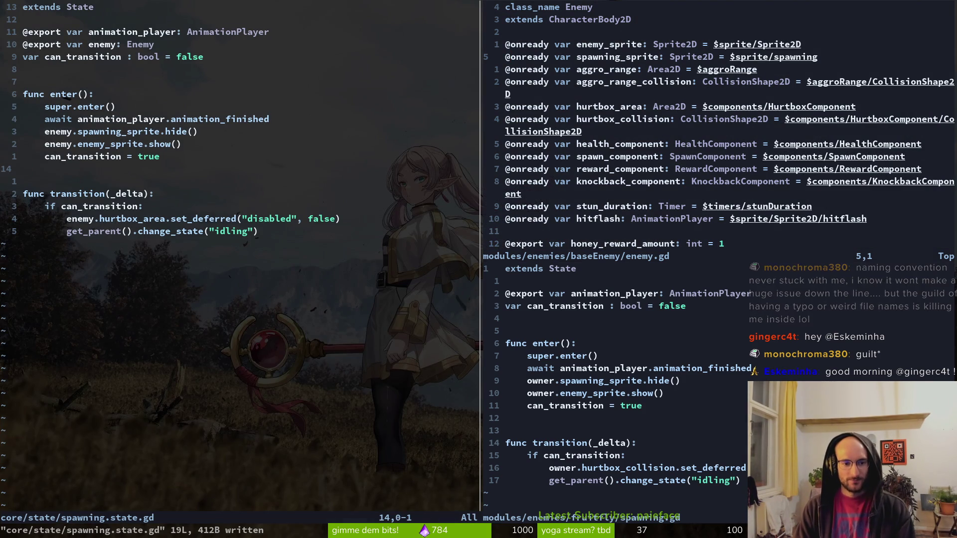
pyautogui.hotkey('ctrl', 'w')
pyautogui.press('l')
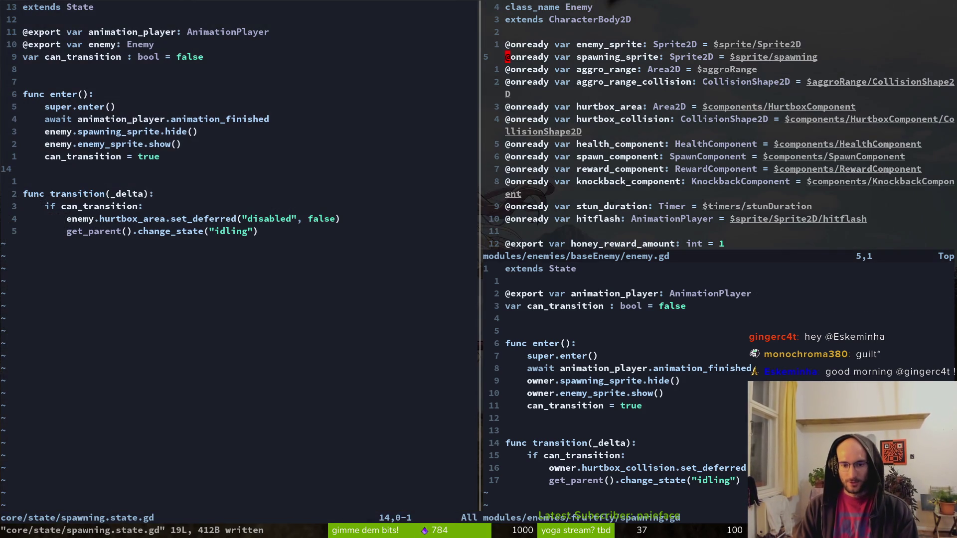
pyautogui.hotkey('ctrl', 'w')
pyautogui.press('j')
pyautogui.press('1')
pyautogui.press('0')
pyautogui.press('j')
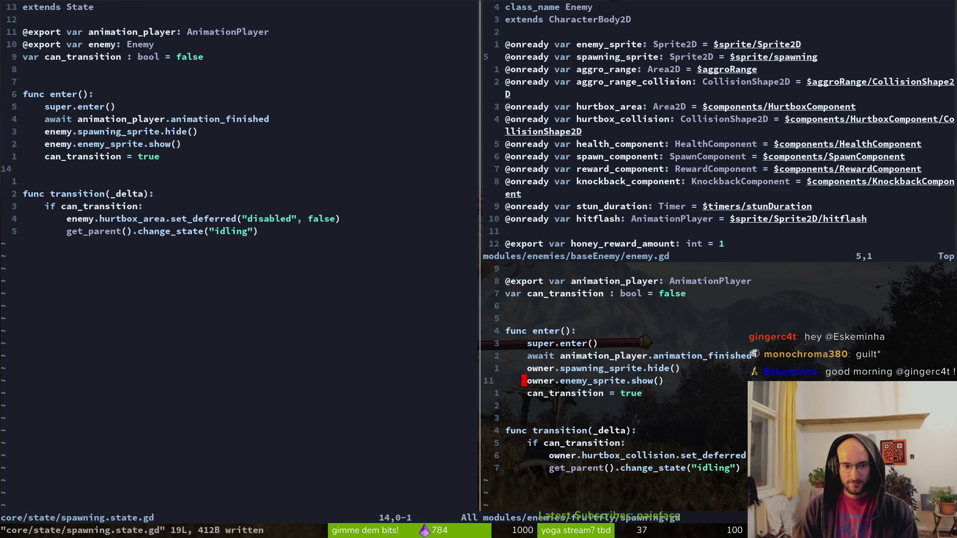
pyautogui.press('j')
pyautogui.press('k')
pyautogui.press('k')
pyautogui.press('k')
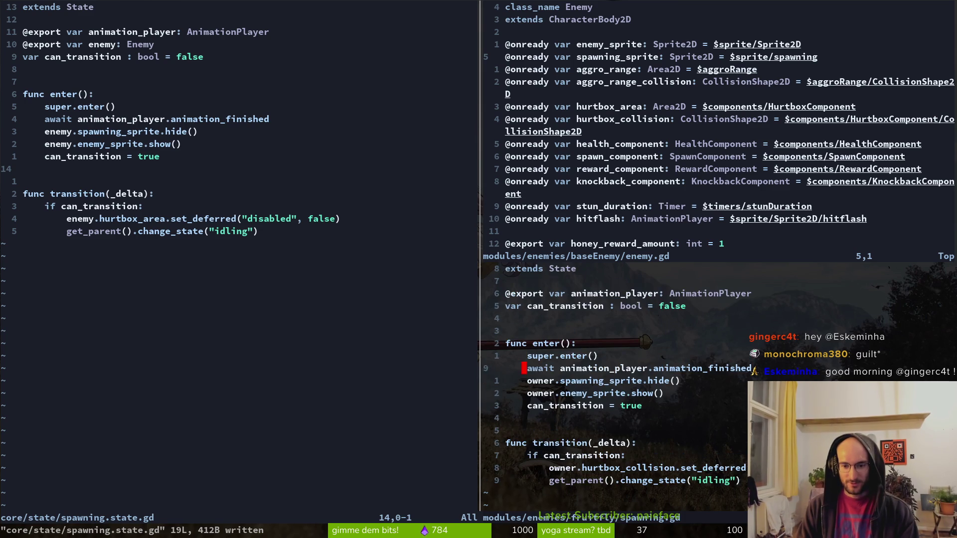
pyautogui.press('k')
pyautogui.press('k')
pyautogui.press('k')
# Step: Add 'class_name SpawingState' below extends State in spawning.state.gd
pyautogui.hotkey('ctrl', 'w')
pyautogui.press('h')
pyautogui.press('k')
pyautogui.press('k')
pyautogui.press('k')
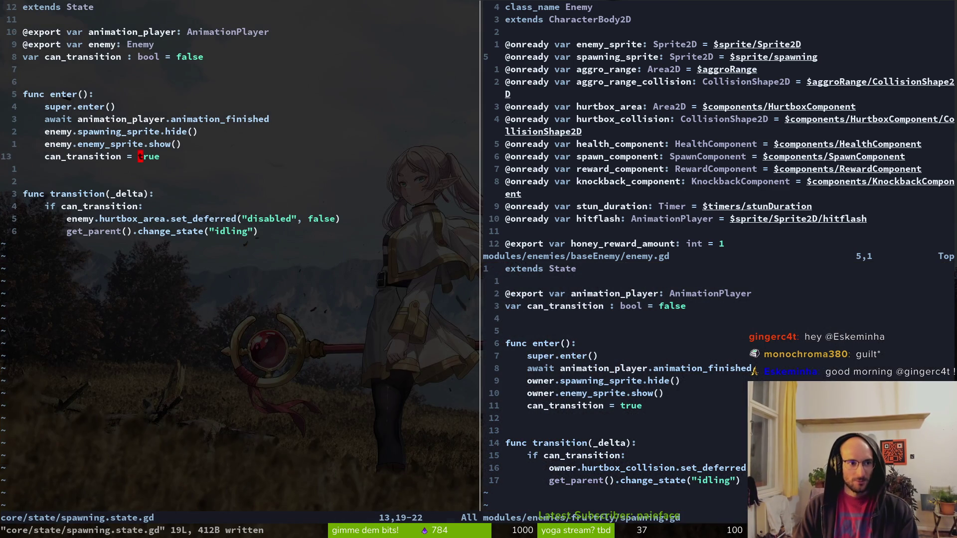
pyautogui.press('k')
pyautogui.press('k')
pyautogui.press('k')
pyautogui.write('oclass')
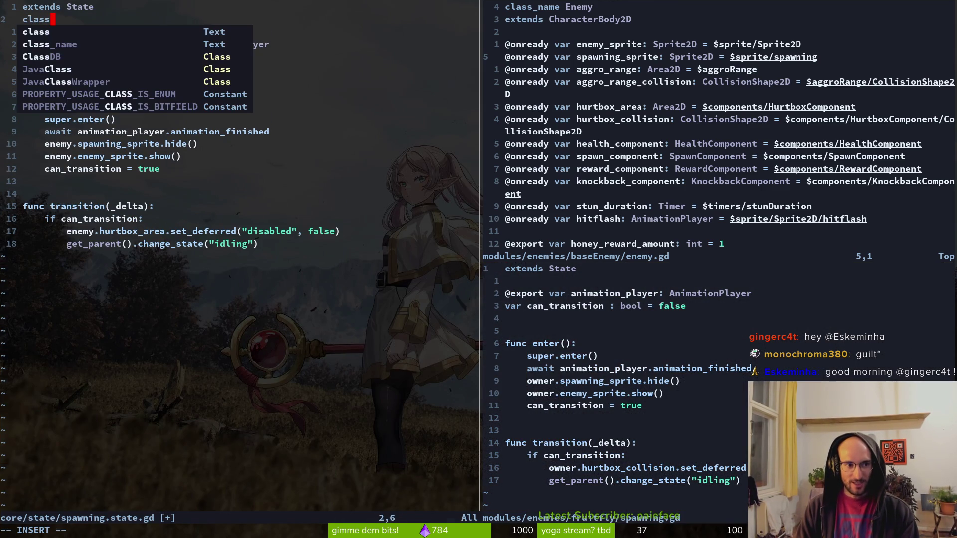
pyautogui.write('_name SpawingState')
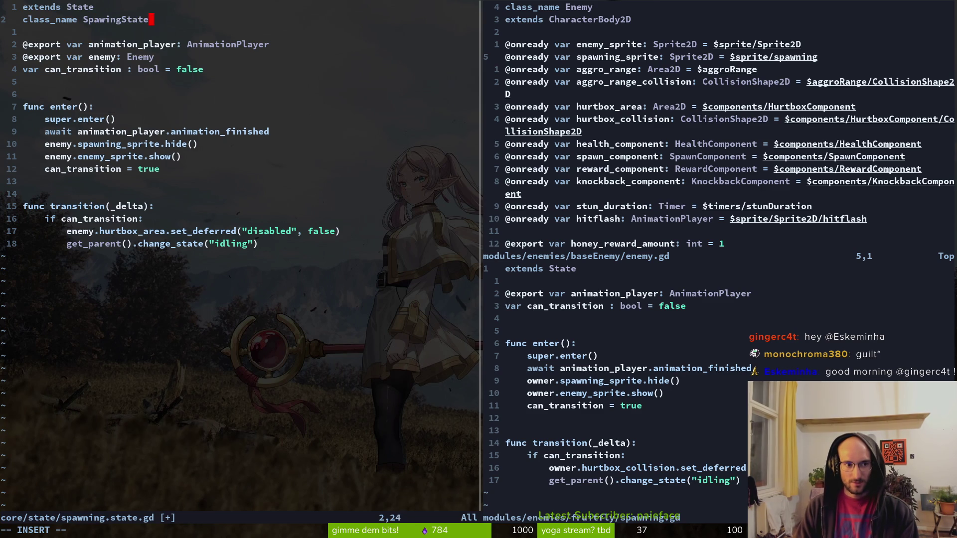
# Step: Save spawning.state.gd with its new class_name SpawingState line
pyautogui.press('Escape')
pyautogui.write(':w')
pyautogui.press('Return')
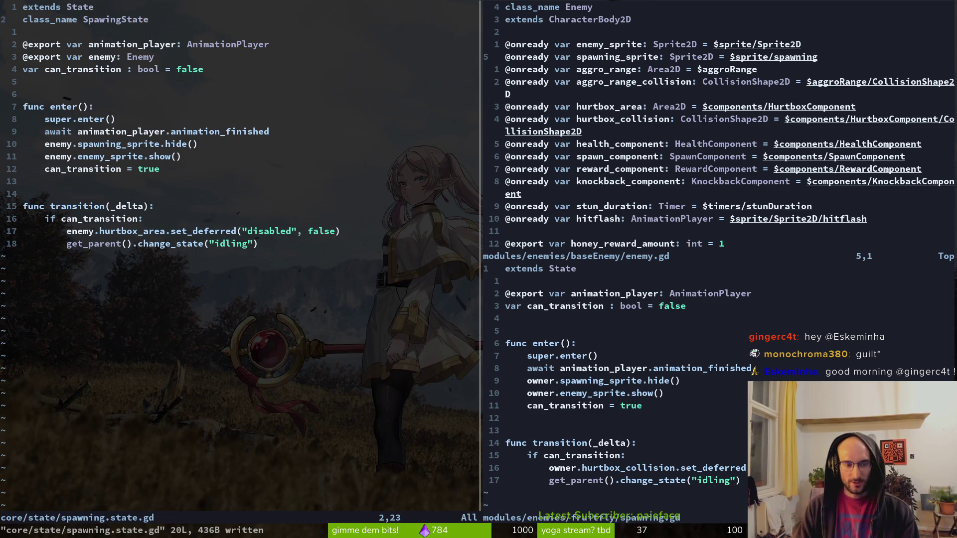
pyautogui.hotkey('ctrl', 'p')
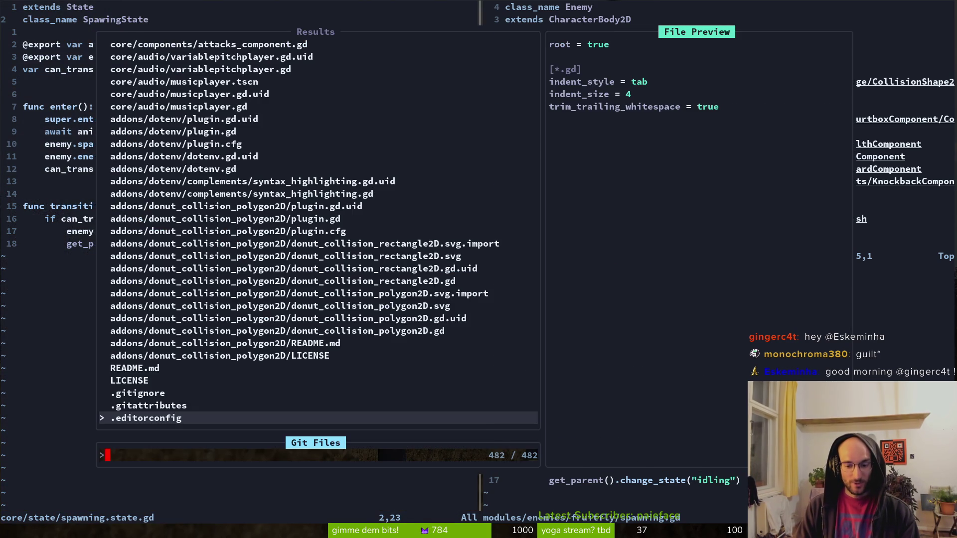
pyautogui.press('Escape')
pyautogui.hotkey('ctrl', 'l')
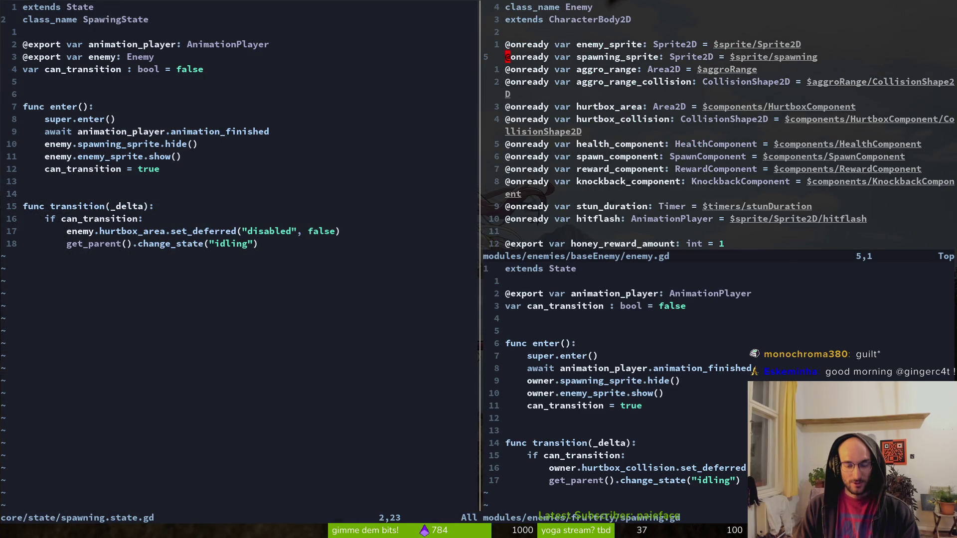
pyautogui.hotkey('ctrl', 'h')
# Step: Open core/state/idling.state.gd, add 'class_name IdlingState', and save it
pyautogui.hotkey('ctrl', 'p')
pyautogui.write('idlingstat')
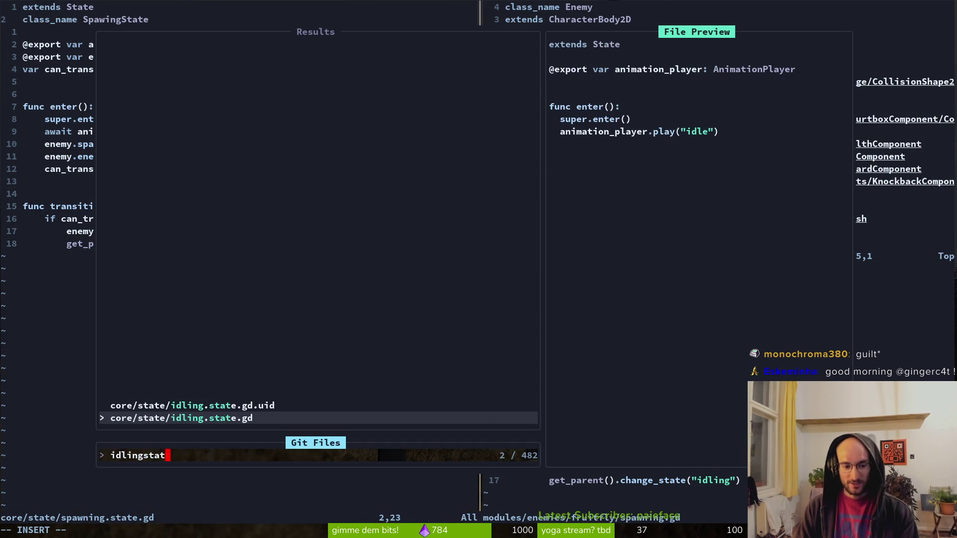
pyautogui.press('Return')
pyautogui.write('ocla')
pyautogui.press('Return')
pyautogui.write('IdlingState')
pyautogui.press('Escape')
pyautogui.write(':w')
pyautogui.press('Return')
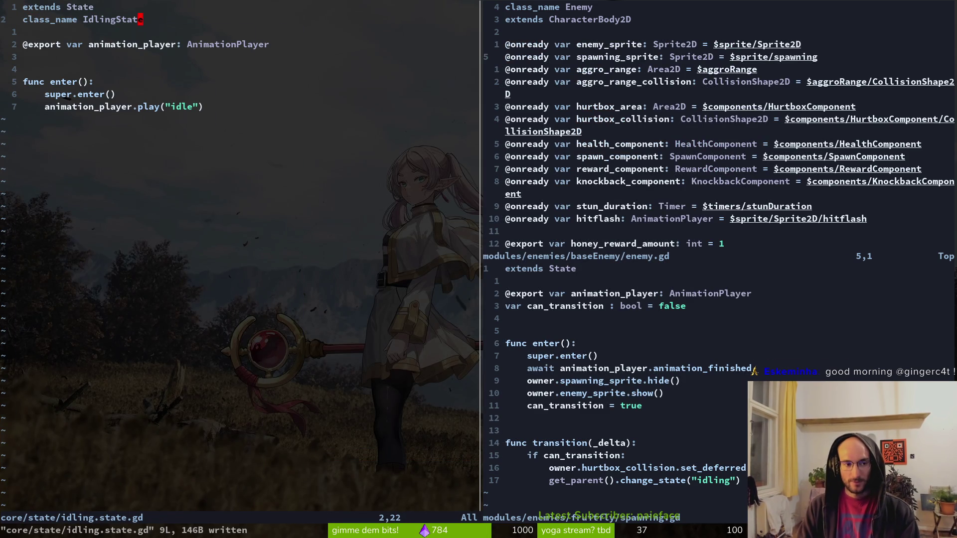
# Step: Shift focus from idling.state.gd to the lower-right pane
pyautogui.press('j')
pyautogui.press('j')
pyautogui.press('j')
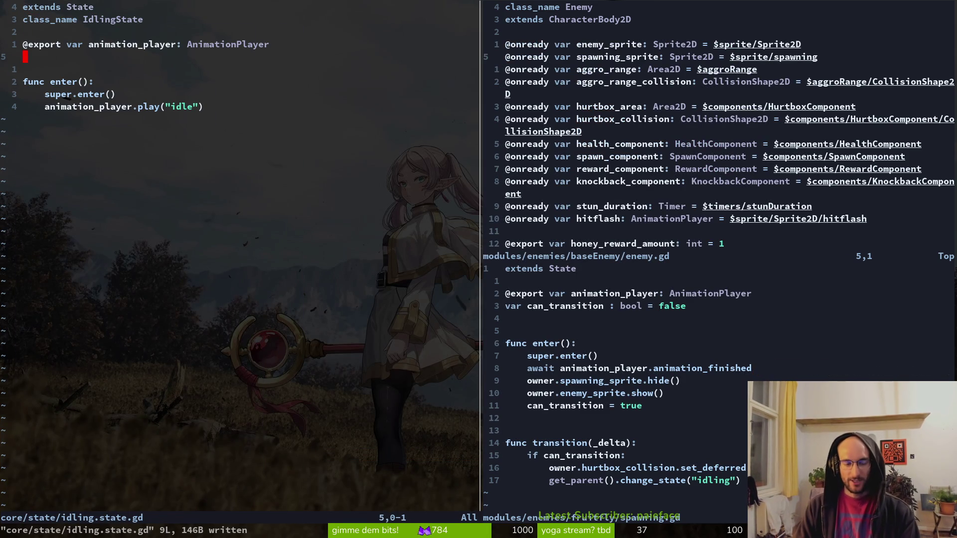
pyautogui.press('super+l')
pyautogui.press('super+j')
pyautogui.hotkey('ctrl', 'p')
# Step: Open the fruitfly idling.gd script and close the enemy.gd split
pyautogui.write('fr')
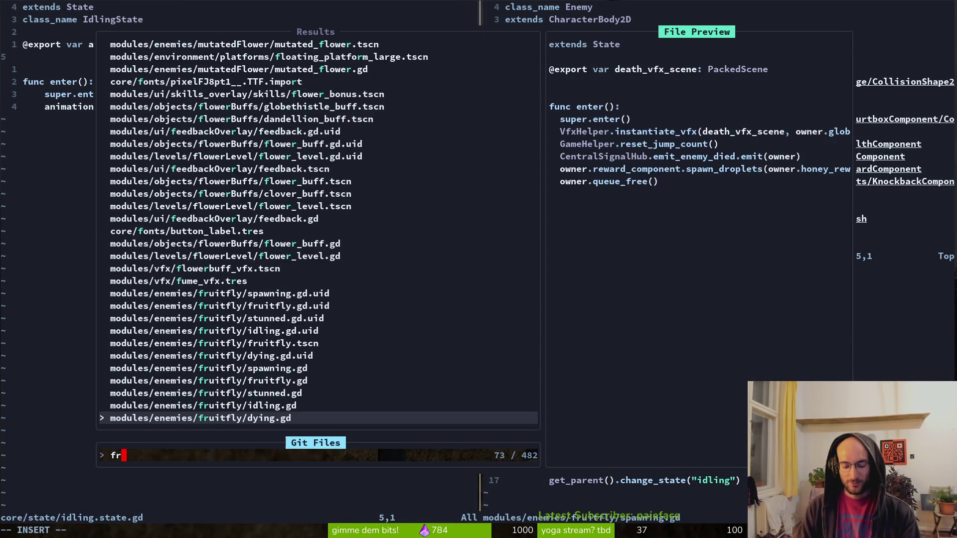
pyautogui.write('idling')
pyautogui.press('Return')
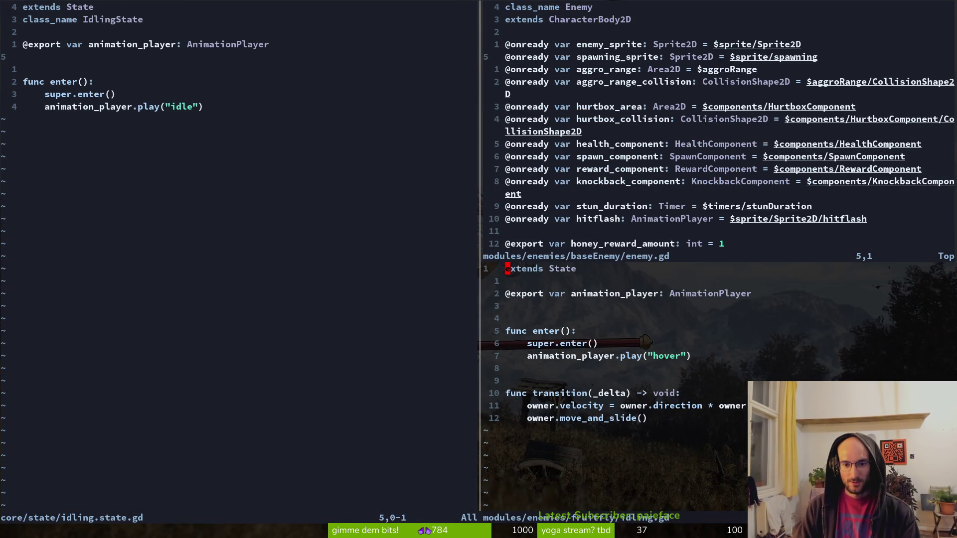
pyautogui.press('super+k')
pyautogui.write(':q')
pyautogui.press('Return')
# Step: Tidy the blank lines in idling.state.gd and save it
pyautogui.press('j')
pyautogui.press('j')
pyautogui.press('j')
pyautogui.press('j')
pyautogui.press('j')
pyautogui.press('j')
pyautogui.press('j')
pyautogui.press('super+h')
pyautogui.press('k')
pyautogui.press('f')
pyautogui.press('_')
pyautogui.press('k')
pyautogui.write('jj')
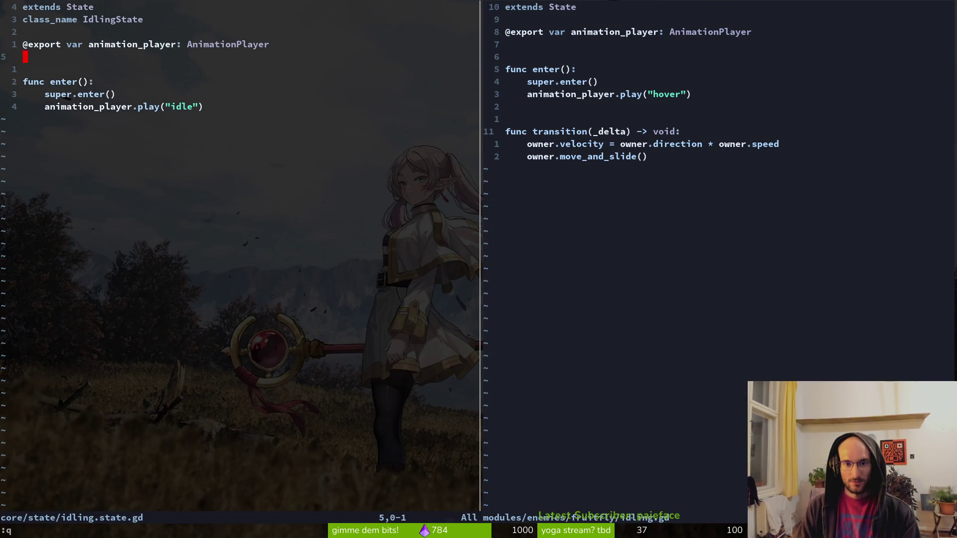
pyautogui.write('k:w')
pyautogui.press('Return')
# Step: Change fruitfly idling.gd to extend IdlingState instead of State and save
pyautogui.press('super+l')
pyautogui.press('k')
pyautogui.press('g')
pyautogui.press('g')
pyautogui.write('wcwIdlingState')
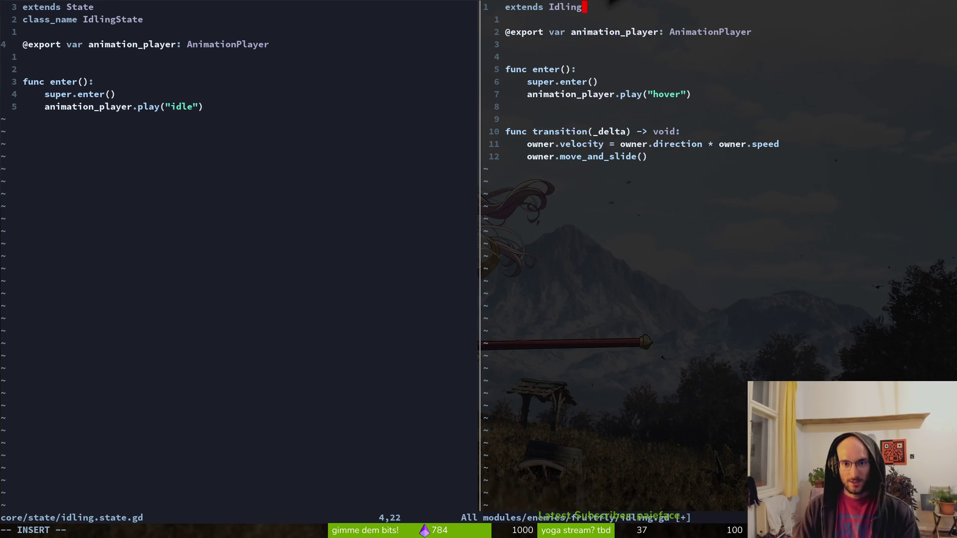
pyautogui.press('Escape')
pyautogui.write(':w')
pyautogui.press('Return')
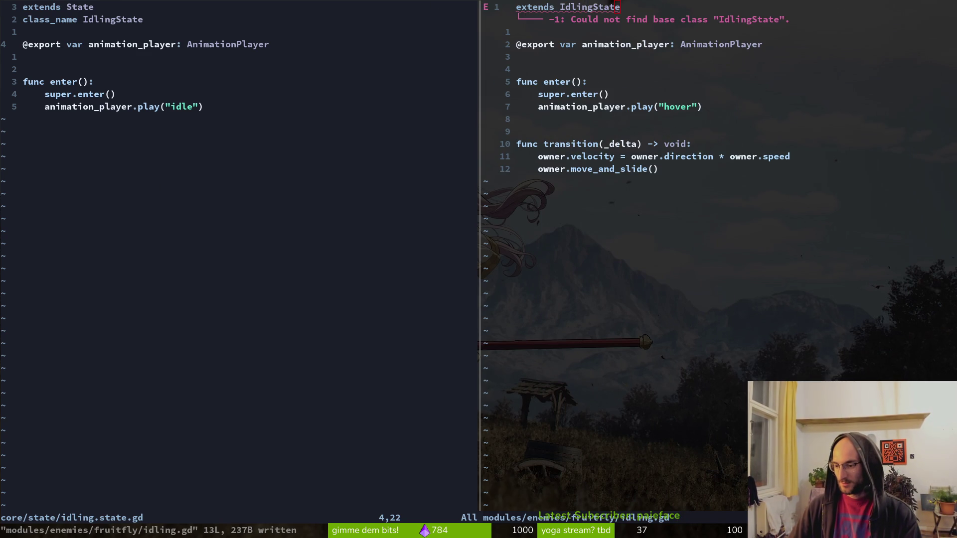
# Step: Check the idling.state.gd header, then save fruitfly idling.gd again
pyautogui.hotkey('alt', 'Tab')
pyautogui.click(178, 95)
pyautogui.hotkey('ctrl', 'w')
pyautogui.press('l')
pyautogui.click(312, 69)
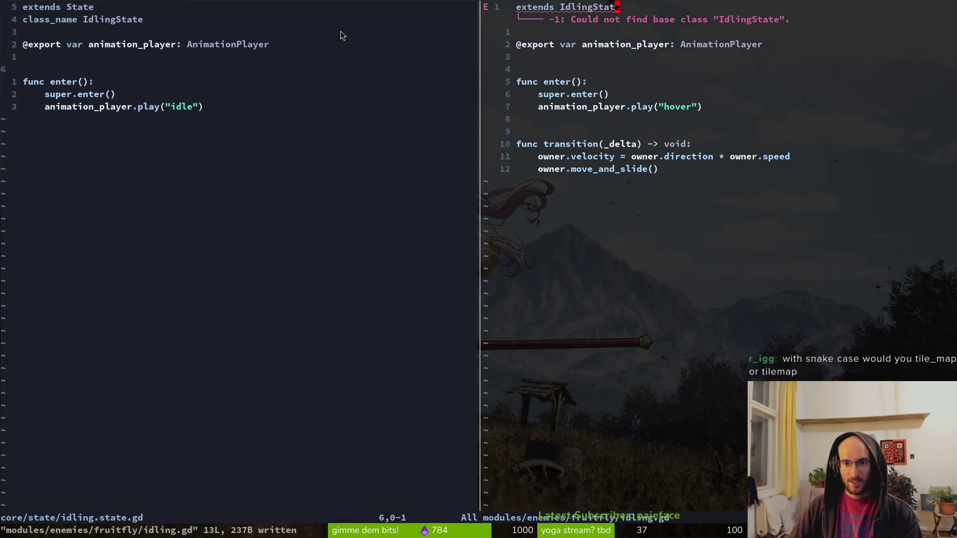
pyautogui.click(342, 32)
pyautogui.click(628, 8)
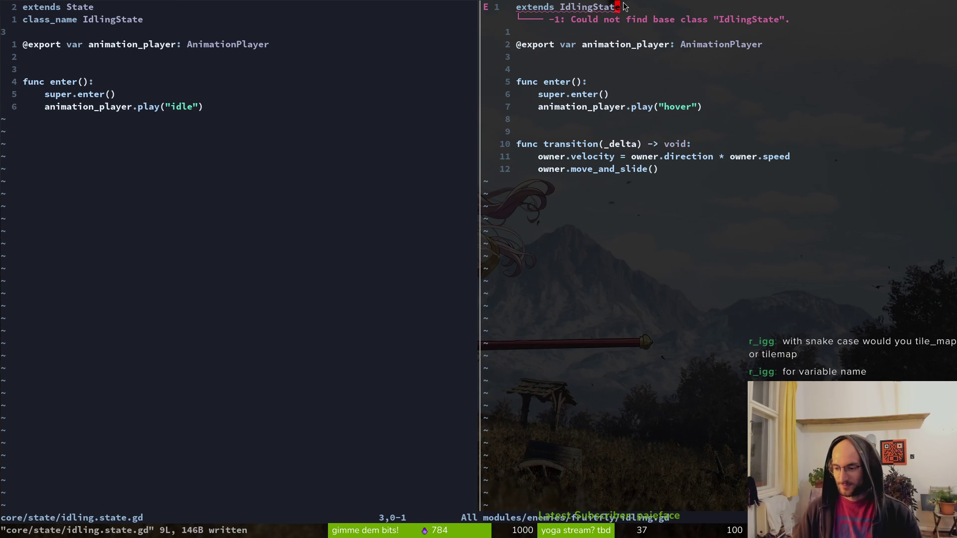
pyautogui.write(':w')
pyautogui.press('Return')
# Step: Compare the fruitfly idling.gd side by side with the base idling.state.gd pane
pyautogui.press('j')
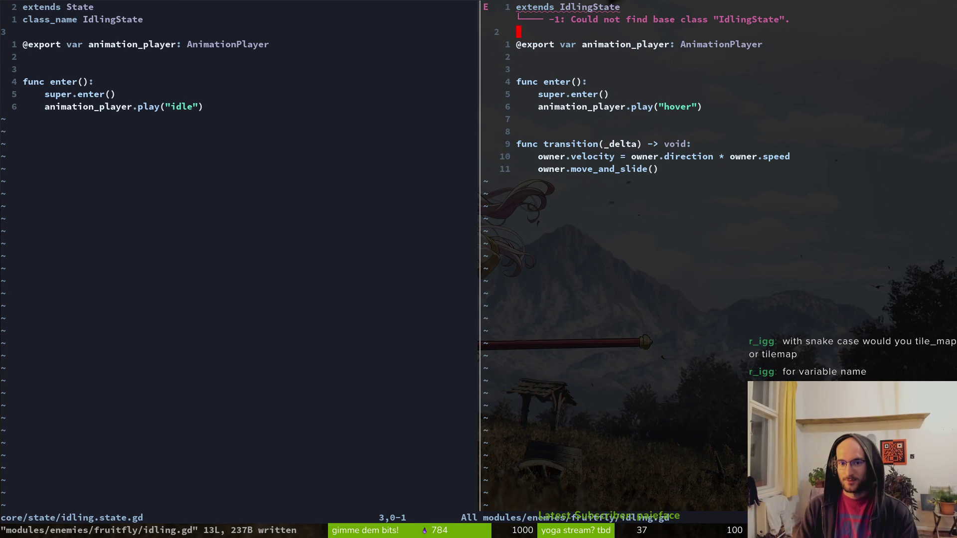
pyautogui.press('j')
pyautogui.press('j')
pyautogui.press('j')
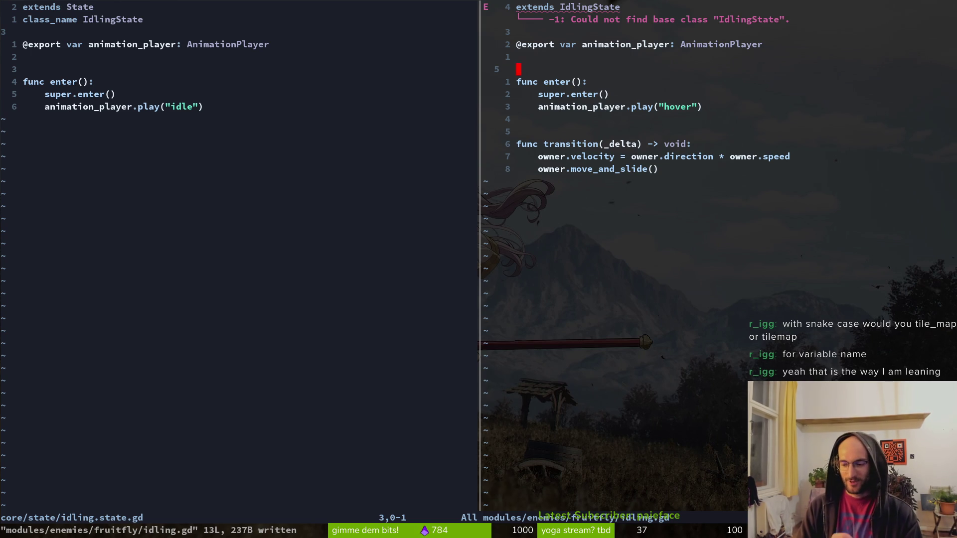
pyautogui.click(518, 31)
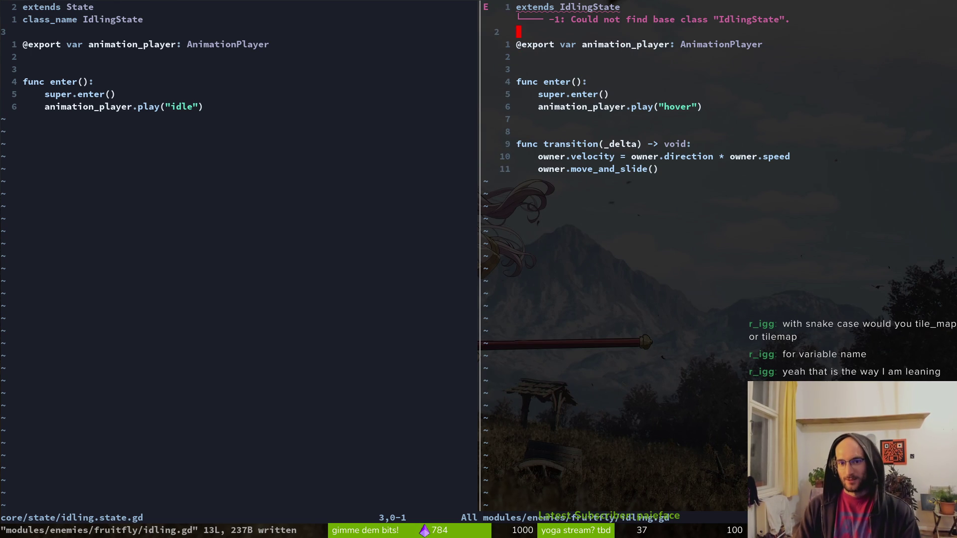
pyautogui.press('k')
pyautogui.press('j')
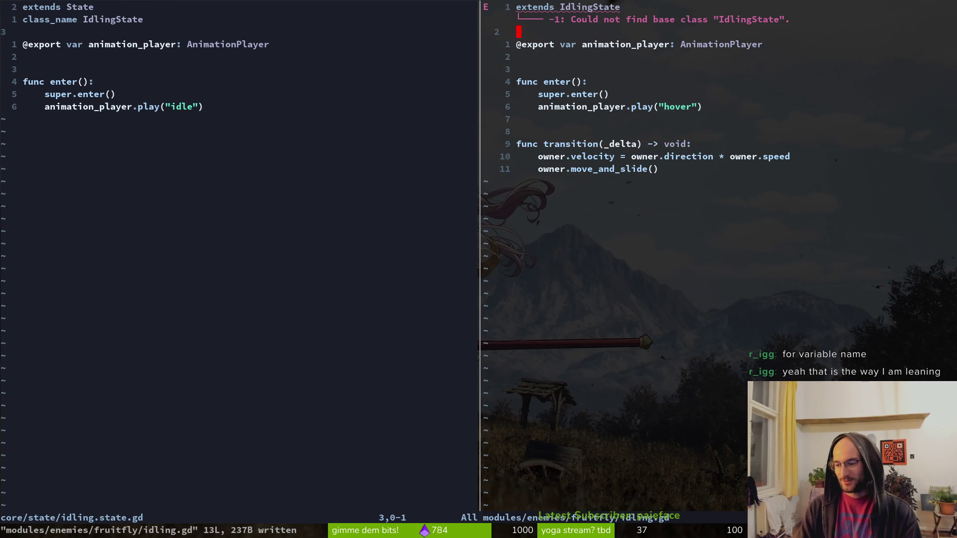
pyautogui.press('k')
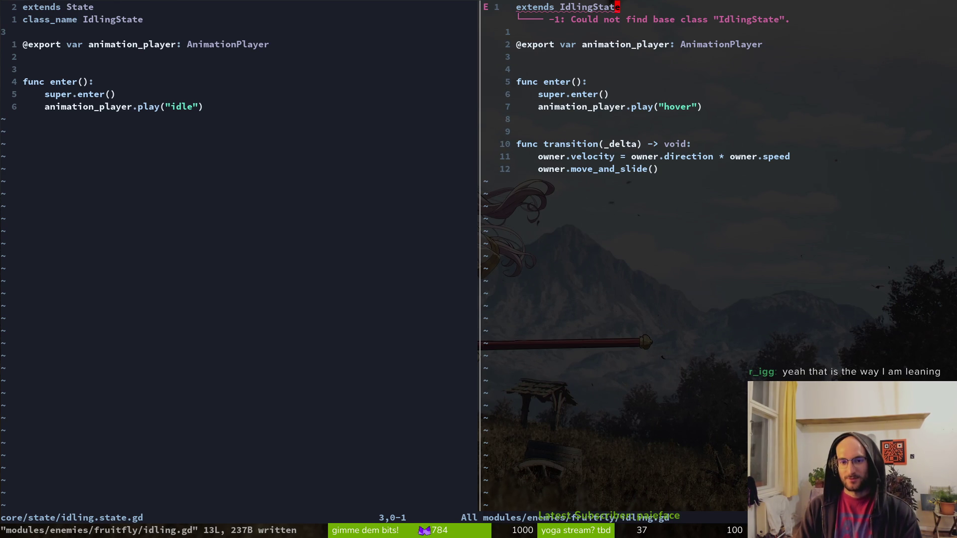
pyautogui.hotkey('ctrl', 'w')
pyautogui.press('h')
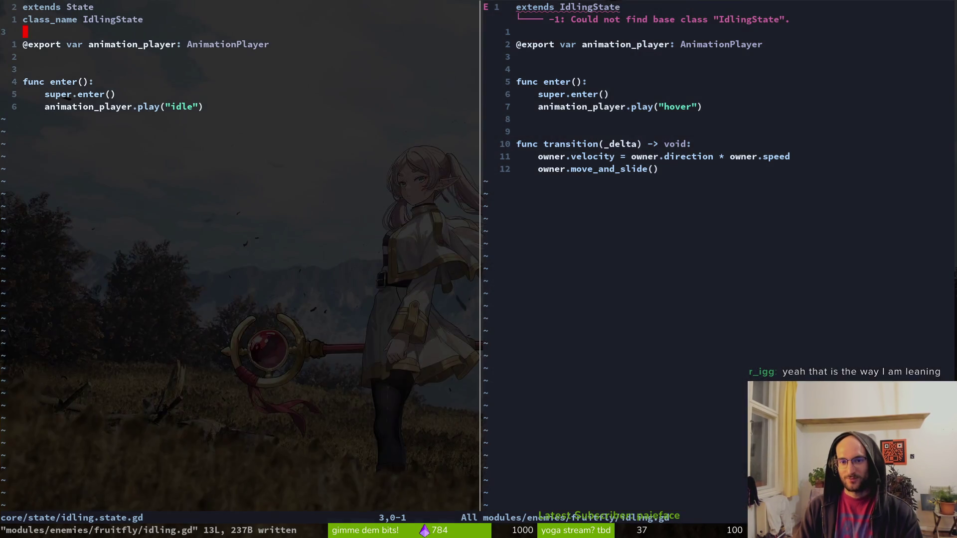
pyautogui.hotkey('ctrl', 'w')
pyautogui.press('l')
pyautogui.hotkey('ctrl', 'w')
pyautogui.press('h')
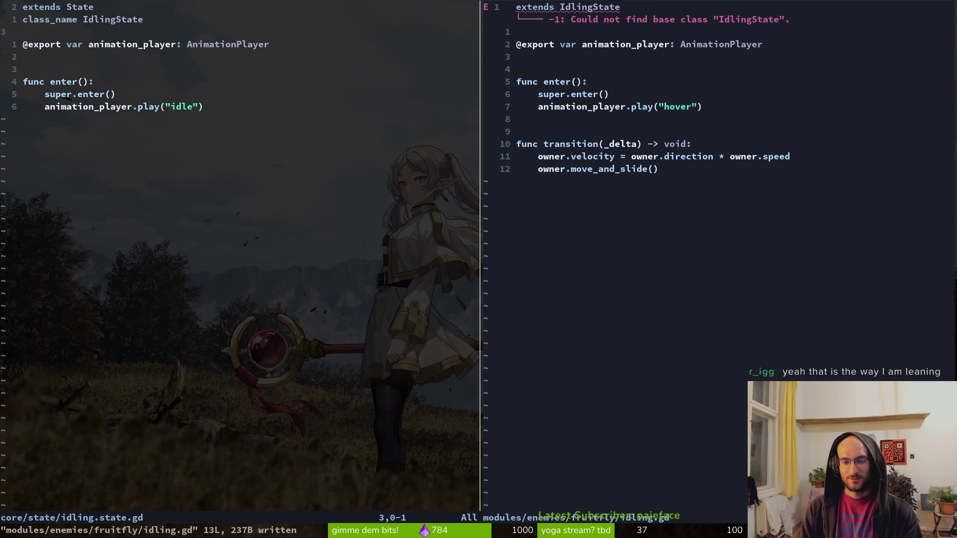
pyautogui.hotkey('ctrl', 'w')
pyautogui.press('l')
# Step: Delete the animation_player.play("hover") line from func enter and save idling.gd
pyautogui.press('j')
pyautogui.press('j')
pyautogui.press('j')
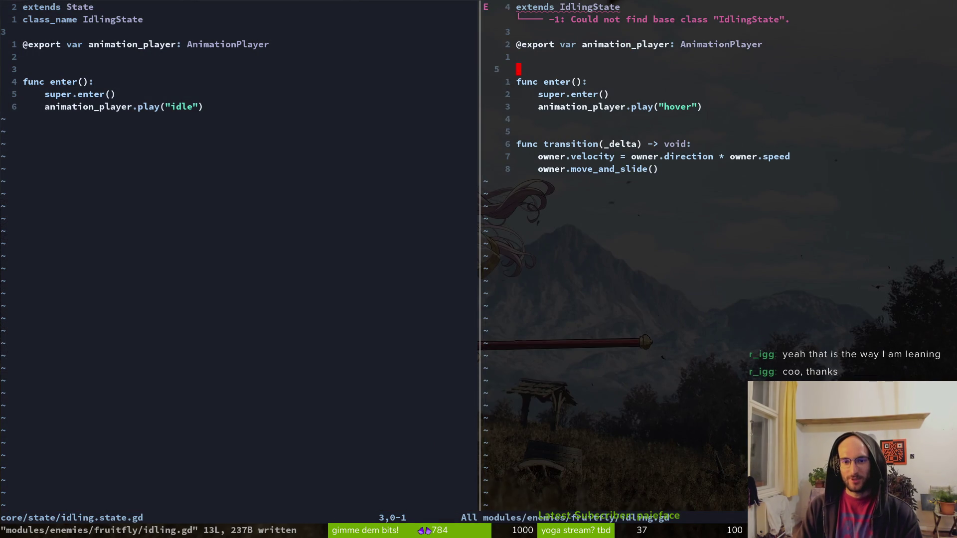
pyautogui.press('j')
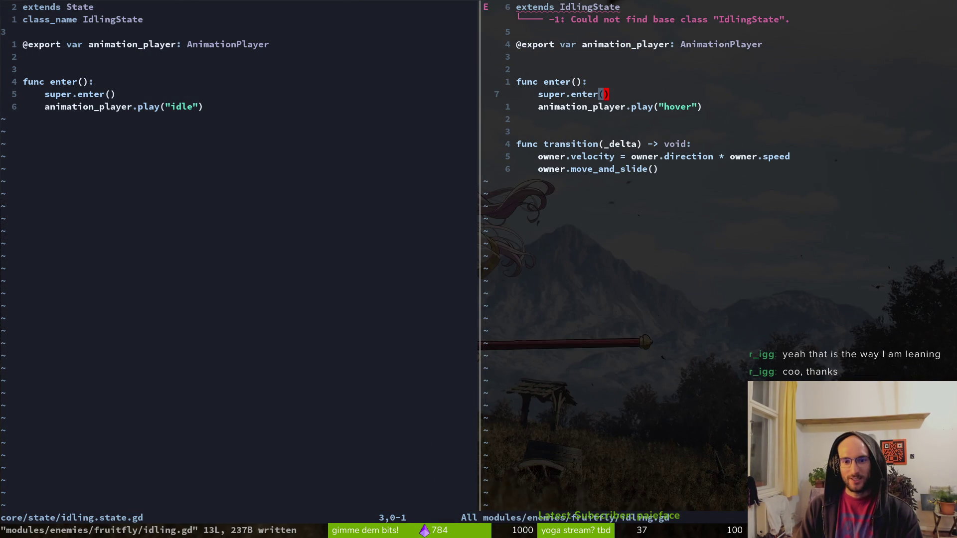
pyautogui.hotkey('ctrl', 'w')
pyautogui.press('h')
pyautogui.press('j')
pyautogui.press('j')
pyautogui.press('j')
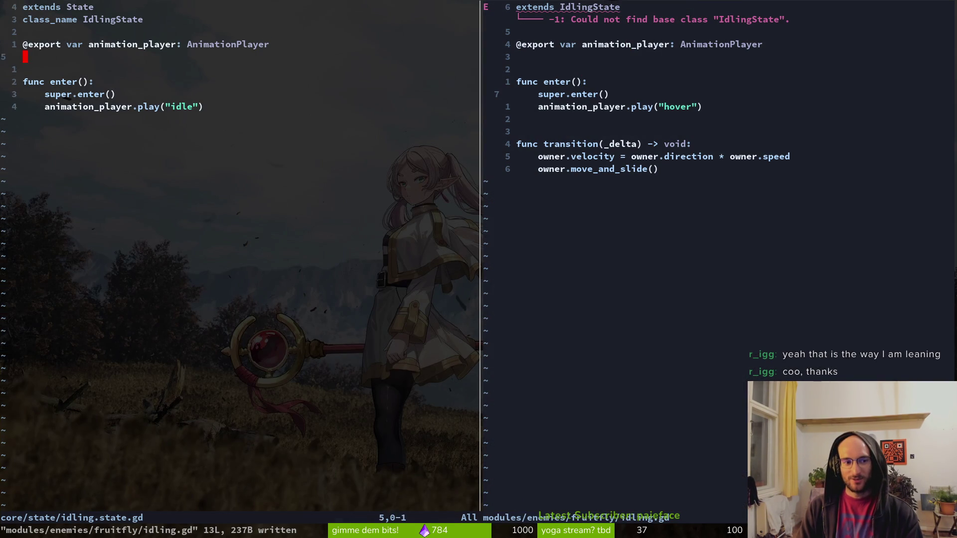
pyautogui.hotkey('ctrl', 'w')
pyautogui.press('l')
pyautogui.press('j')
pyautogui.press('d')
pyautogui.press('d')
pyautogui.write(':w')
pyautogui.press('Return')
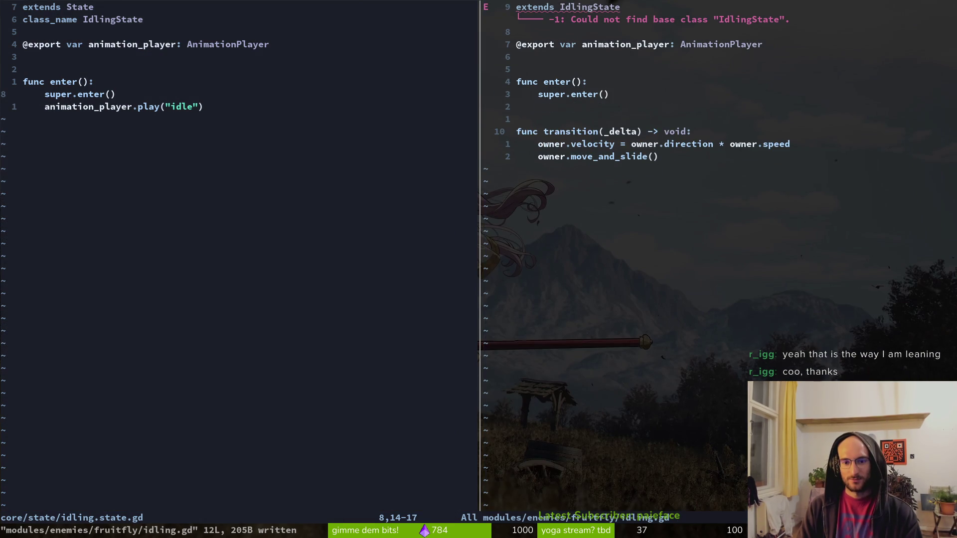
# Step: Add a super.transition() call under func transition and save
pyautogui.write('osuper.trans')
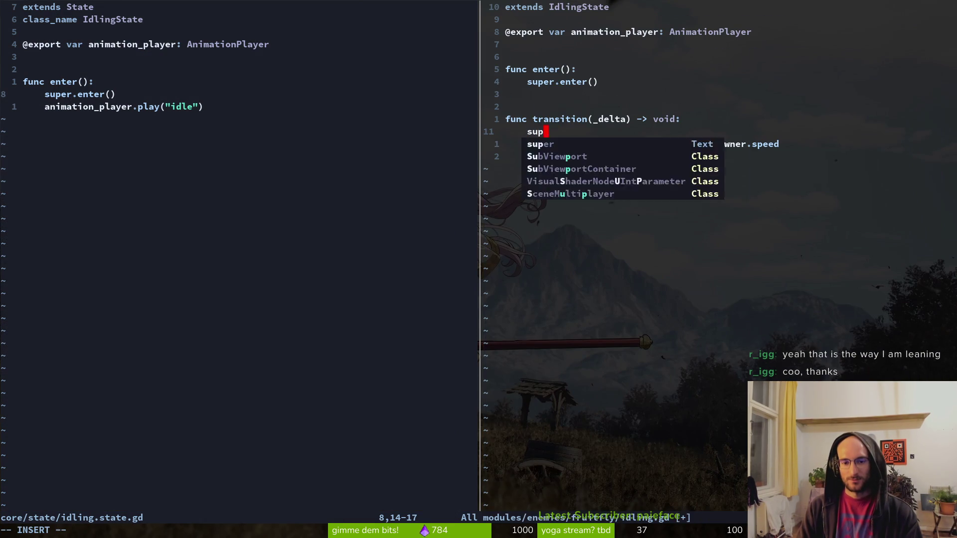
pyautogui.press('Tab')
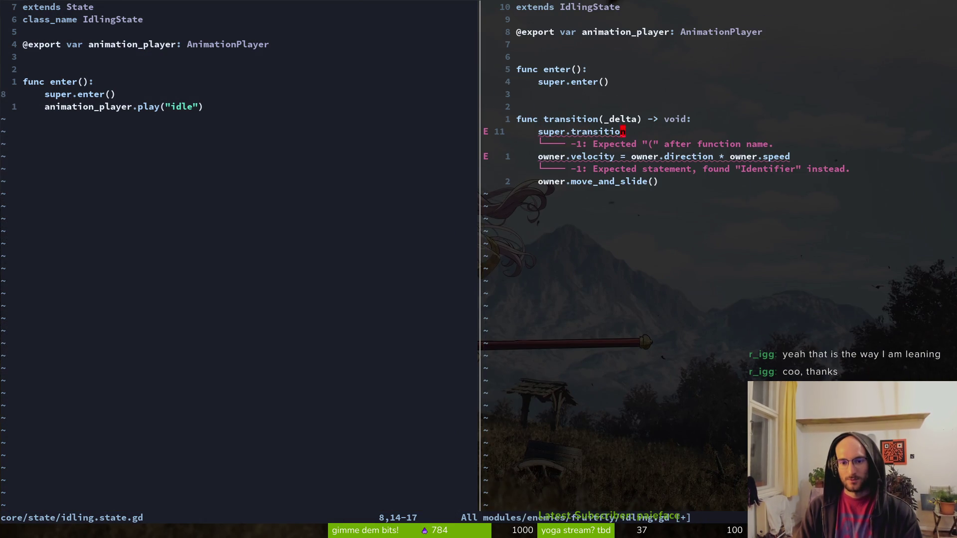
pyautogui.write(')')
pyautogui.press('Escape')
pyautogui.write(':w')
pyautogui.press('Return')
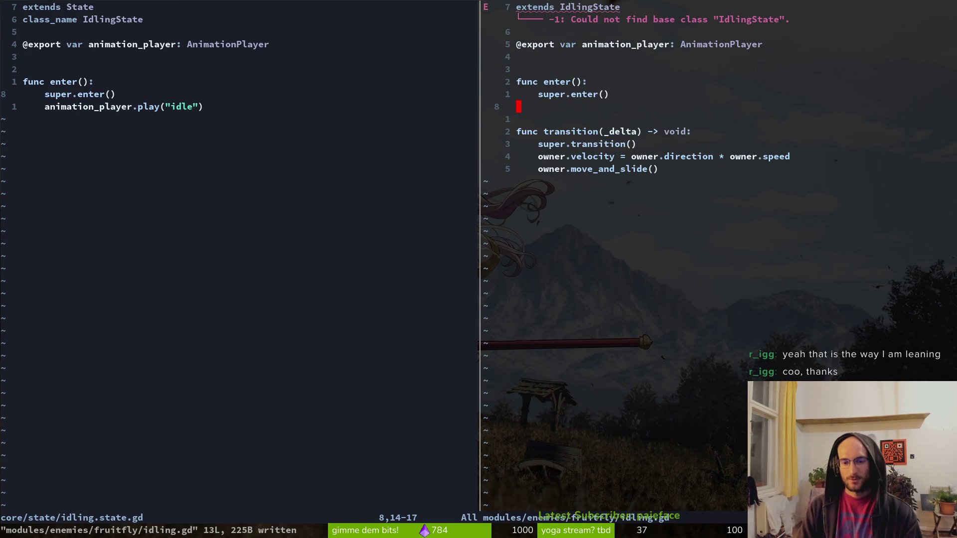
# Step: Switch to Godot to reload the scripts and check for errors
pyautogui.hotkey('alt', 'Tab')
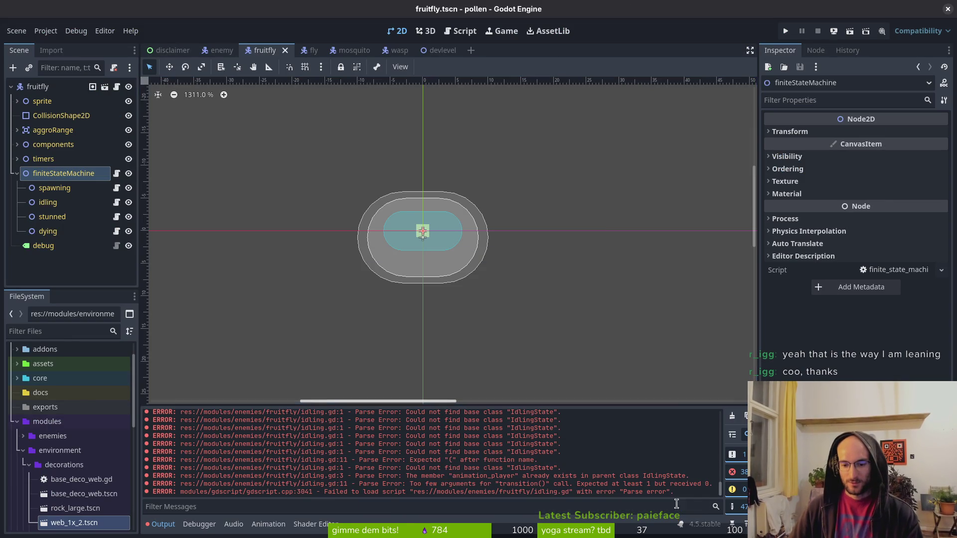
pyautogui.hotkey('alt', 'Tab')
pyautogui.hotkey('alt', 'Tab')
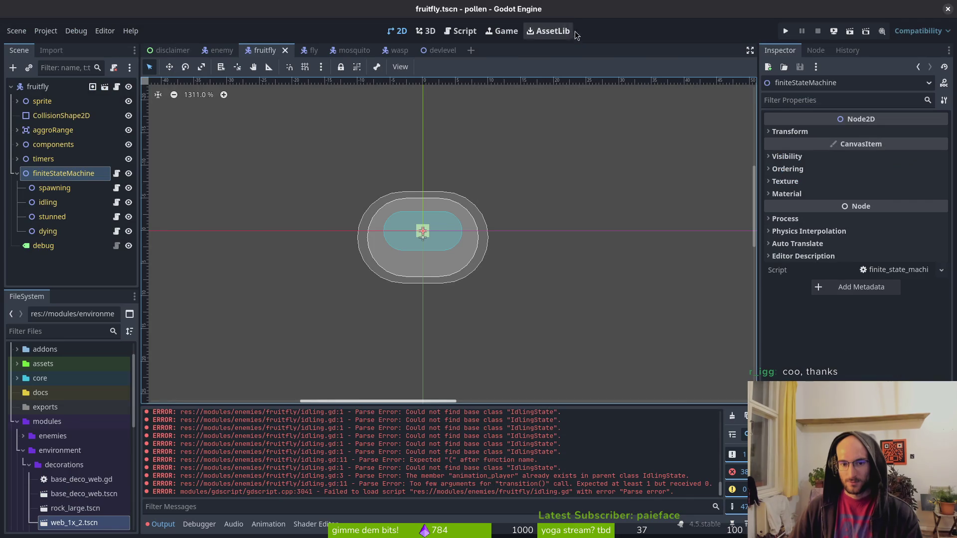
pyautogui.hotkey('alt', 'Tab')
pyautogui.click(629, 96)
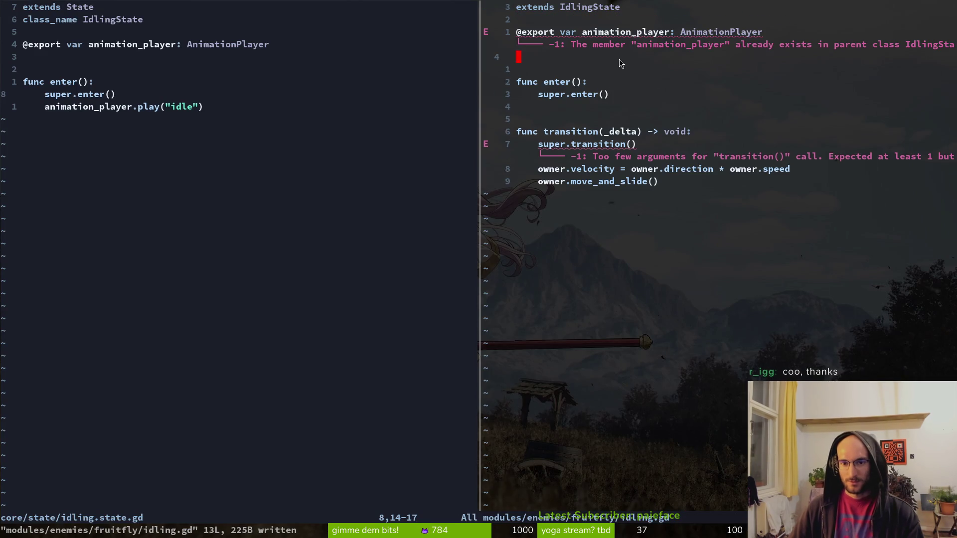
# Step: Pass _delta as the argument to super.transition() and save
pyautogui.click(572, 68)
pyautogui.click(634, 144)
pyautogui.write('ion(_delta')
pyautogui.press('Escape')
pyautogui.write(':w')
pyautogui.press('Return')
pyautogui.press('k')
pyautogui.press('k')
pyautogui.press('k')
pyautogui.press('k')
pyautogui.press('k')
pyautogui.press('k')
# Step: Delete the duplicate animation_player declaration, tidy the blank lines above func enter, and save
pyautogui.press('j')
pyautogui.hotkey('shift', 'v')
pyautogui.press('j')
pyautogui.press('d')
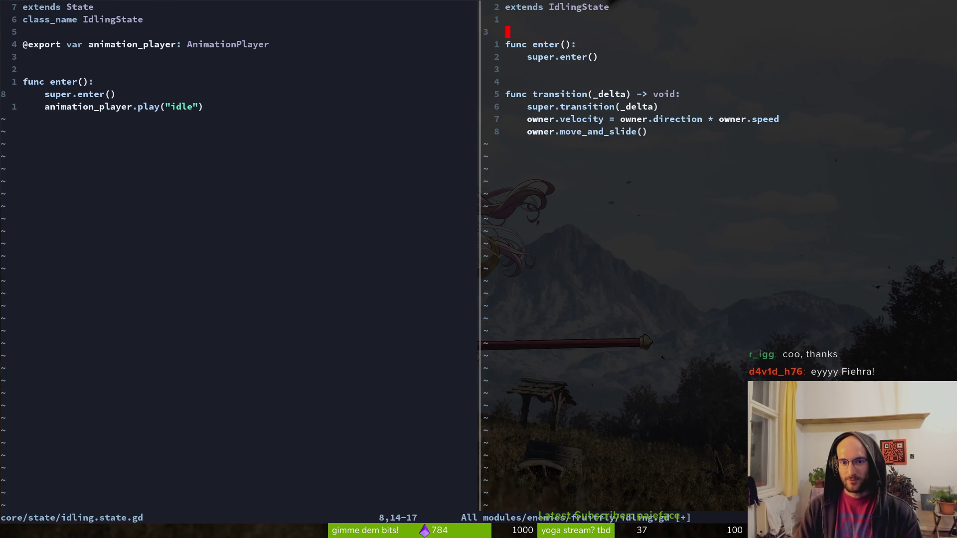
pyautogui.press('d')
pyautogui.press('d')
pyautogui.write(':w')
pyautogui.press('Return')
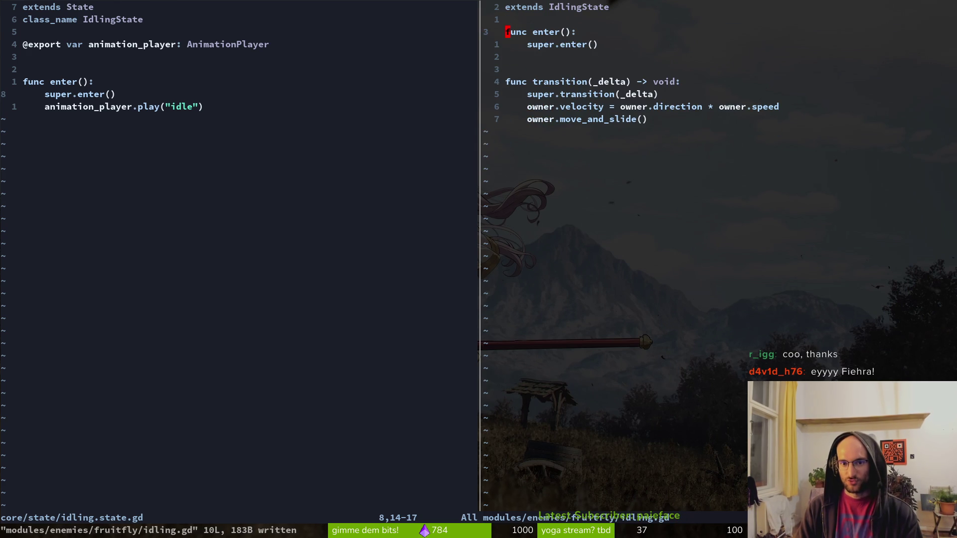
pyautogui.hotkey('shift', 'o')
pyautogui.press('Escape')
pyautogui.write(':w')
pyautogui.press('Return')
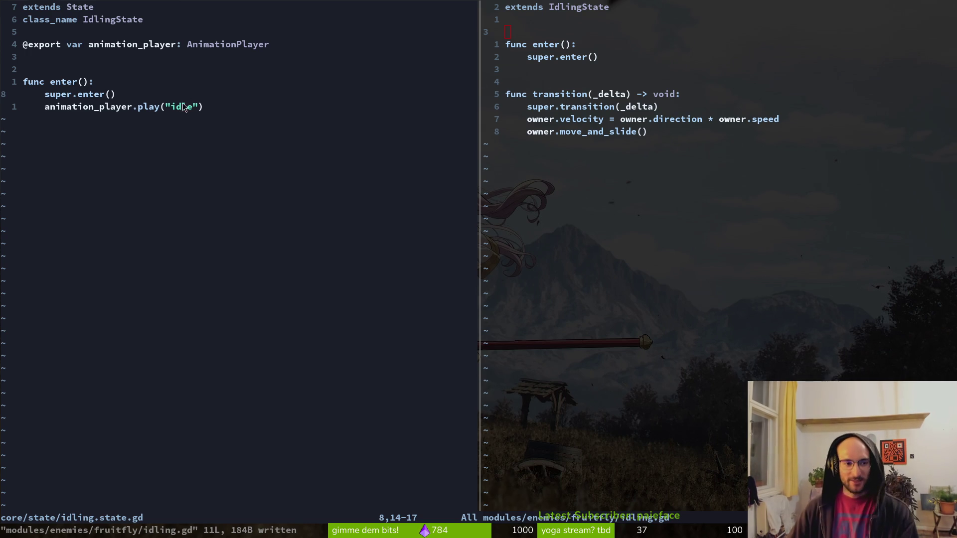
# Step: Re-save idling.state.gd, then review the super.enter() and super.transition calls in the fruitfly script
pyautogui.moveTo(269, 44); pyautogui.dragTo(121, 45)
pyautogui.press('Escape')
pyautogui.click(97, 70)
pyautogui.click(563, 57)
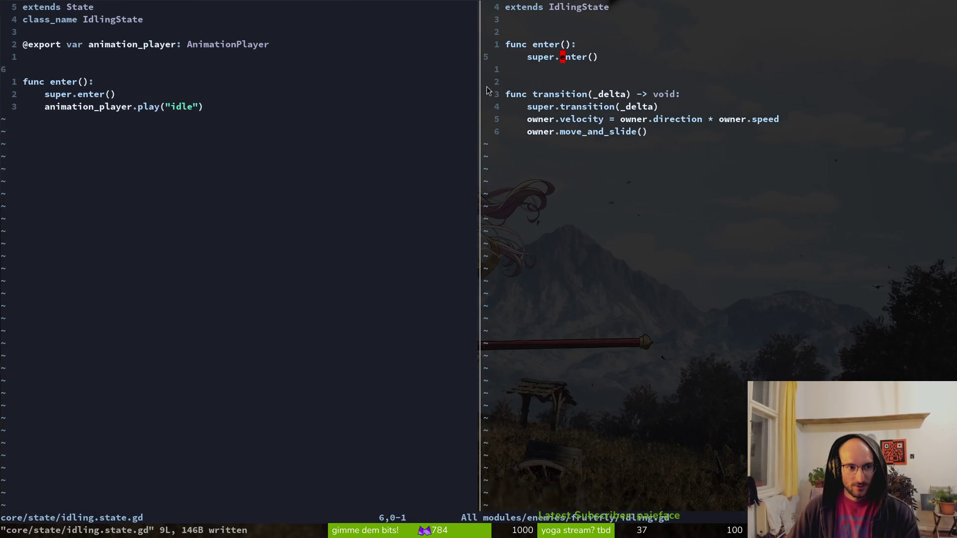
pyautogui.click(552, 106)
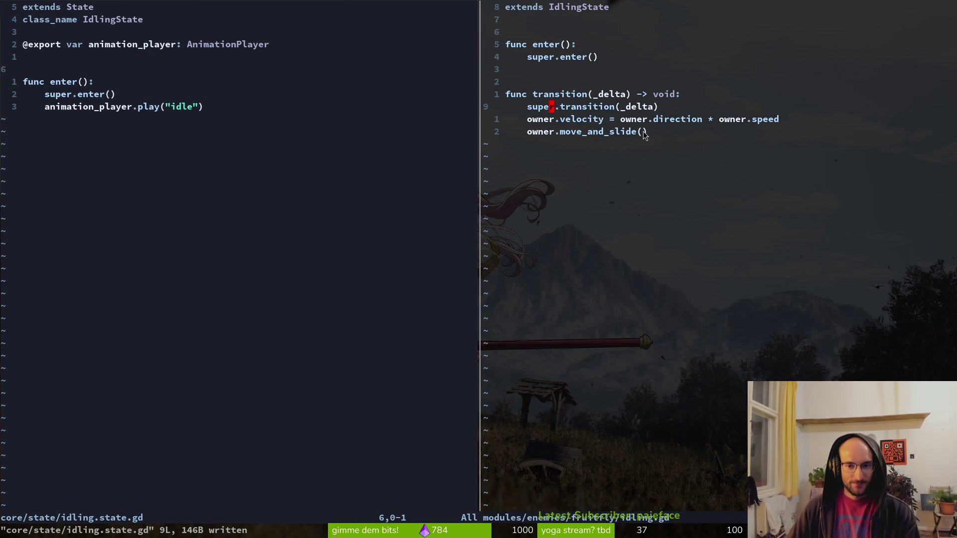
pyautogui.click(544, 120)
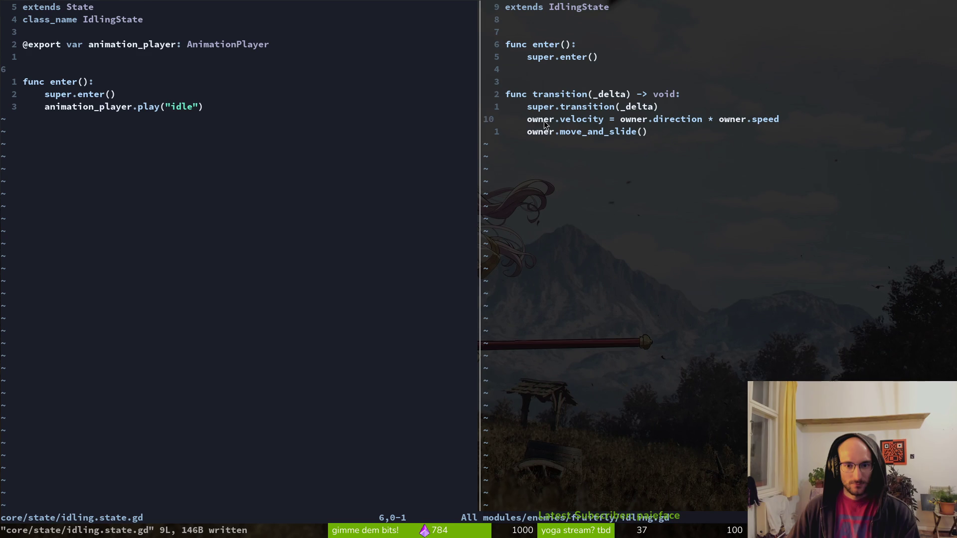
pyautogui.click(546, 22)
pyautogui.write('o@export')
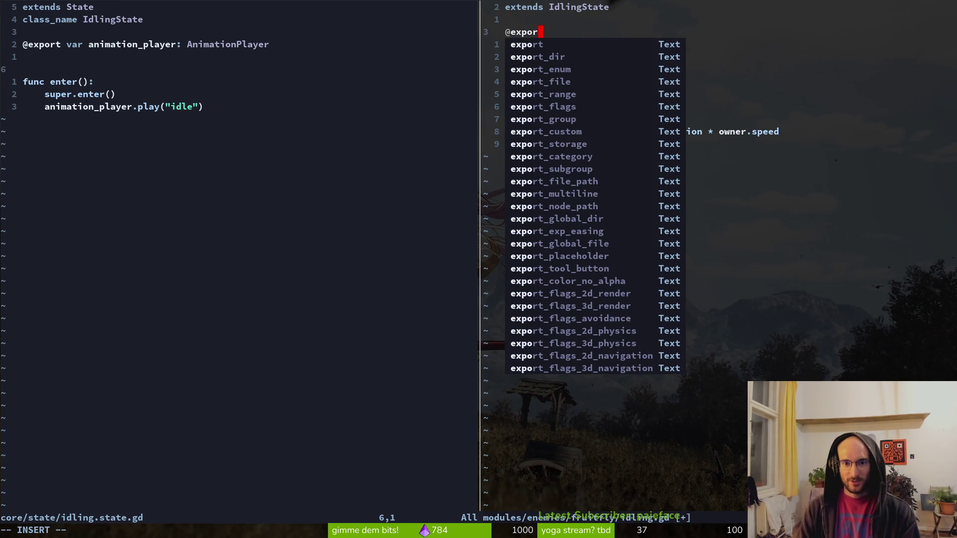
pyautogui.write(' enemy')
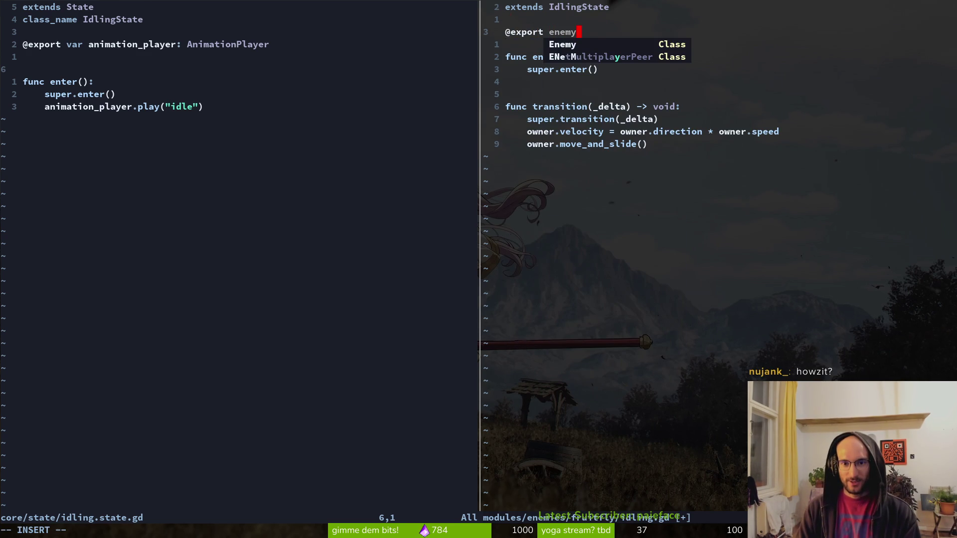
pyautogui.write(': Chara')
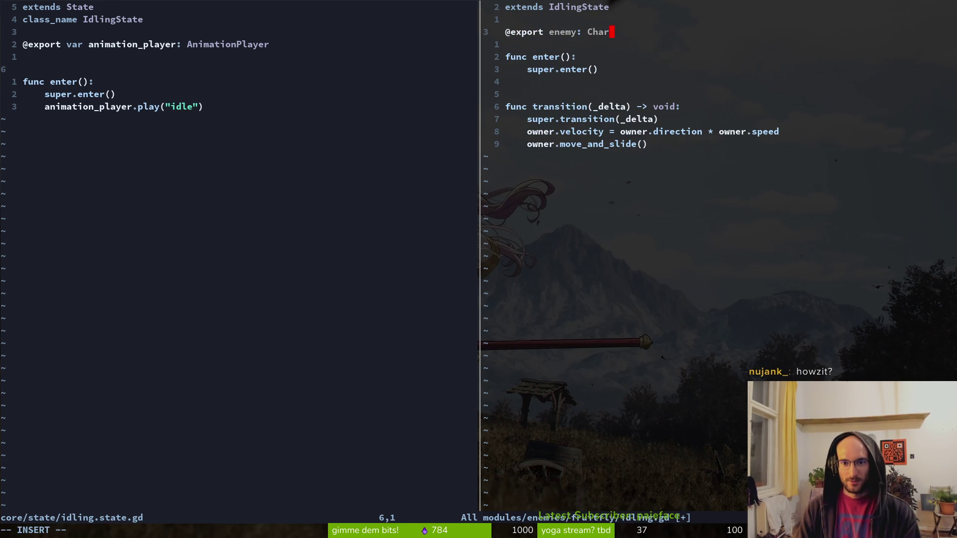
pyautogui.press('BackSpace')
pyautogui.press('BackSpace')
pyautogui.press('BackSpace')
pyautogui.write('N')
pyautogui.press('BackSpace')
pyautogui.write('Enemy =')
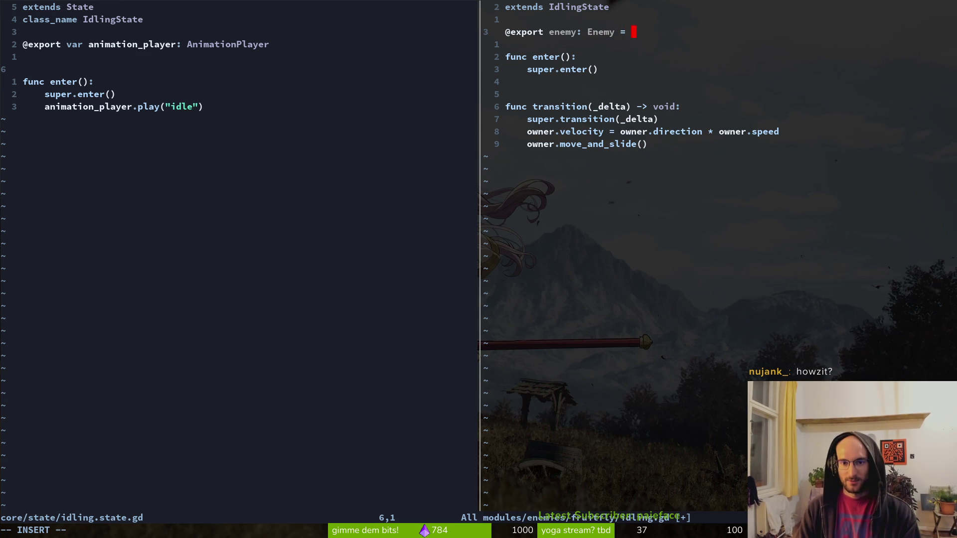
pyautogui.press('BackSpace')
pyautogui.press('Escape')
pyautogui.write(':w')
pyautogui.press('Return')
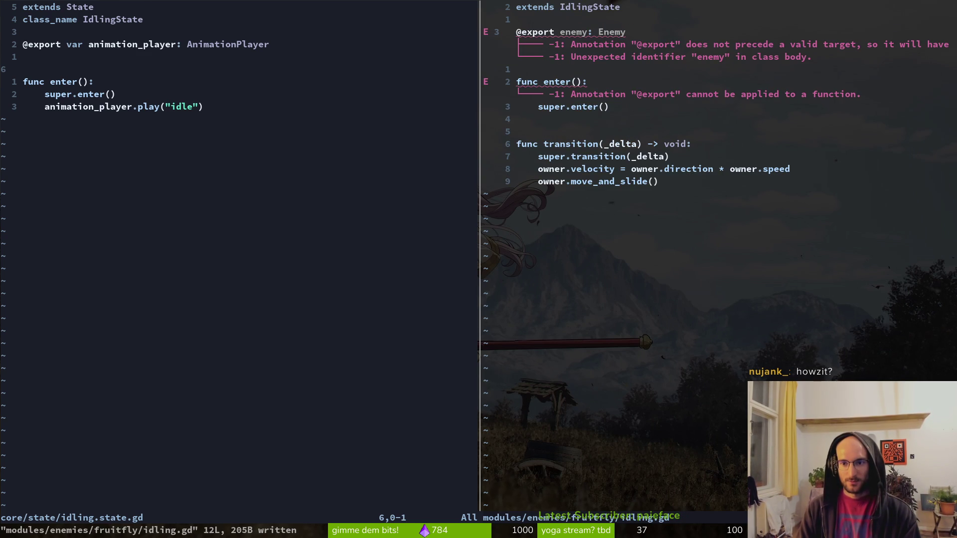
pyautogui.write('bbivar')
pyautogui.press('Escape')
pyautogui.write(':w')
pyautogui.press('Return')
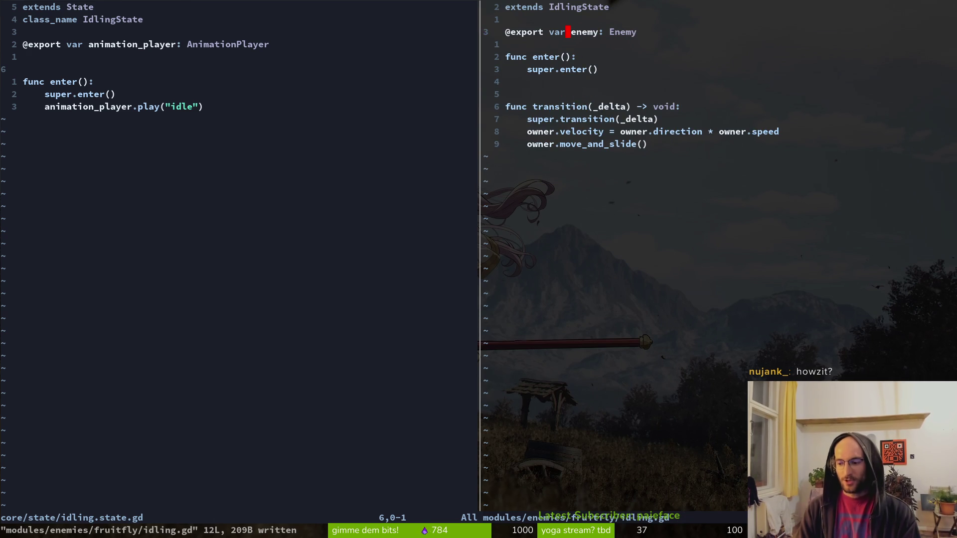
pyautogui.hotkey('alt', 'Tab')
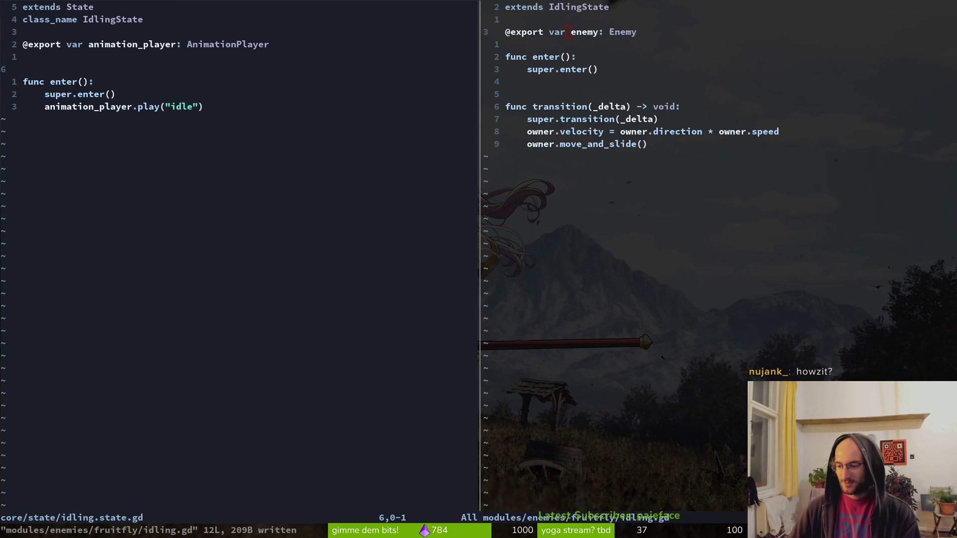
# Step: Add a blank line above func enter and change owner to enemy on the velocity and move_and_slide lines
pyautogui.click(586, 56)
pyautogui.click(530, 41)
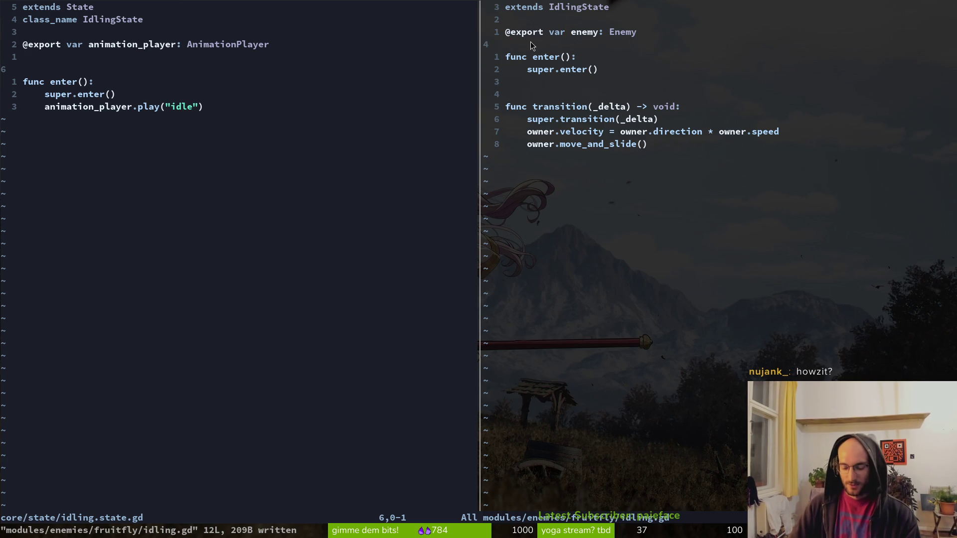
pyautogui.press('o')
pyautogui.press('Escape')
pyautogui.press('j')
pyautogui.press('j')
pyautogui.press('j')
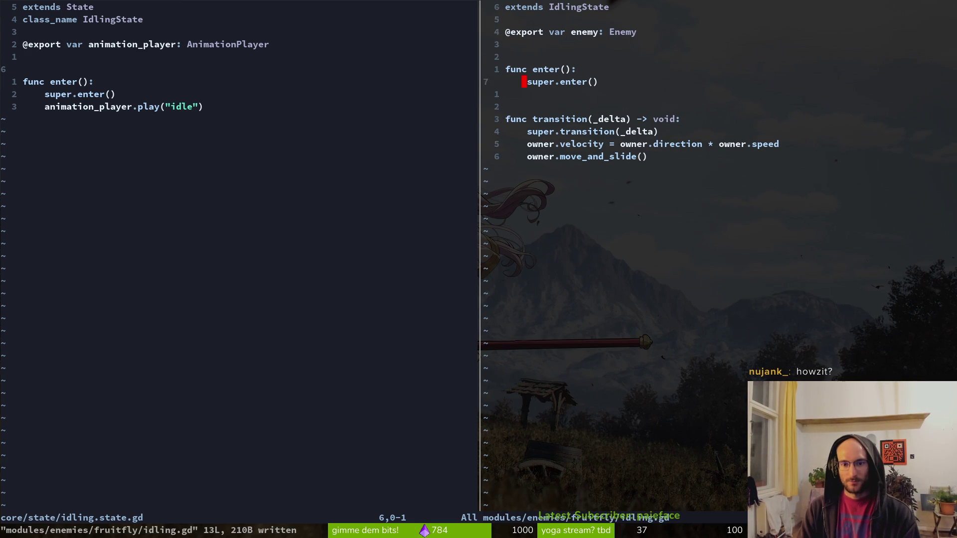
pyautogui.write('cwenemy')
pyautogui.press('Escape')
pyautogui.press('j')
pyautogui.write('ciwenemy')
pyautogui.press('Escape')
pyautogui.write(':w')
pyautogui.press('Return')
# Step: Replace owner.direction with enemy.direction, fixing the 'enemiy' typo, and save
pyautogui.press('k')
pyautogui.press('w')
pyautogui.press('w')
pyautogui.press('w')
pyautogui.write('cweney')
pyautogui.press('Escape')
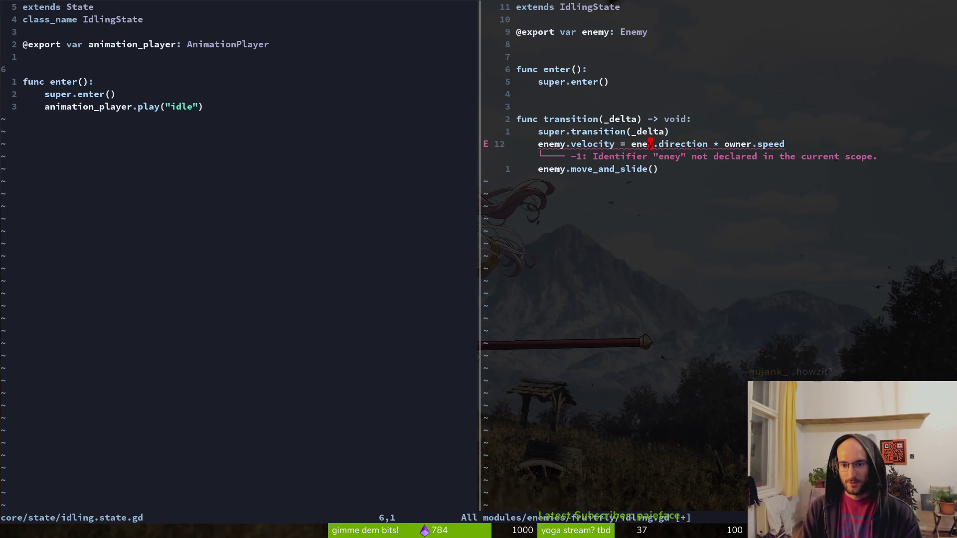
pyautogui.write('ciwenem')
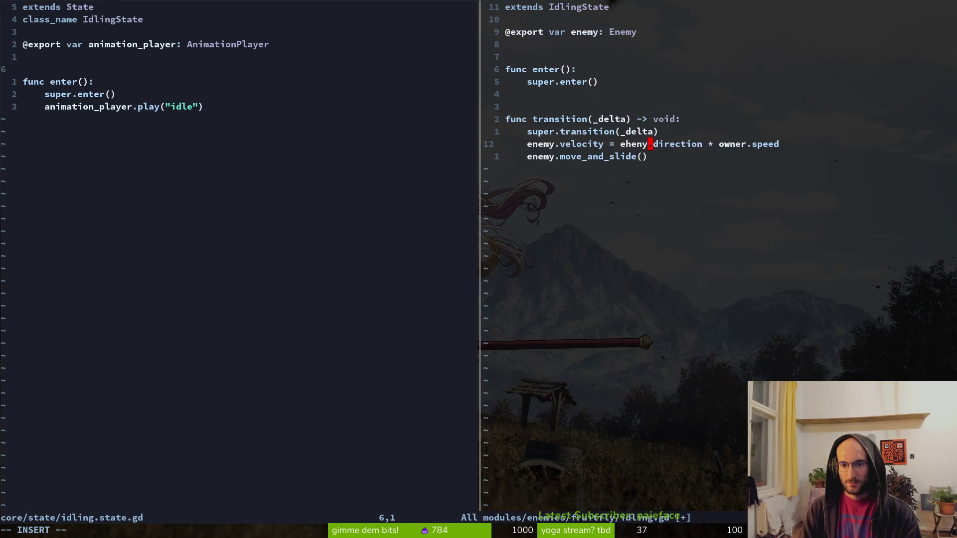
pyautogui.press('Escape')
pyautogui.write('a')
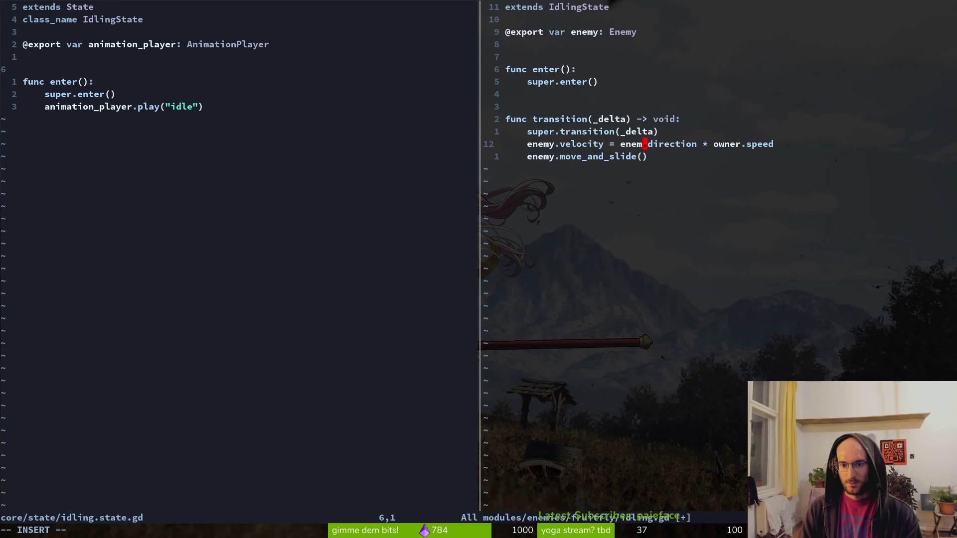
pyautogui.write('iy')
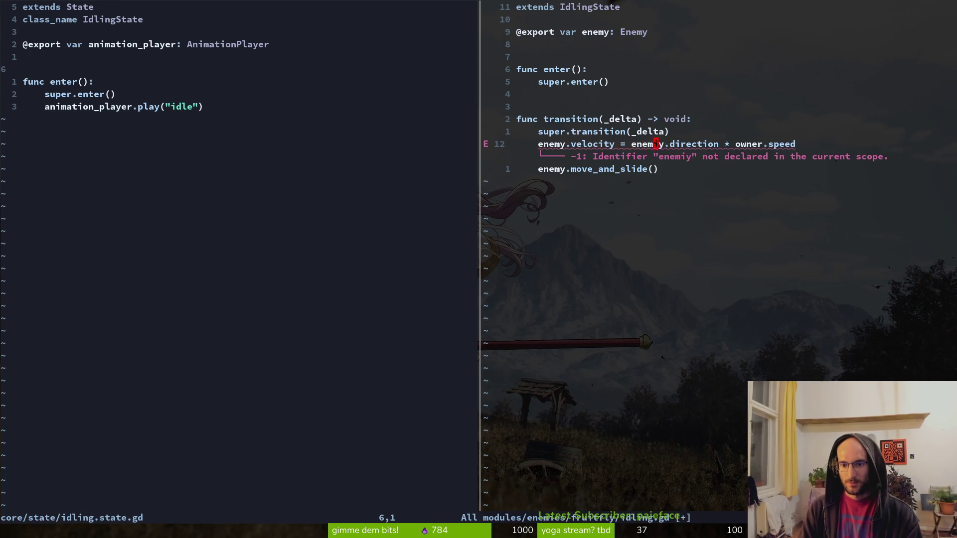
pyautogui.press('BackSpace')
pyautogui.press('BackSpace')
pyautogui.write('y')
pyautogui.press('Escape')
pyautogui.write(':w')
pyautogui.press('Return')
# Step: Replace owner.speed with enemy.speed and save
pyautogui.press('w')
pyautogui.press('w')
pyautogui.press('w')
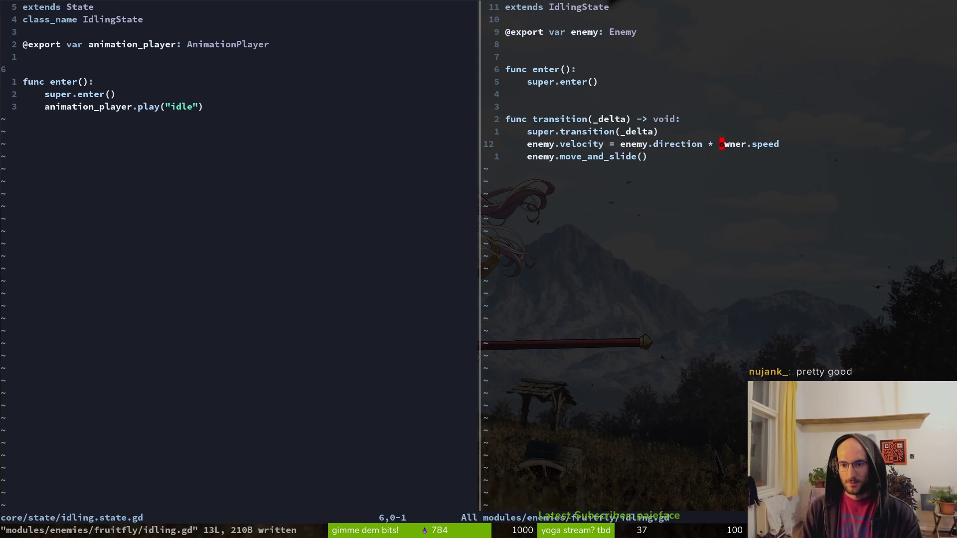
pyautogui.write('ciwenemy')
pyautogui.press('Escape')
pyautogui.write(':w')
pyautogui.press('Return')
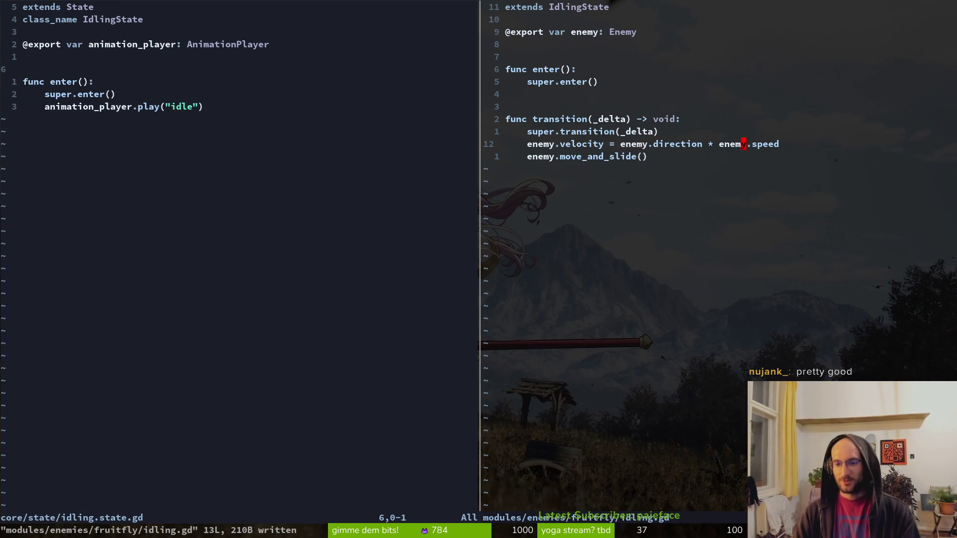
pyautogui.press('k')
pyautogui.press('k')
pyautogui.press('k')
pyautogui.press('j')
pyautogui.press('j')
pyautogui.press('j')
pyautogui.press('k')
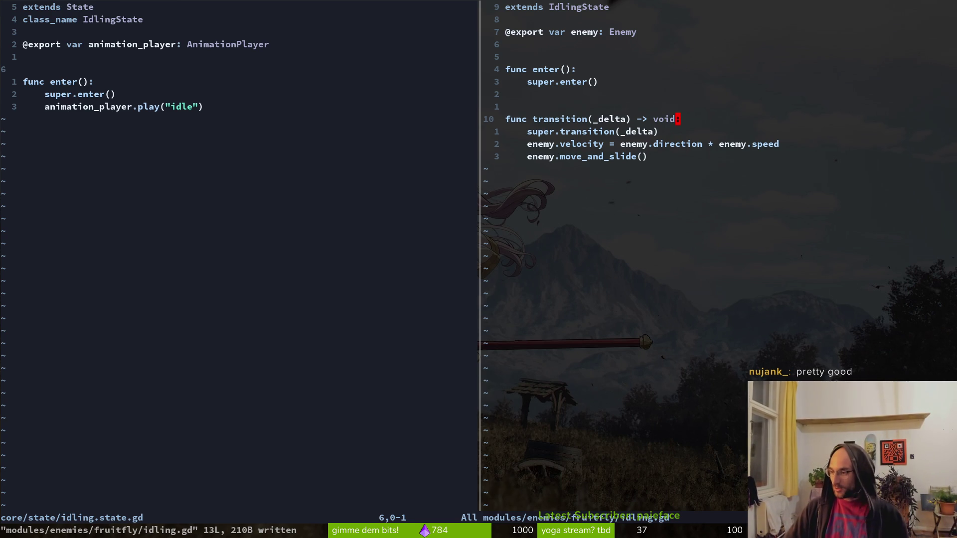
# Step: Leave Neovim and bring up Discord's #feedback-bugreport channel with Super+D
pyautogui.hotkey('alt', 'Tab')
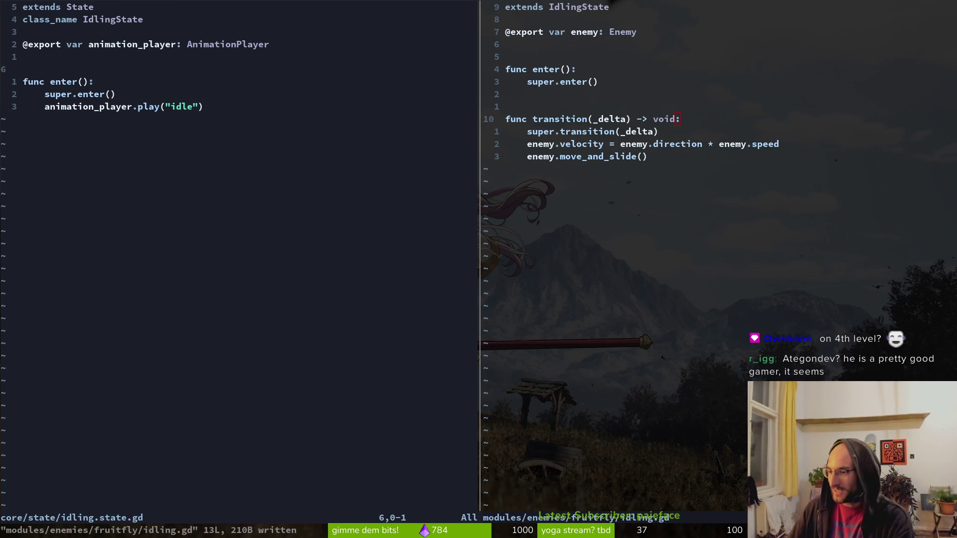
pyautogui.press('super+d')
pyautogui.scroll(3, 567, 321)
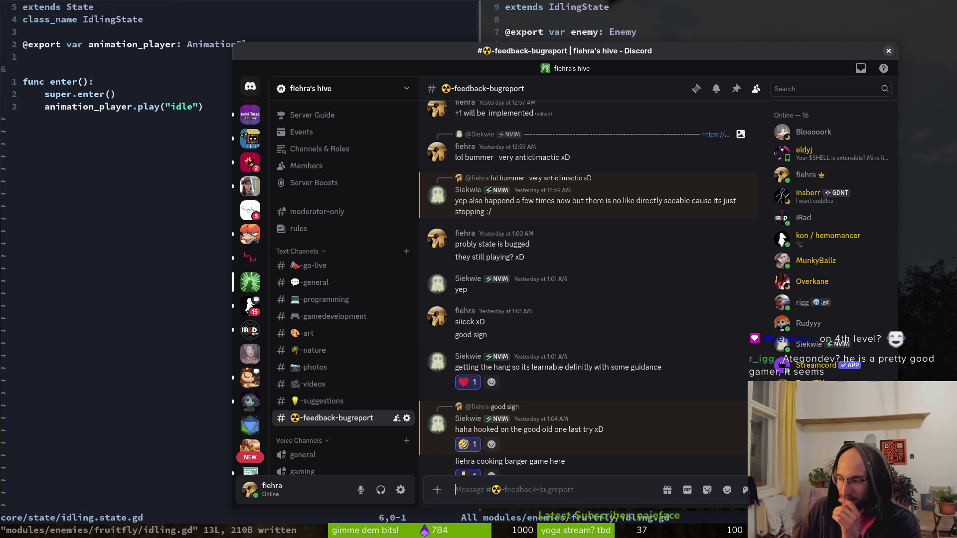
# Step: Read back through the #feedback-bugreport messages, move the Discord window aside, and return to Godot
pyautogui.scroll(5, 572, 307)
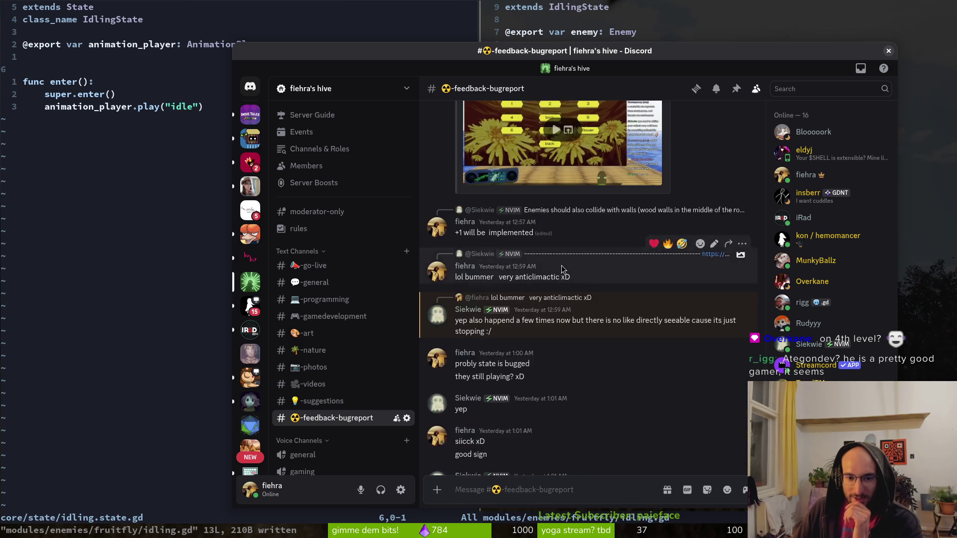
pyautogui.scroll(4, 549, 309)
pyautogui.scroll(-2, 497, 312)
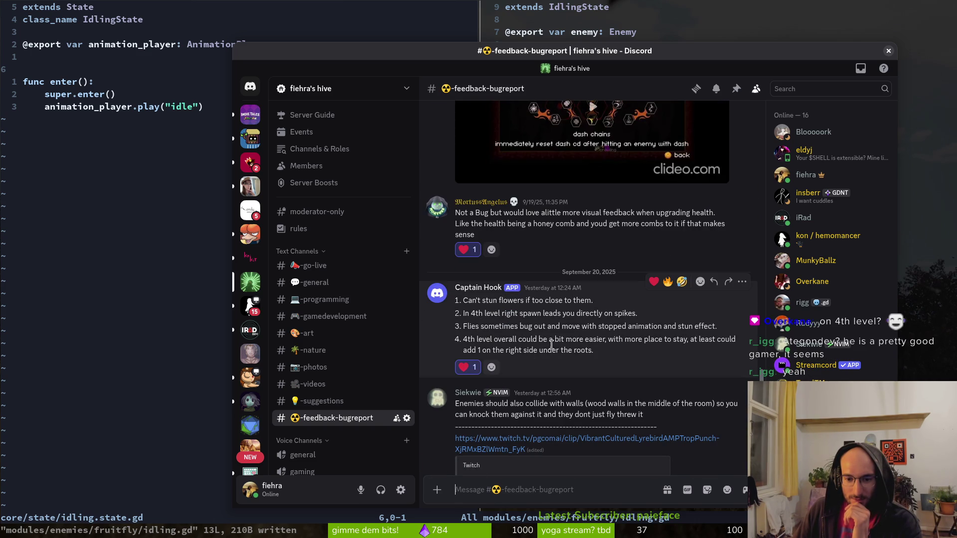
pyautogui.moveTo(462, 339); pyautogui.dragTo(510, 342)
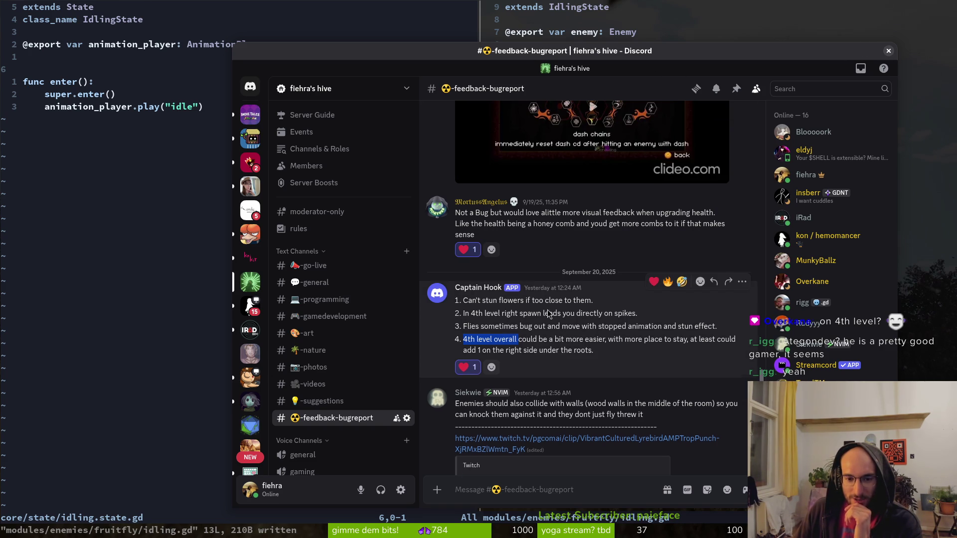
pyautogui.scroll(-5, 607, 280)
pyautogui.scroll(4, 607, 280)
pyautogui.scroll(8, 607, 280)
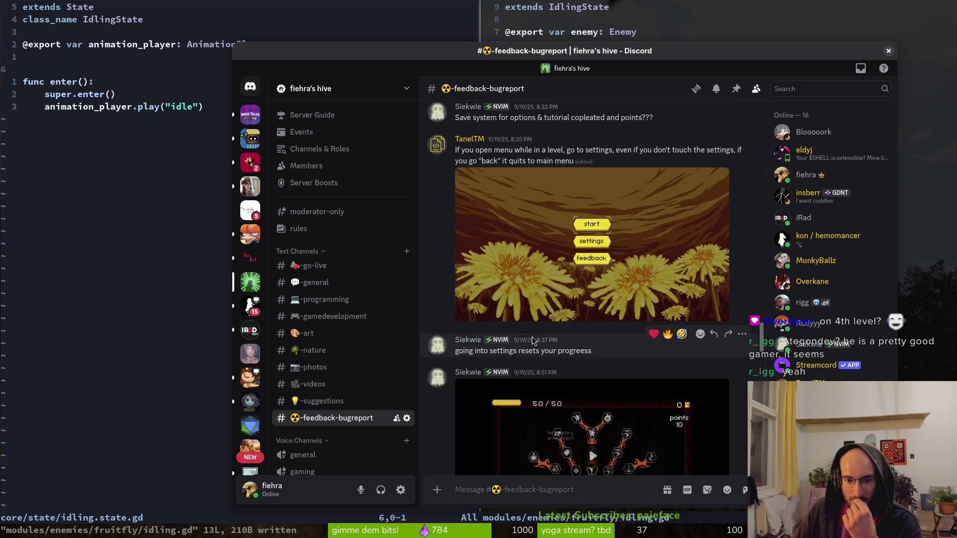
pyautogui.scroll(5, 524, 372)
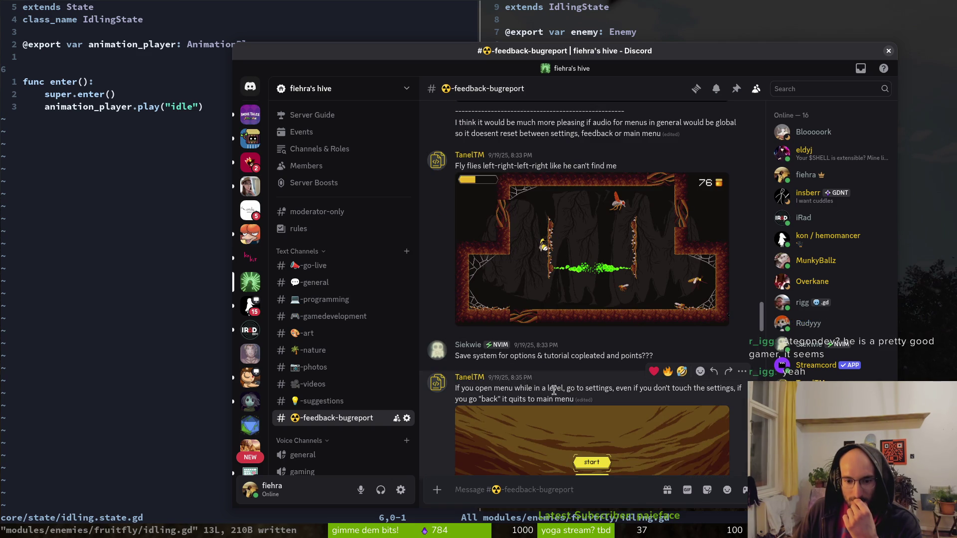
pyautogui.scroll(4, 576, 387)
pyautogui.scroll(10, 553, 238)
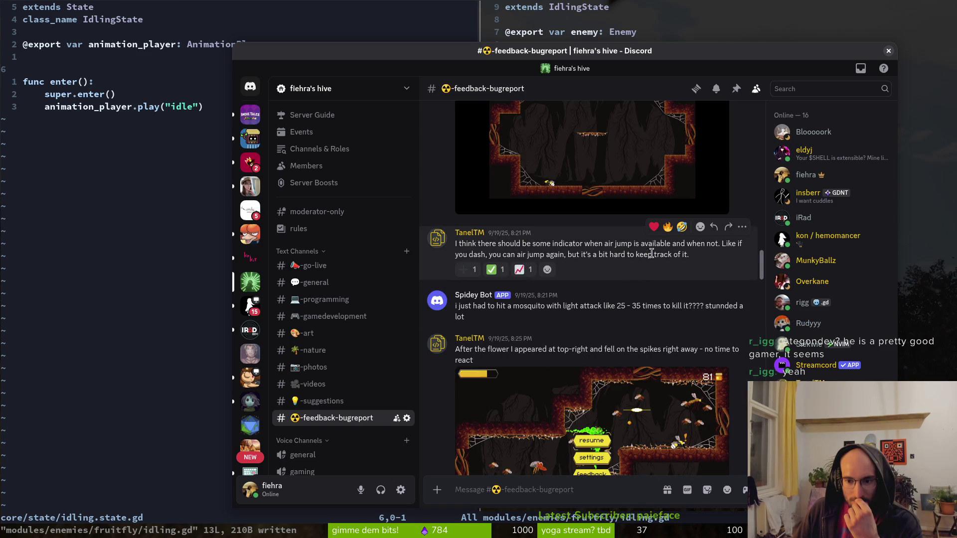
pyautogui.scroll(8, 652, 254)
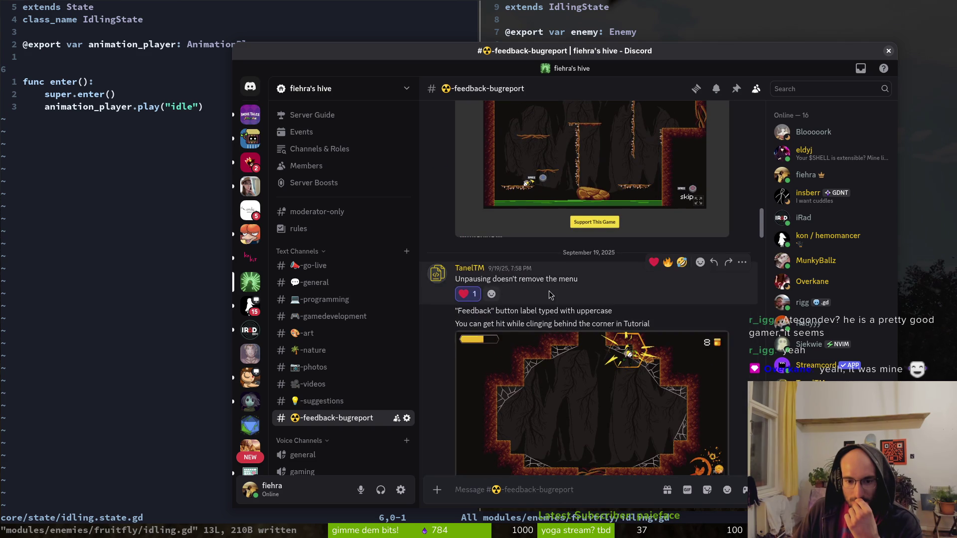
pyautogui.scroll(10, 550, 294)
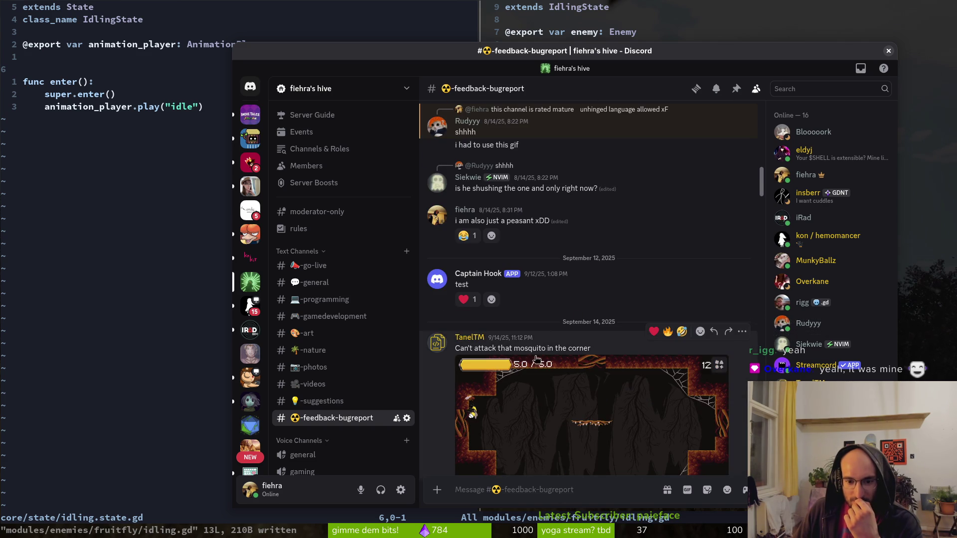
pyautogui.scroll(3, 541, 349)
pyautogui.moveTo(431, 58)
pyautogui.mouseDown()
pyautogui.moveTo(635, 76)
pyautogui.moveTo(956, 79)
pyautogui.mouseUp()
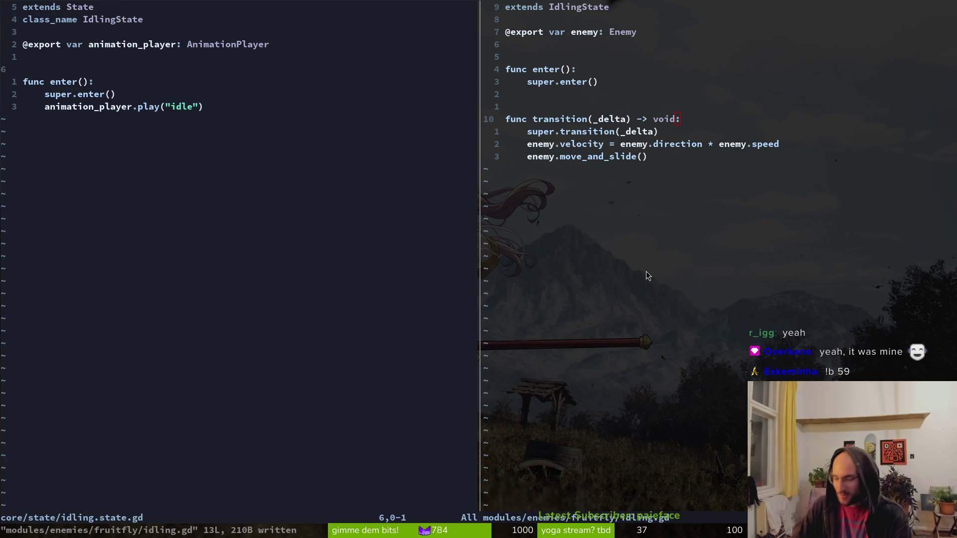
pyautogui.hotkey('alt', 'Tab')
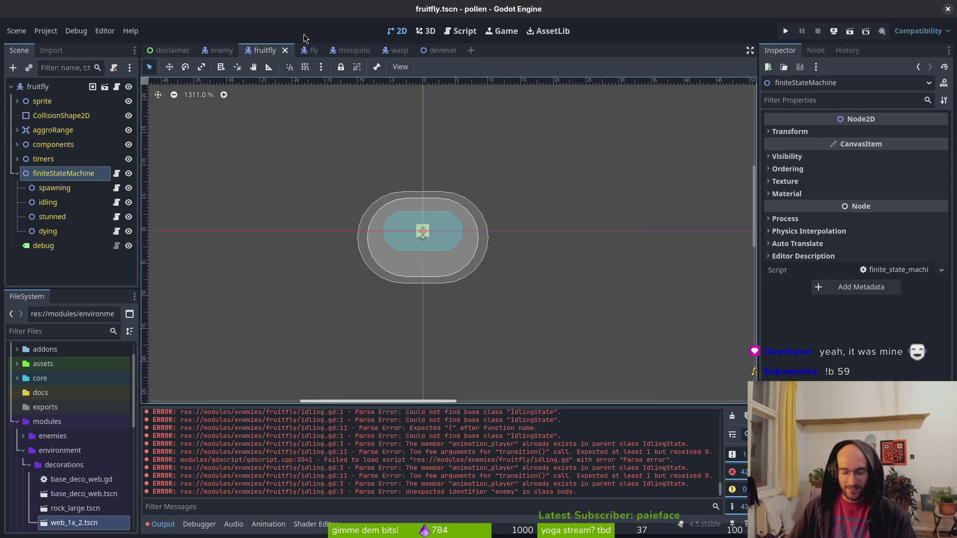
# Step: Quick-open the level_4.tscn scene
pyautogui.hotkey('shift', 'alt', 'o')
pyautogui.write('leve')
pyautogui.write('l_4')
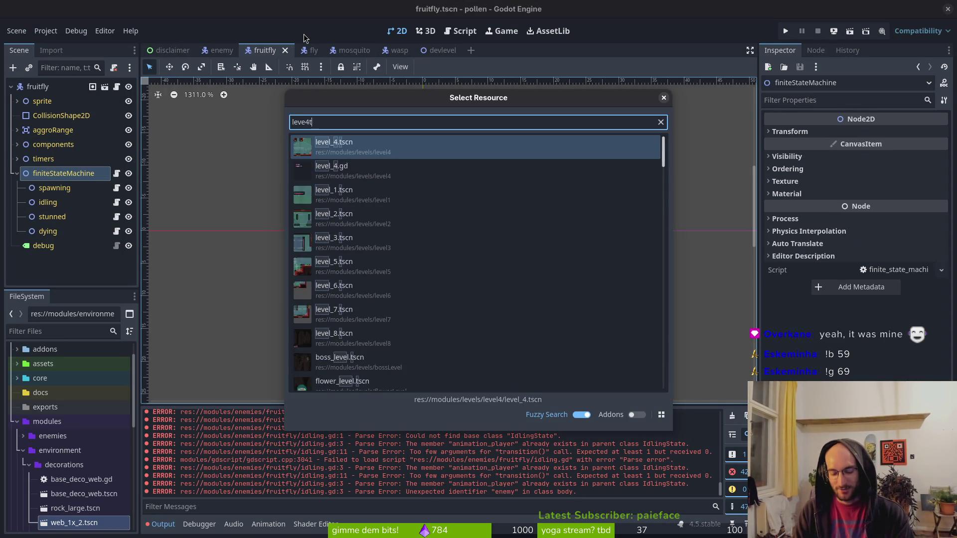
pyautogui.press('Return')
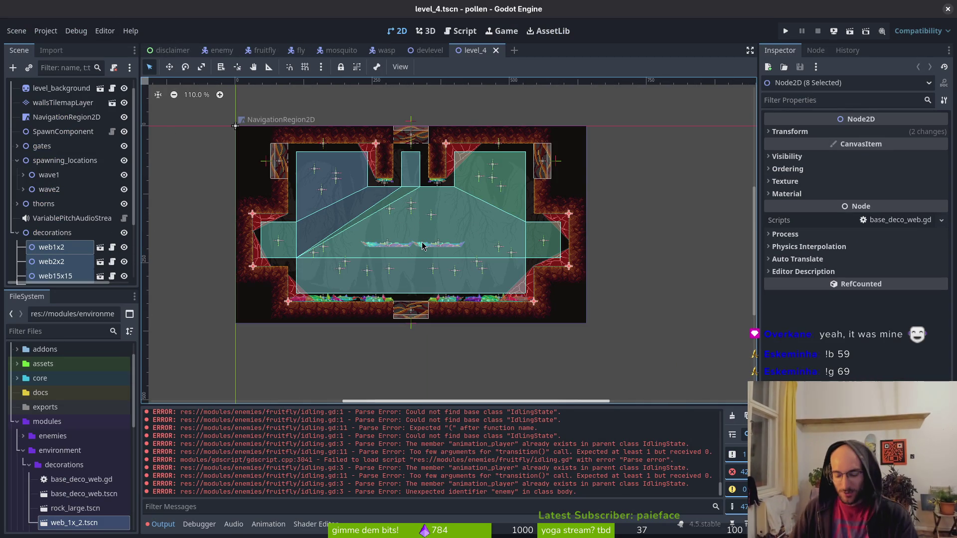
# Step: Quick-open level_5.tscn, then close its tab with a middle-click
pyautogui.hotkey('ctrl', 'shift', 'o')
pyautogui.write('leve5tscowner')
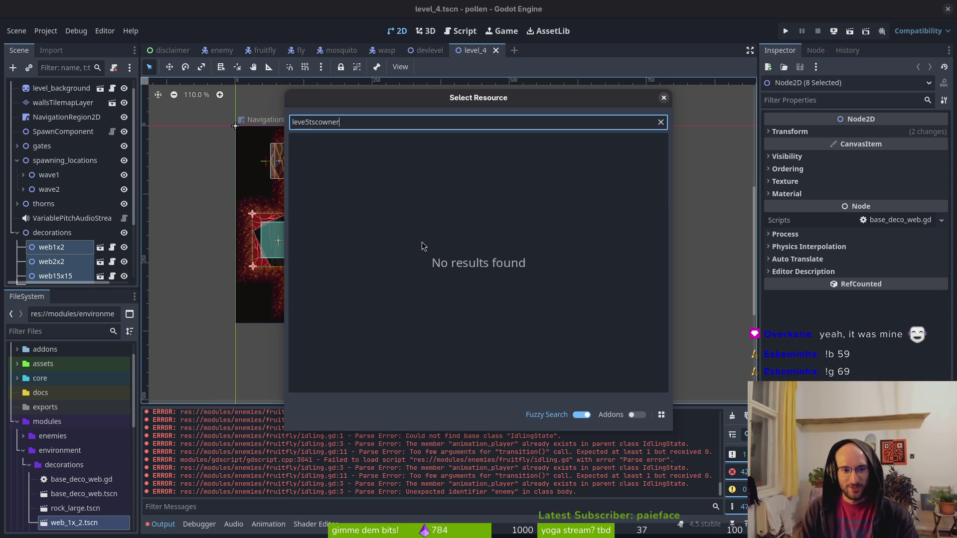
pyautogui.press('BackSpace')
pyautogui.press('BackSpace')
pyautogui.press('BackSpace')
pyautogui.press('Return')
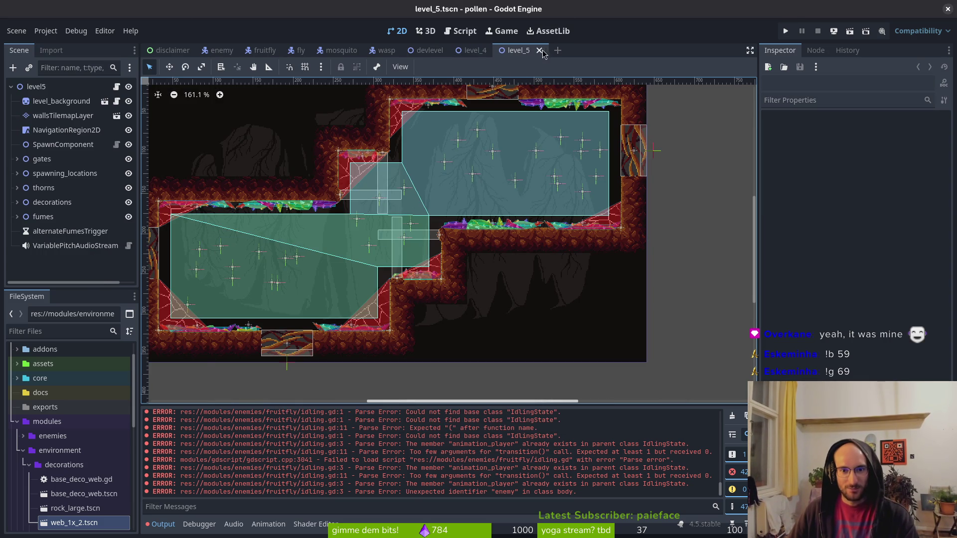
pyautogui.middleClick(522, 52)
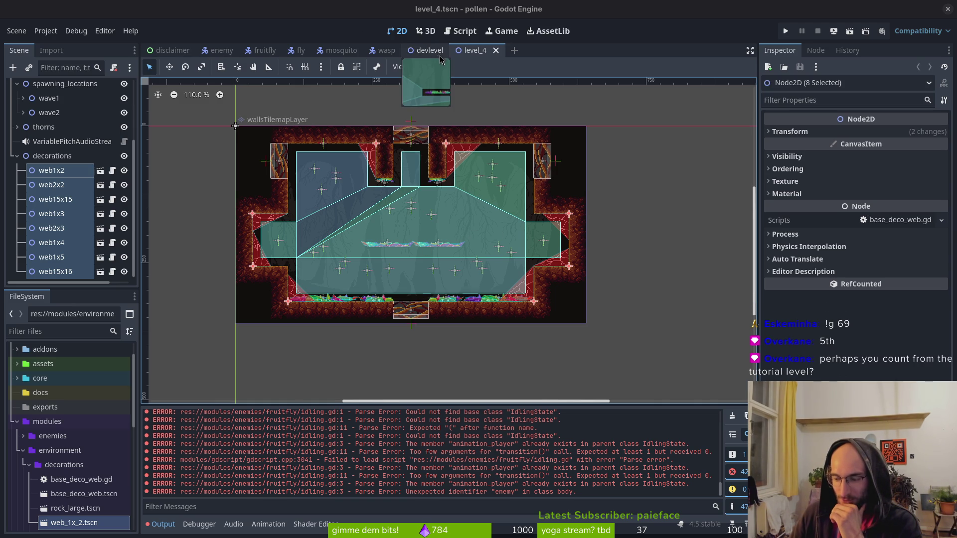
# Step: Reopen level_5.tscn and compare it with level_4, ending on the level_4 tab
pyautogui.hotkey('ctrl', 'shift', 't')
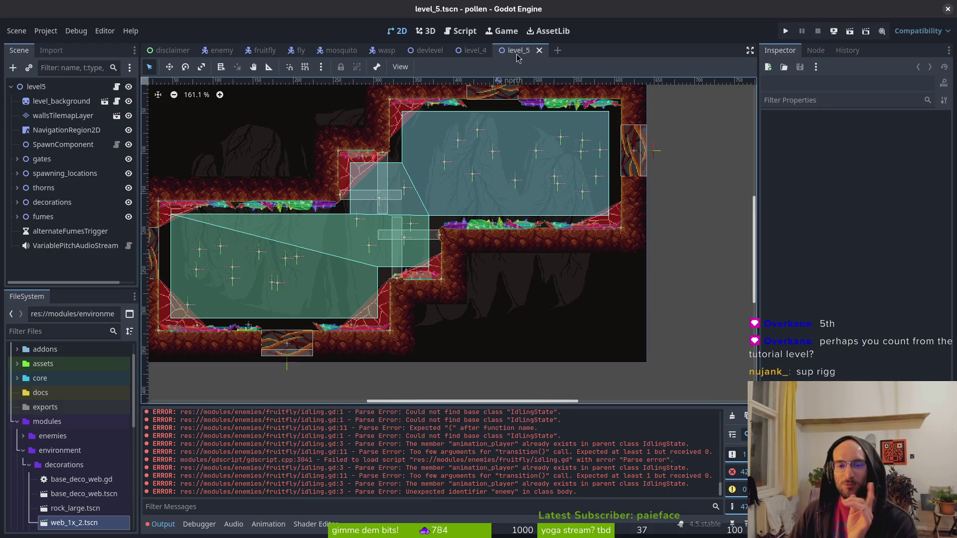
pyautogui.click(475, 52)
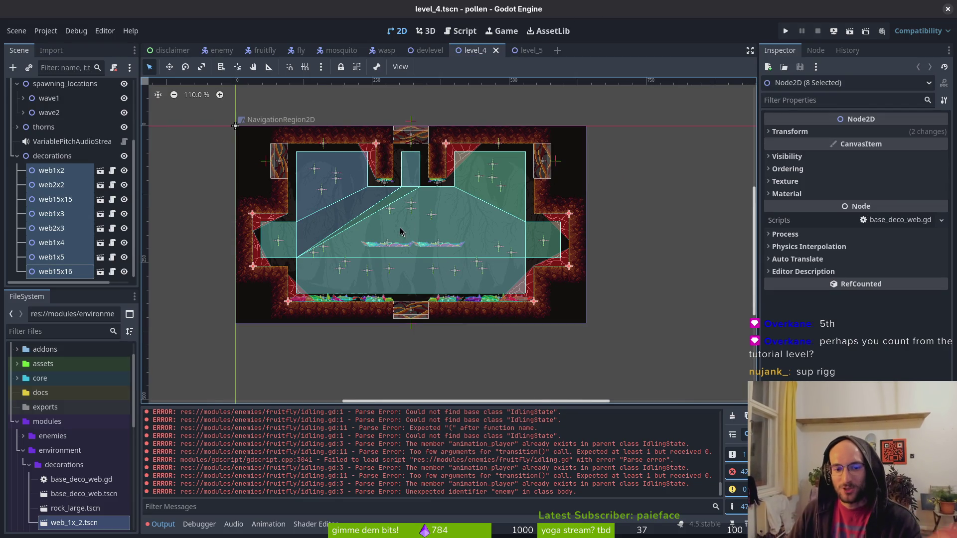
pyautogui.click(528, 50)
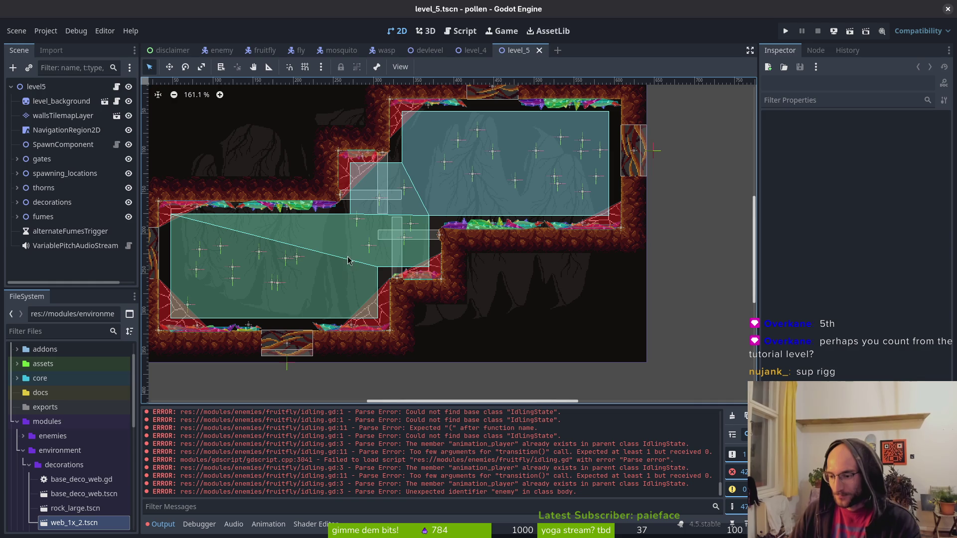
pyautogui.click(473, 50)
pyautogui.click(519, 51)
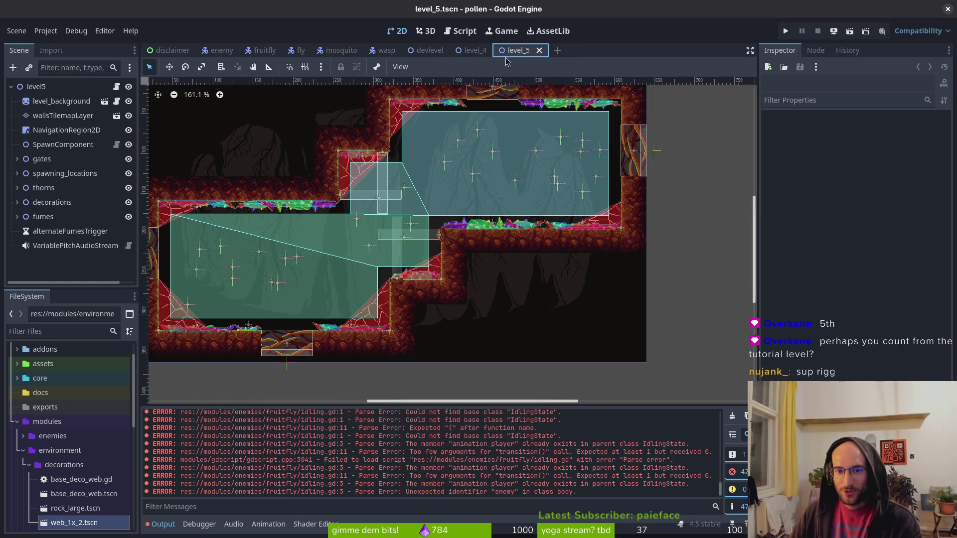
pyautogui.click(475, 52)
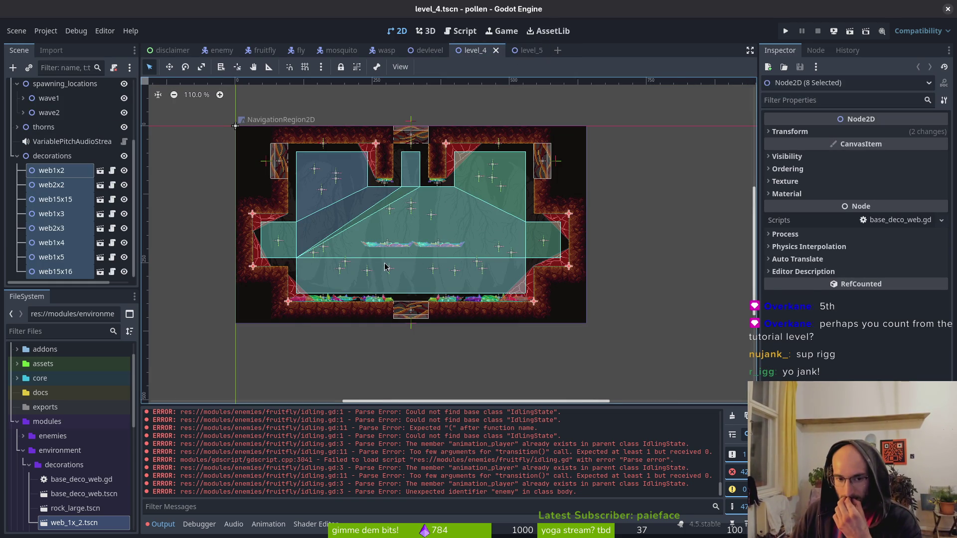
pyautogui.scroll(2, 394, 269)
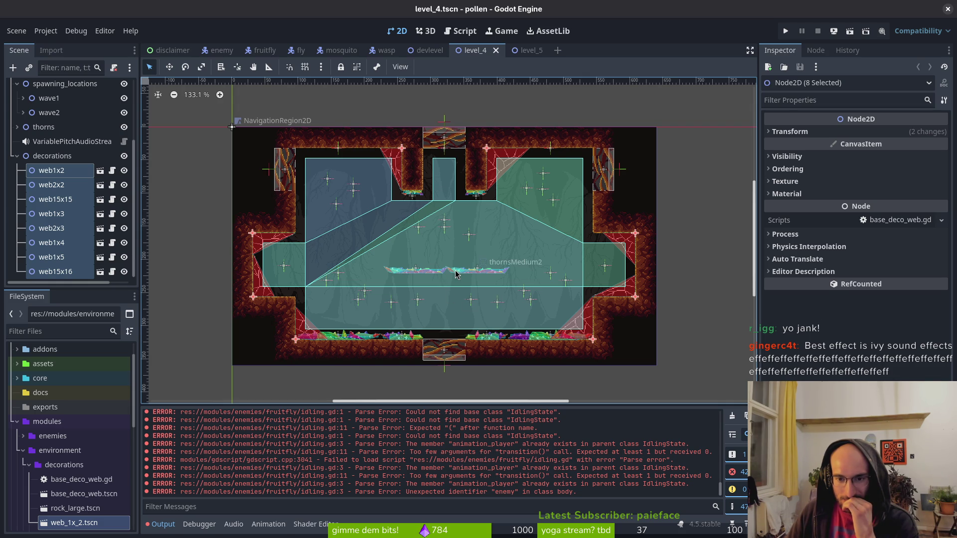
# Step: Back in level_5, select the thornsLarge thorns on the middle ledge and request their deletion
pyautogui.click(527, 50)
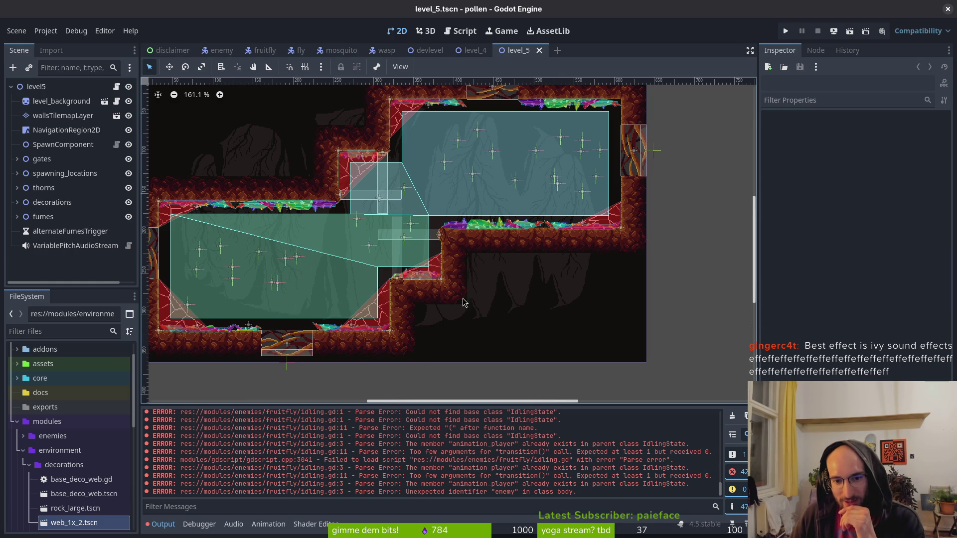
pyautogui.scroll(5, 496, 231)
pyautogui.click(496, 234)
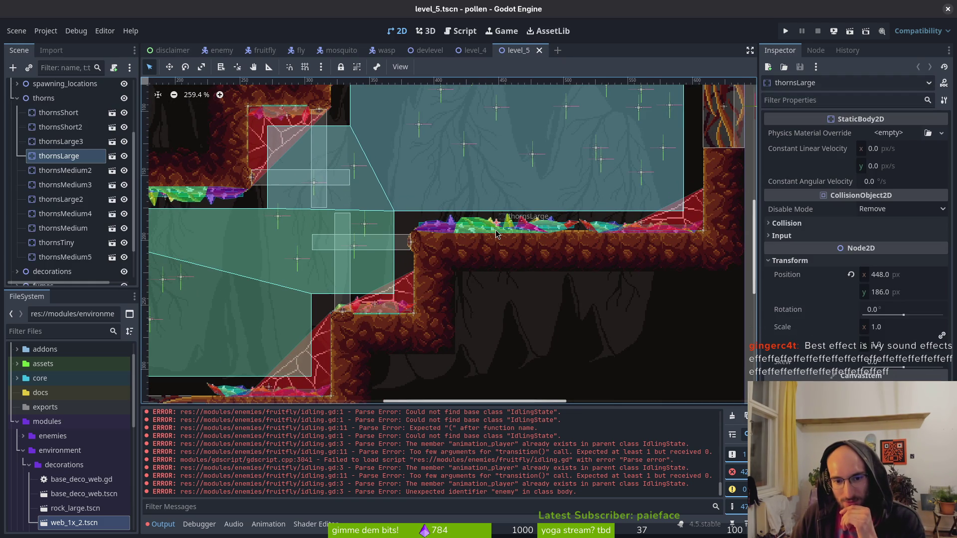
pyautogui.scroll(-4, 496, 233)
pyautogui.press('Delete')
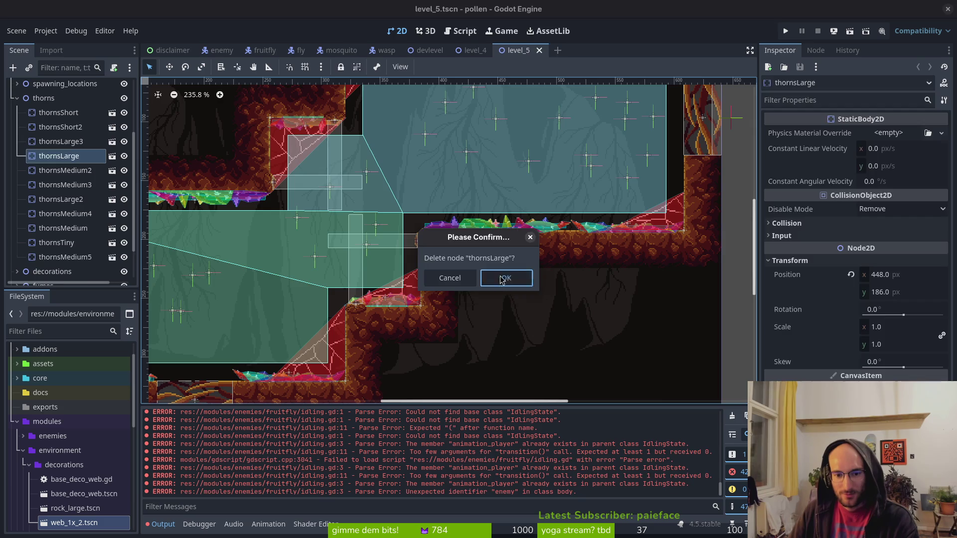
# Step: Confirm deleting thornsLarge, undo it, and cancel a deletion of the web2x3 cobweb
pyautogui.click(501, 276)
pyautogui.scroll(-2, 523, 243)
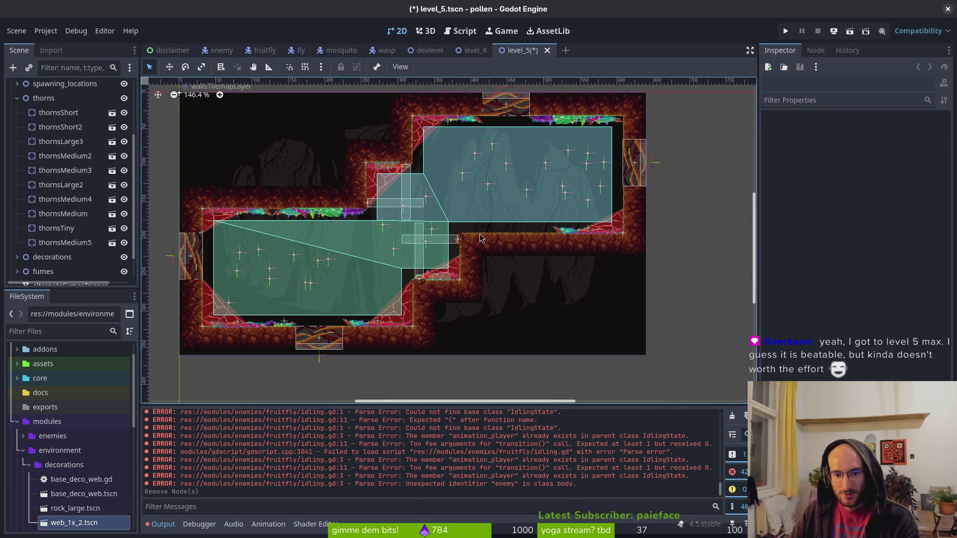
pyautogui.hotkey('ctrl', 'z')
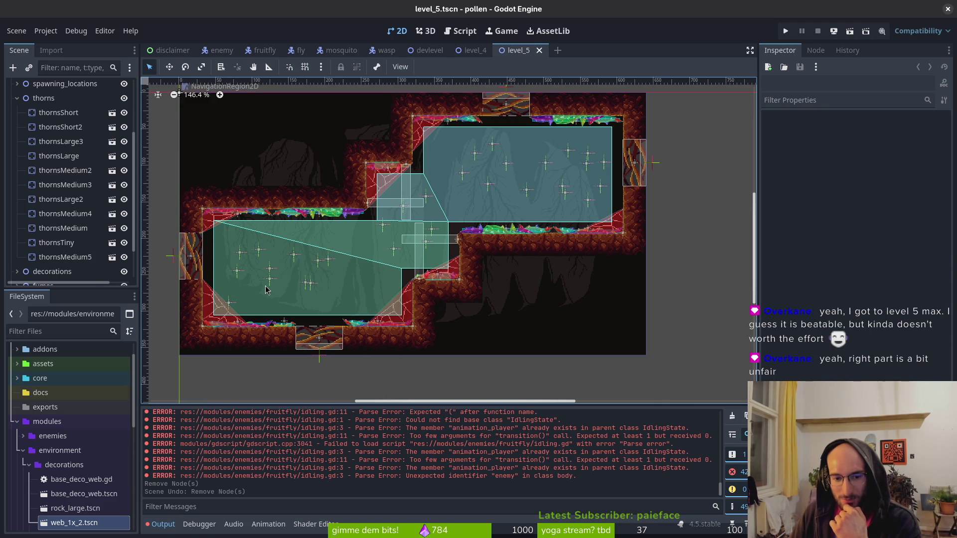
pyautogui.click(375, 324)
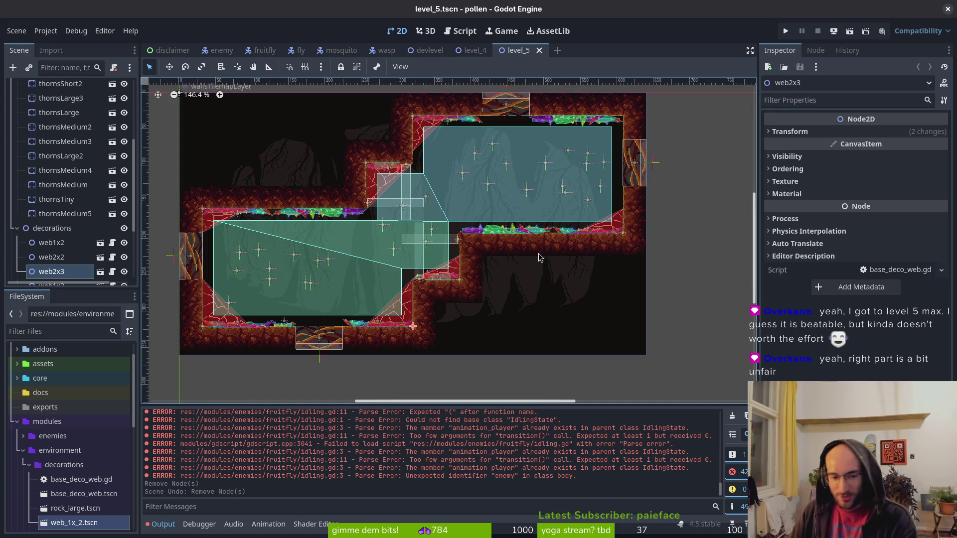
pyautogui.press('Delete')
pyautogui.click(450, 277)
# Step: Delete the thornsLarge thorns, the web2x3 cobweb and the thornsMedium thorns from level_5
pyautogui.click(508, 231)
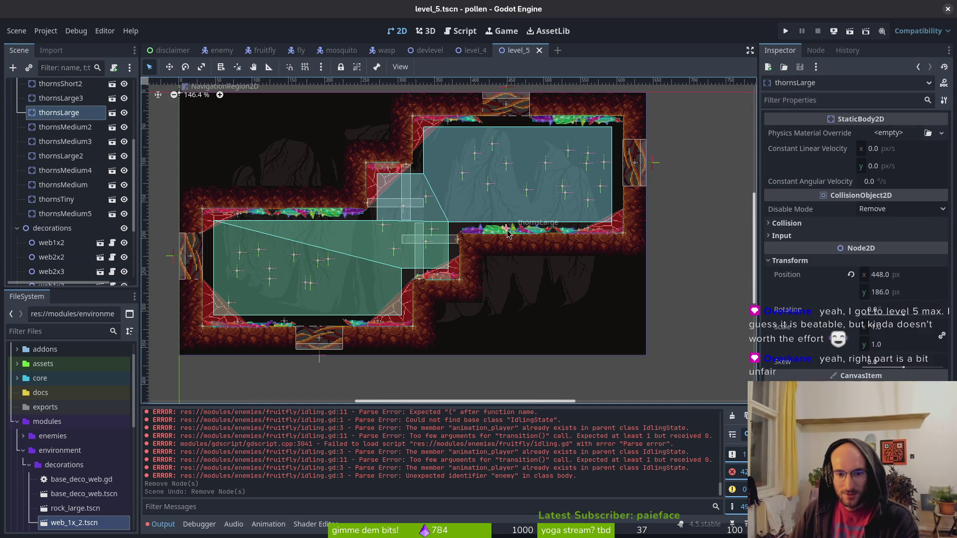
pyautogui.press('Delete')
pyautogui.press('Return')
pyautogui.press('Delete')
pyautogui.press('Return')
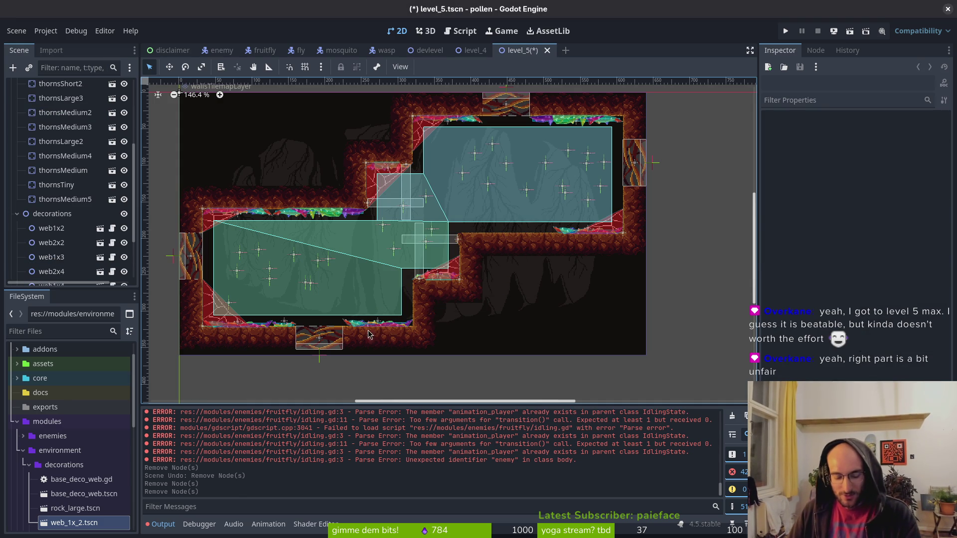
pyautogui.click(376, 334)
pyautogui.press('Delete')
pyautogui.press('Return')
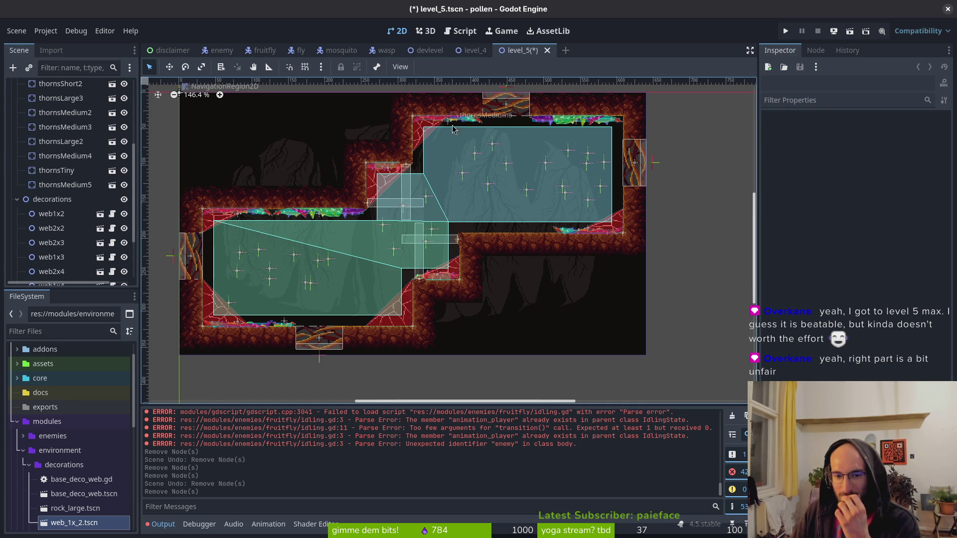
# Step: Quick Open the level_7 scene by searching 'lev7tsc'
pyautogui.hotkey('shift', 'alt', 'o')
pyautogui.write('lev7tsc')
pyautogui.press('Down')
pyautogui.press('Return')
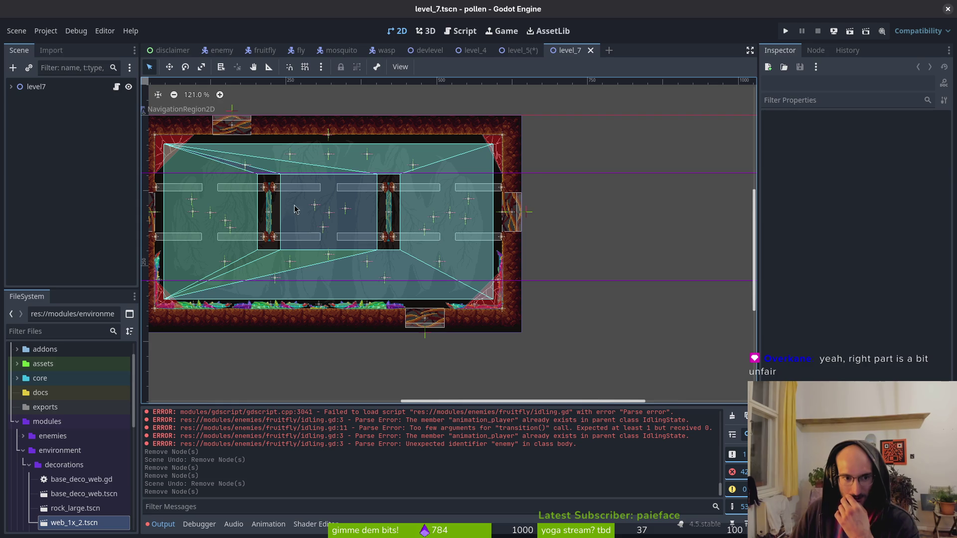
# Step: Pick level_7 again from Quick Open results
pyautogui.hotkey('shift', 'alt', 'o')
pyautogui.write('el_7')
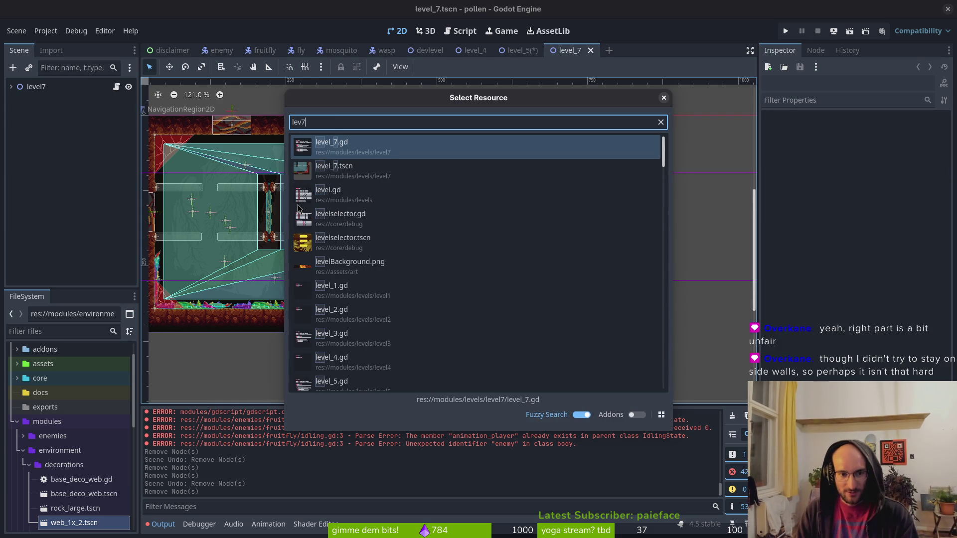
pyautogui.press('Return')
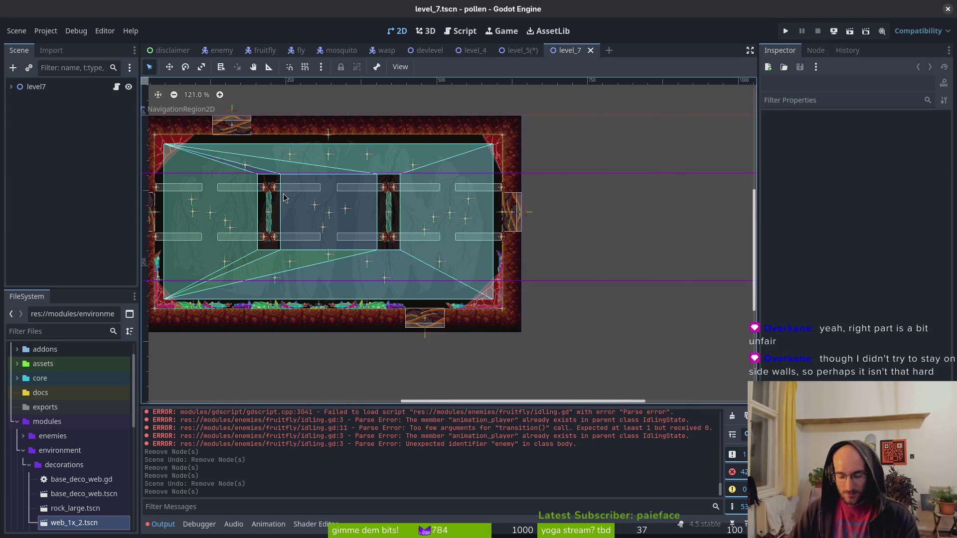
# Step: Open level_6 via Quick Open, then return to the unsaved level_5 tab
pyautogui.hotkey('ctrl', 'shift', 'o')
pyautogui.write('level_6')
pyautogui.press('Return')
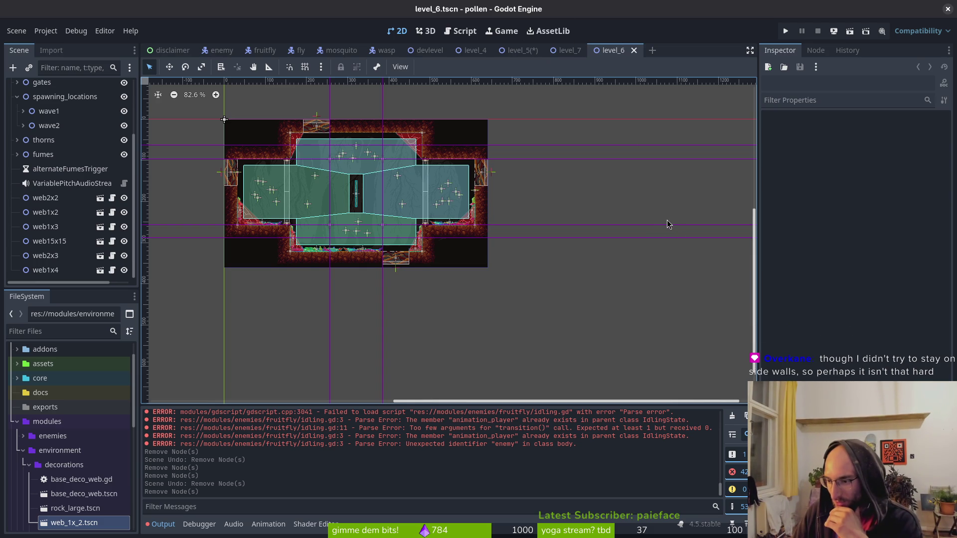
pyautogui.click(568, 51)
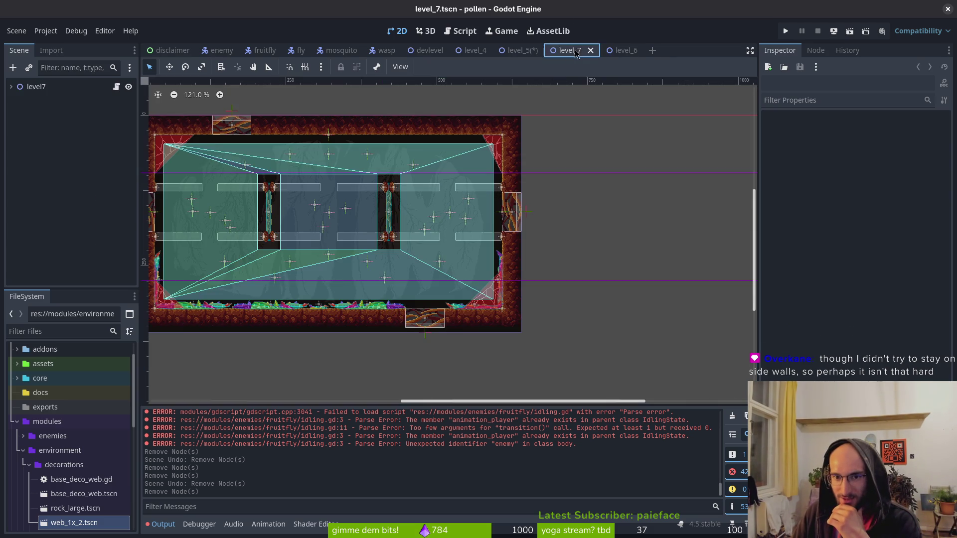
pyautogui.click(519, 51)
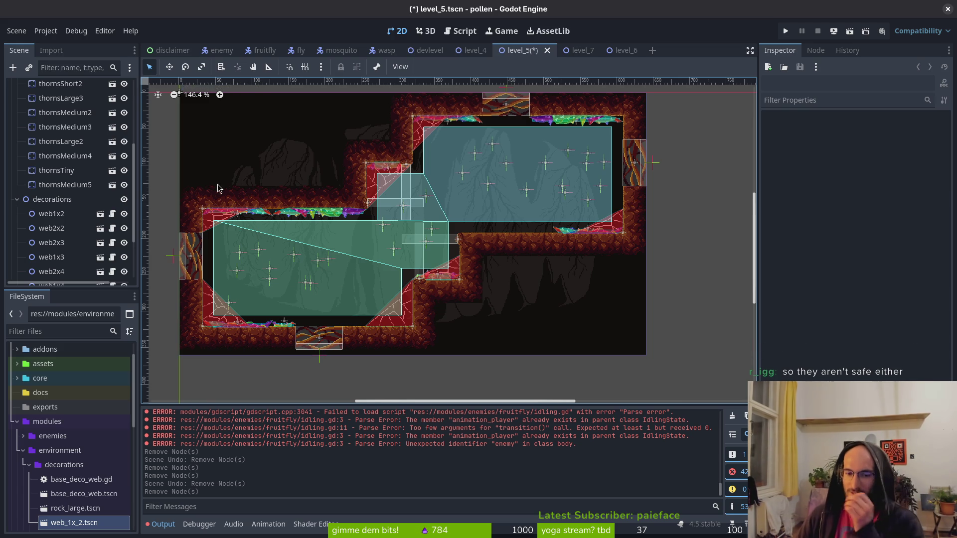
pyautogui.click(622, 51)
pyautogui.scroll(6, 403, 223)
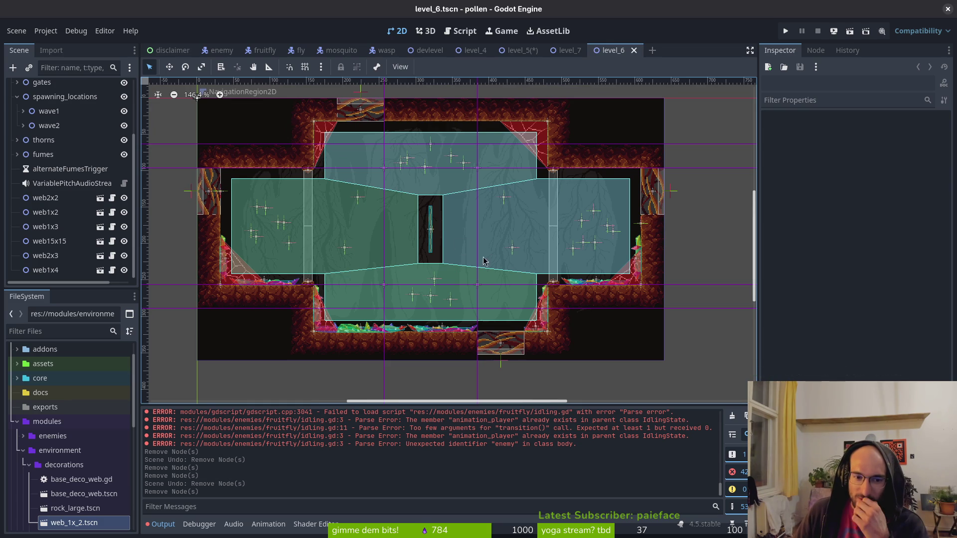
pyautogui.hotkey('ctrl', 'shift', 'Tab')
pyautogui.hotkey('ctrl', 'shift', 'Tab')
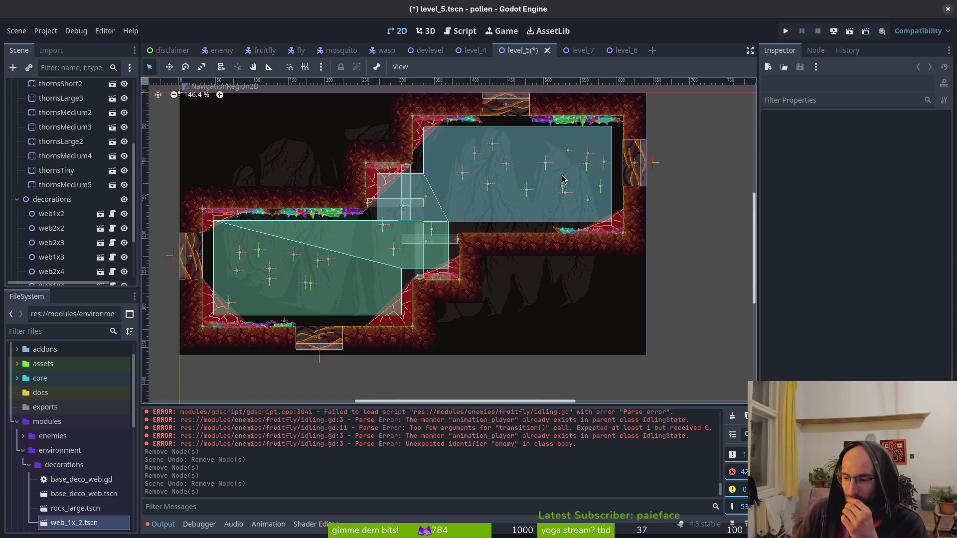
pyautogui.scroll(5, 454, 267)
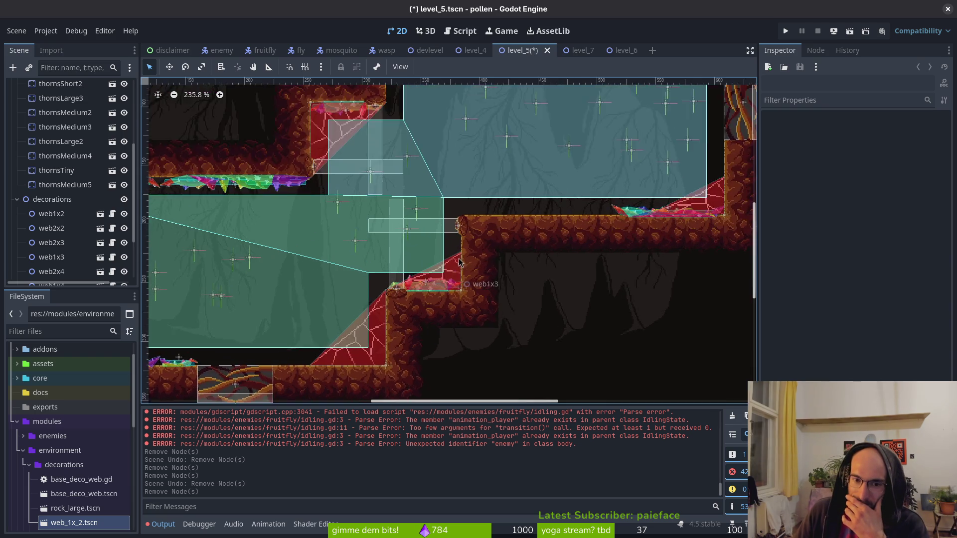
pyautogui.scroll(-5, 466, 219)
pyautogui.scroll(-3, 504, 215)
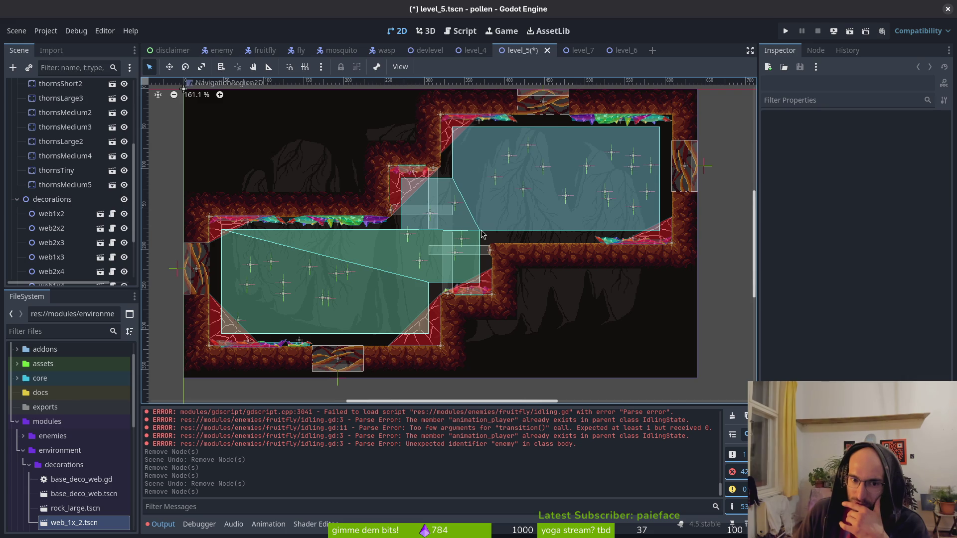
pyautogui.moveTo(518, 240); pyautogui.dragTo(496, 224)
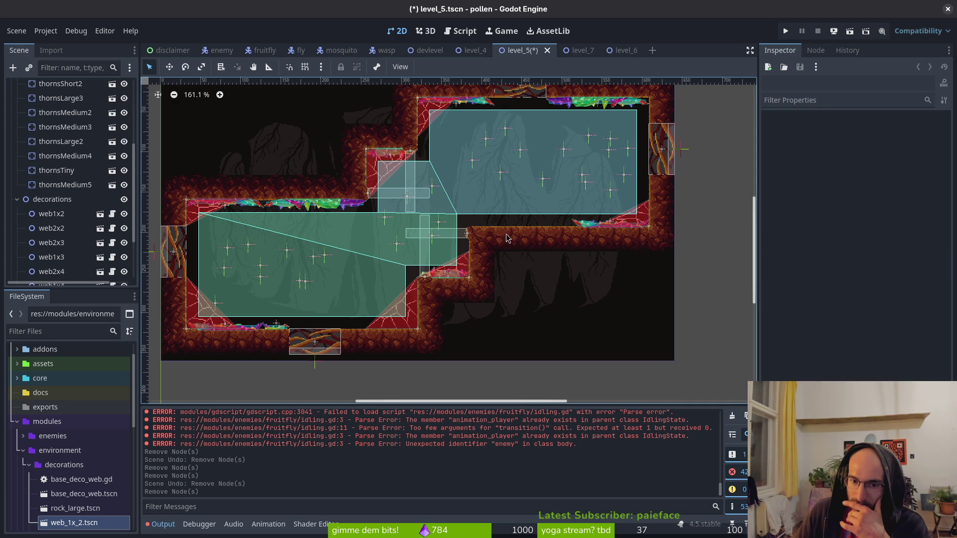
pyautogui.scroll(5, 65, 150)
# Step: On wallsTilemapLayer, paint a dirt tile row beside the passage and erase the row above
pyautogui.click(63, 116)
pyautogui.click(456, 455)
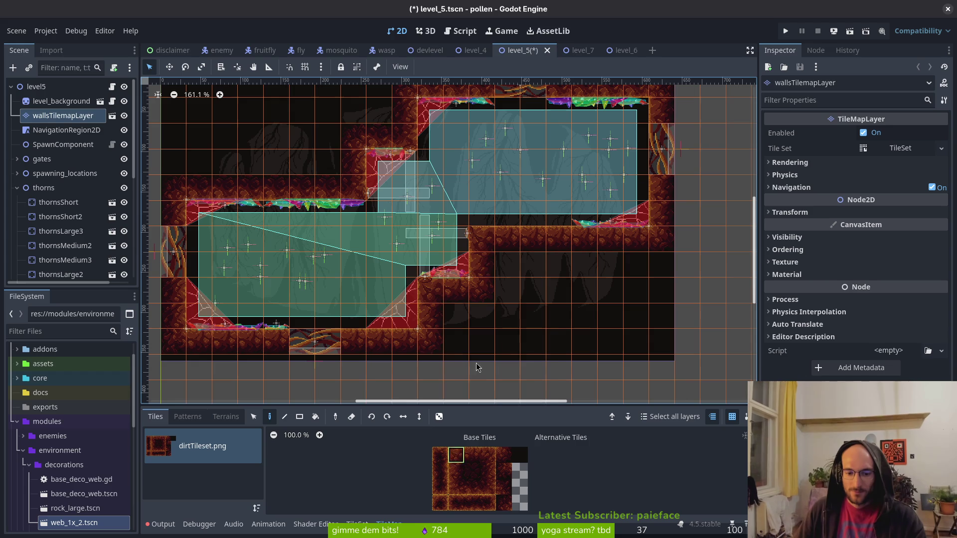
pyautogui.moveTo(503, 264); pyautogui.dragTo(663, 265)
pyautogui.press('e')
pyautogui.keyDown('ctrl'); pyautogui.click(503, 239); pyautogui.keyUp('ctrl')
pyautogui.press('e')
pyautogui.moveTo(506, 270); pyautogui.dragTo(660, 268)
pyautogui.press('e')
pyautogui.moveTo(506, 242)
pyautogui.mouseDown()
pyautogui.moveTo(492, 242)
pyautogui.moveTo(648, 238)
pyautogui.mouseUp()
pyautogui.scroll(-2, 571, 236)
pyautogui.press('Escape')
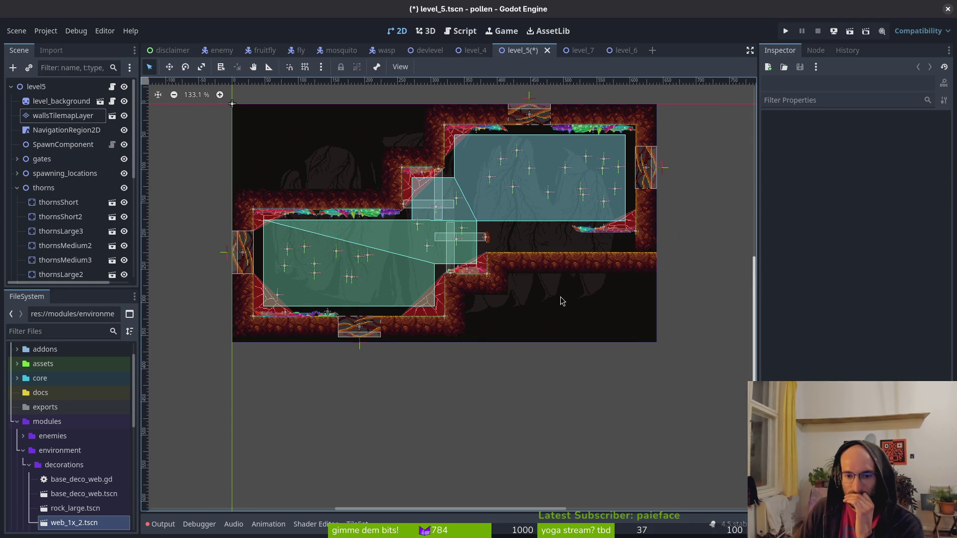
# Step: Drag fumes3 down about 31 px to position 382, 232
pyautogui.scroll(2, 568, 298)
pyautogui.moveTo(566, 293); pyautogui.dragTo(566, 304)
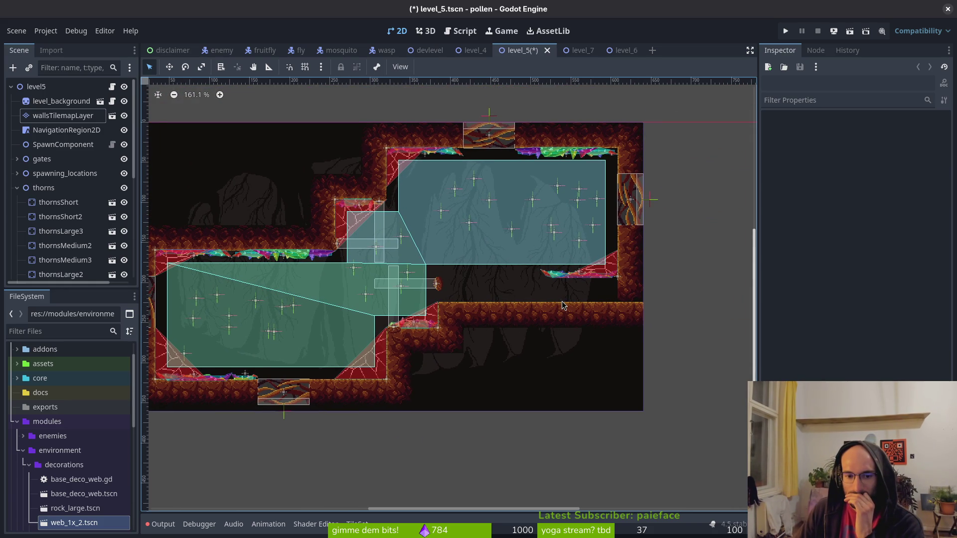
pyautogui.scroll(5, 436, 282)
pyautogui.moveTo(442, 292); pyautogui.dragTo(441, 338)
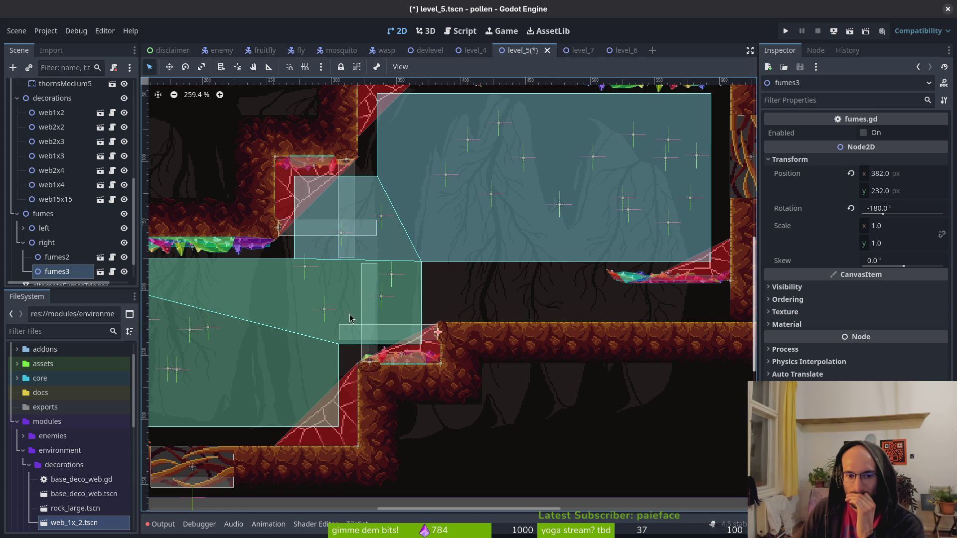
# Step: Undo the fumes3 move back to 382, 201 and save level_5.tscn
pyautogui.scroll(-2, 428, 214)
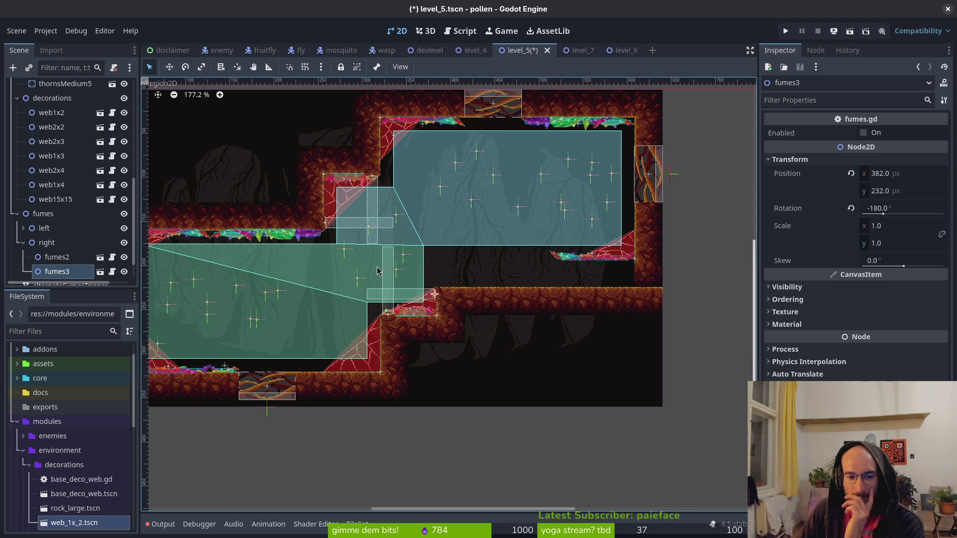
pyautogui.scroll(-3, 384, 262)
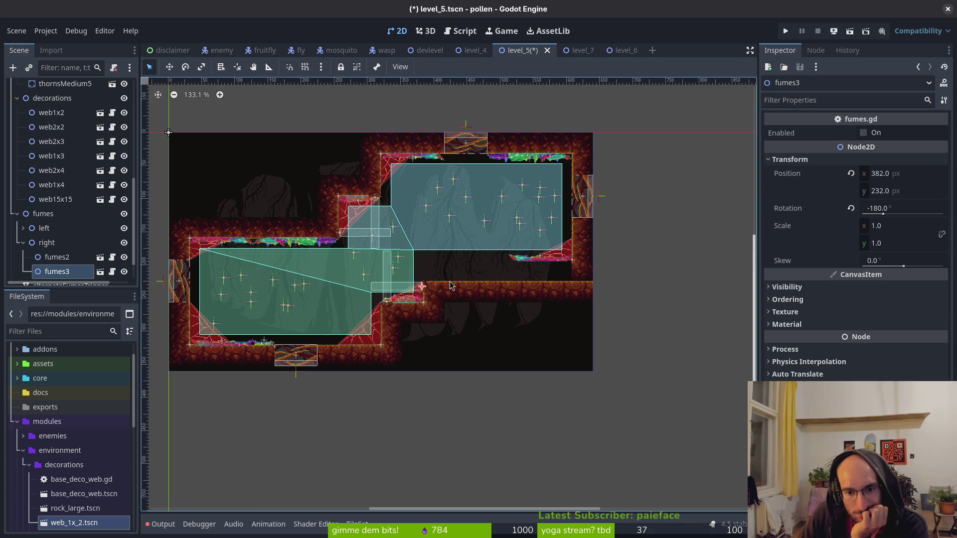
pyautogui.scroll(4, 453, 285)
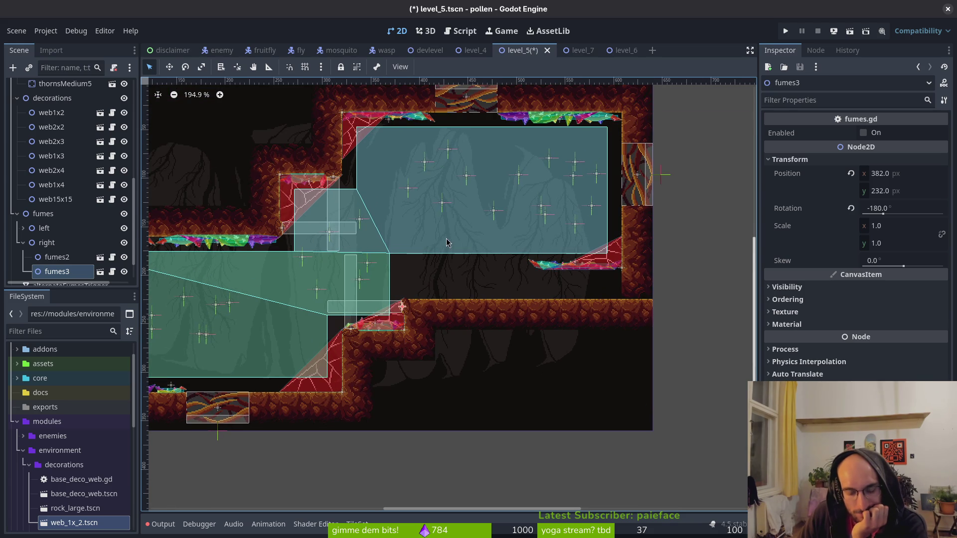
pyautogui.hotkey('ctrl', 'z')
pyautogui.hotkey('ctrl', 'z')
pyautogui.hotkey('ctrl', 'z')
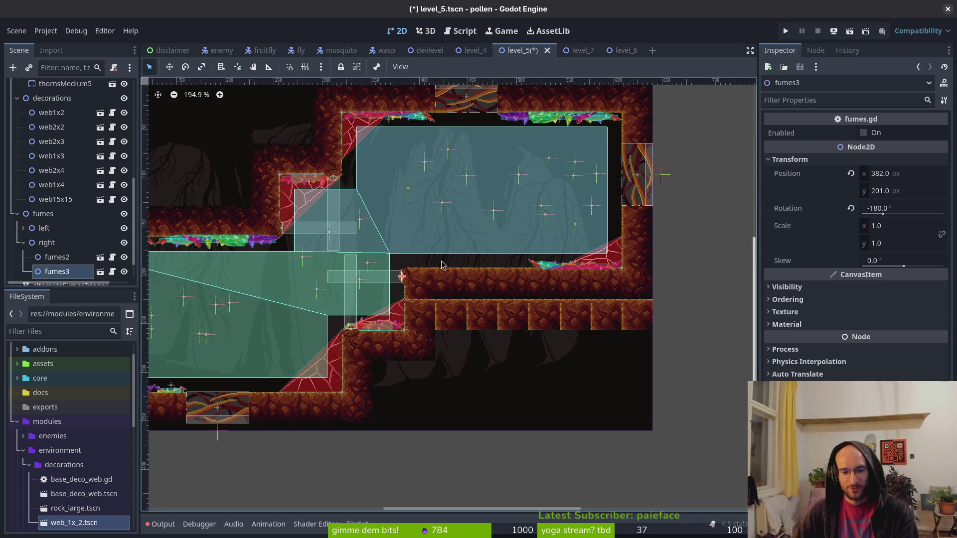
pyautogui.hotkey('ctrl', 's')
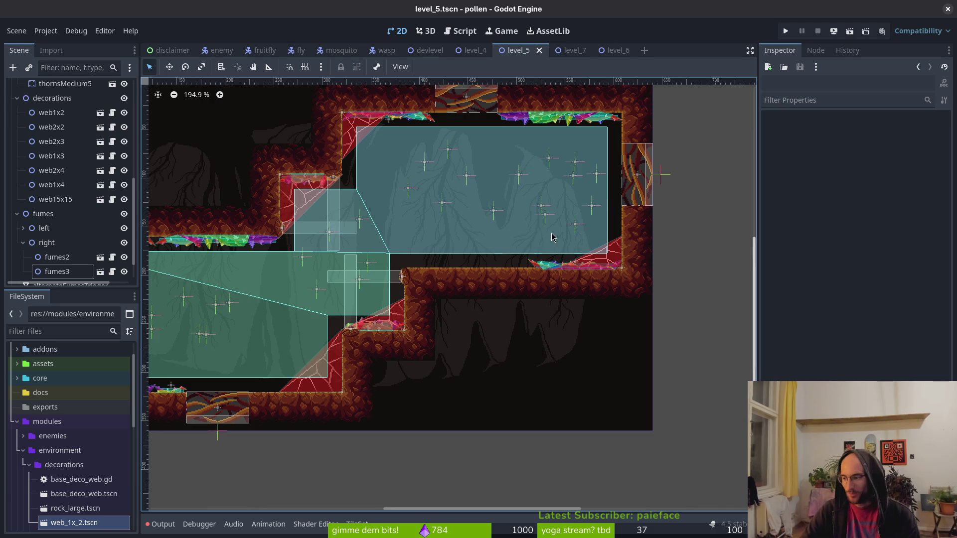
pyautogui.scroll(-5, 549, 244)
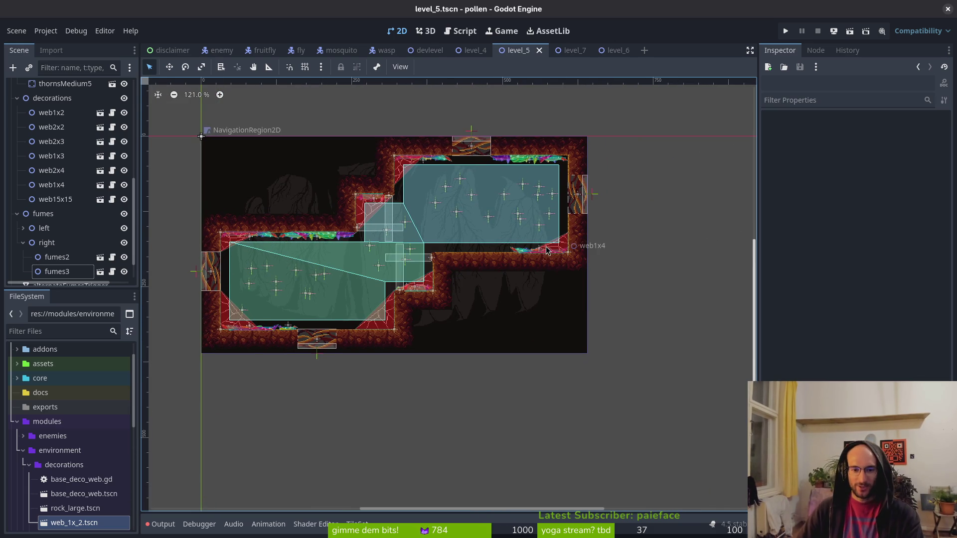
pyautogui.moveTo(547, 251); pyautogui.dragTo(436, 249)
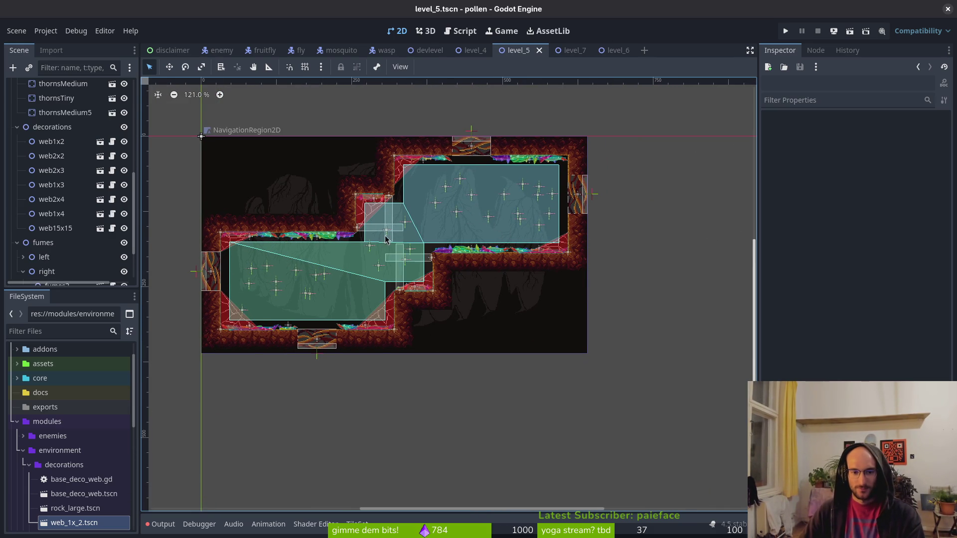
pyautogui.scroll(3, 481, 202)
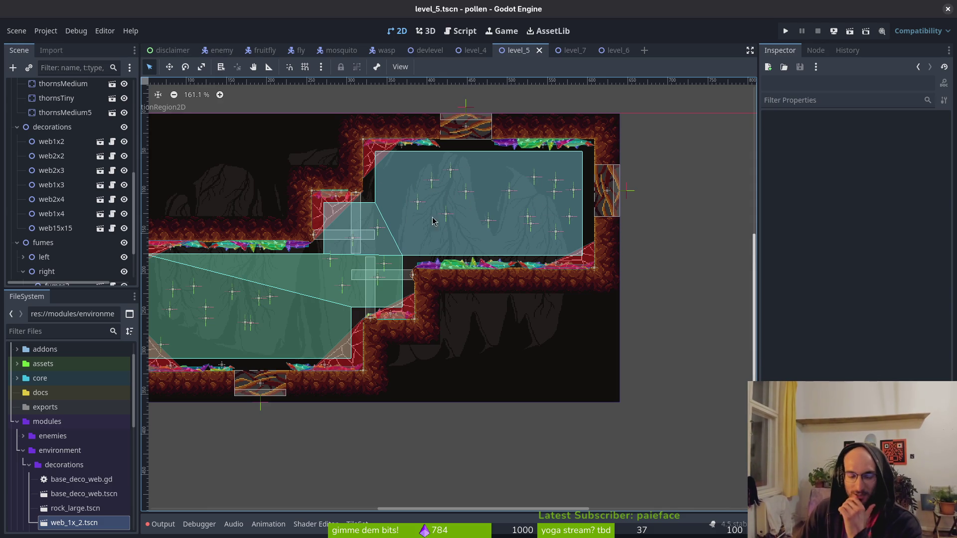
pyautogui.hscroll(-2, 494, 302)
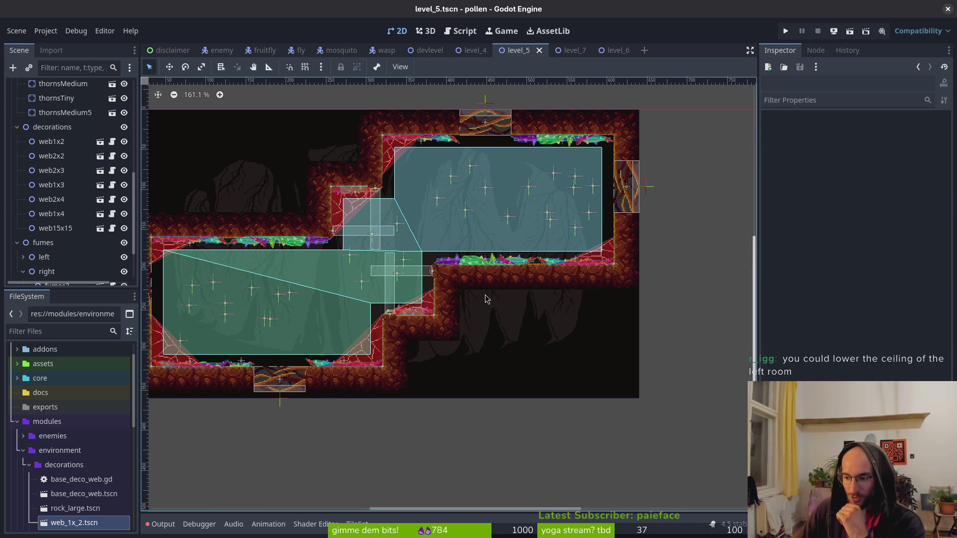
pyautogui.hscroll(-5, 519, 316)
pyautogui.scroll(-1, 536, 323)
pyautogui.scroll(1, 537, 323)
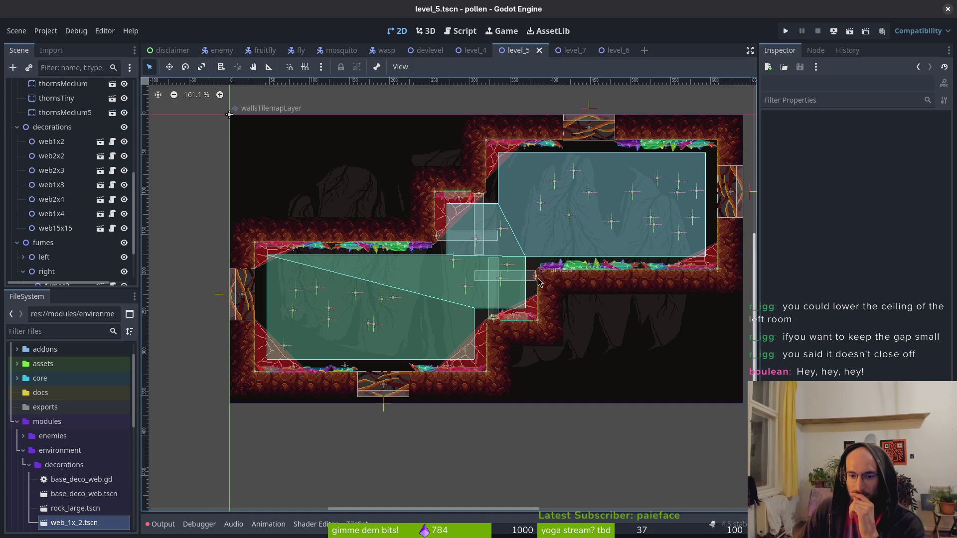
pyautogui.moveTo(520, 285); pyautogui.dragTo(503, 301)
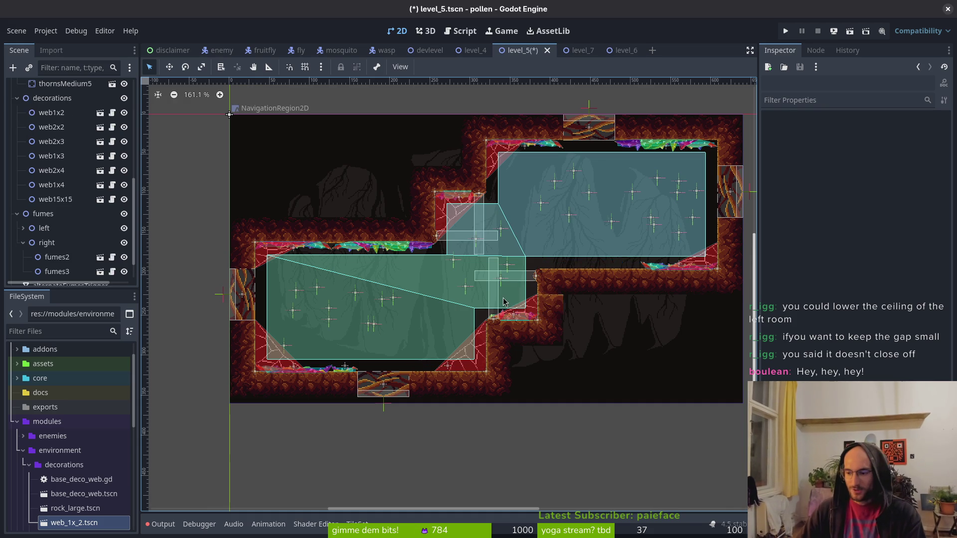
pyautogui.hotkey('ctrl', 'z')
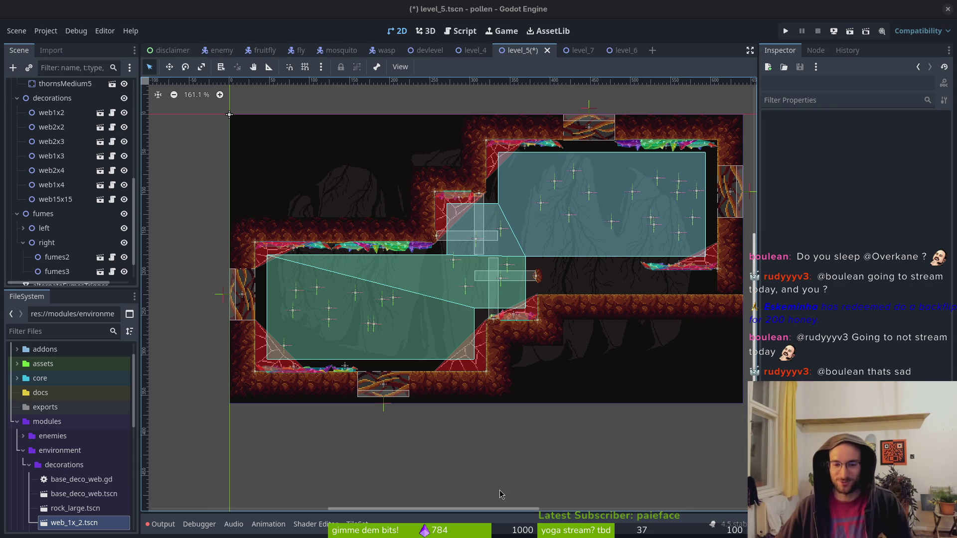
# Step: Drop fumes3 onto the ledge and duplicate the left fumes emitter as fumes4, moved right
pyautogui.scroll(5, 542, 283)
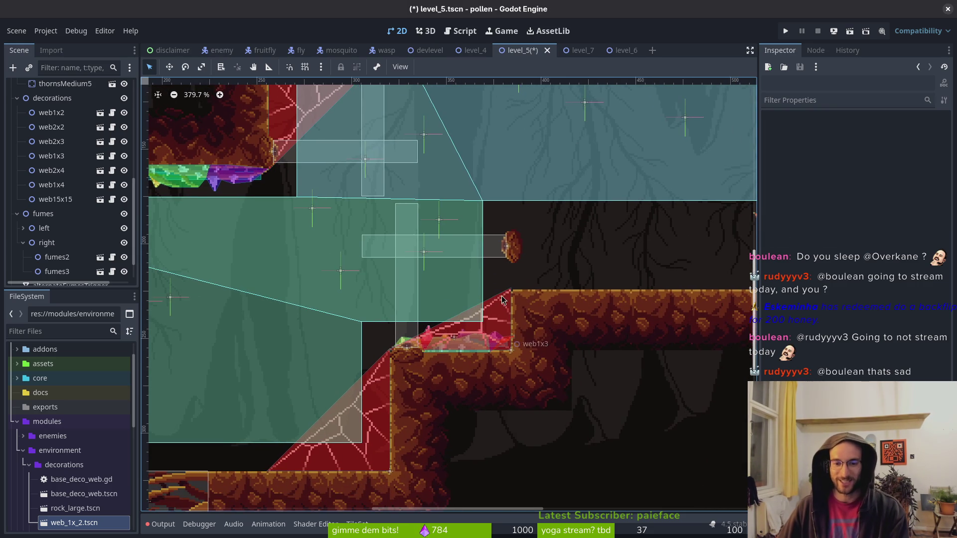
pyautogui.moveTo(513, 246); pyautogui.dragTo(509, 288)
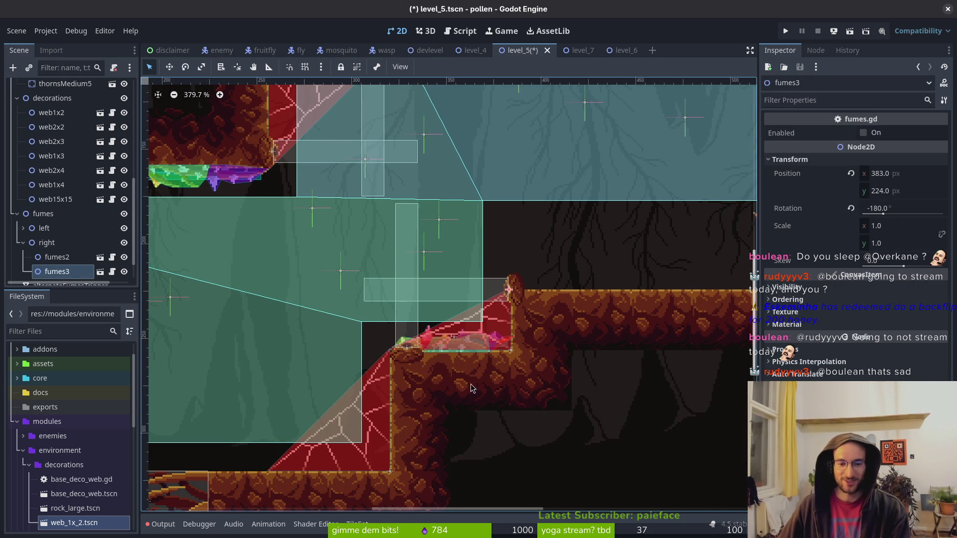
pyautogui.scroll(-1, 447, 406)
pyautogui.click(407, 337)
pyautogui.hotkey('ctrl', 'd')
pyautogui.moveTo(407, 337)
pyautogui.mouseDown()
pyautogui.moveTo(454, 341)
pyautogui.moveTo(456, 332)
pyautogui.mouseUp()
pyautogui.scroll(-3, 494, 307)
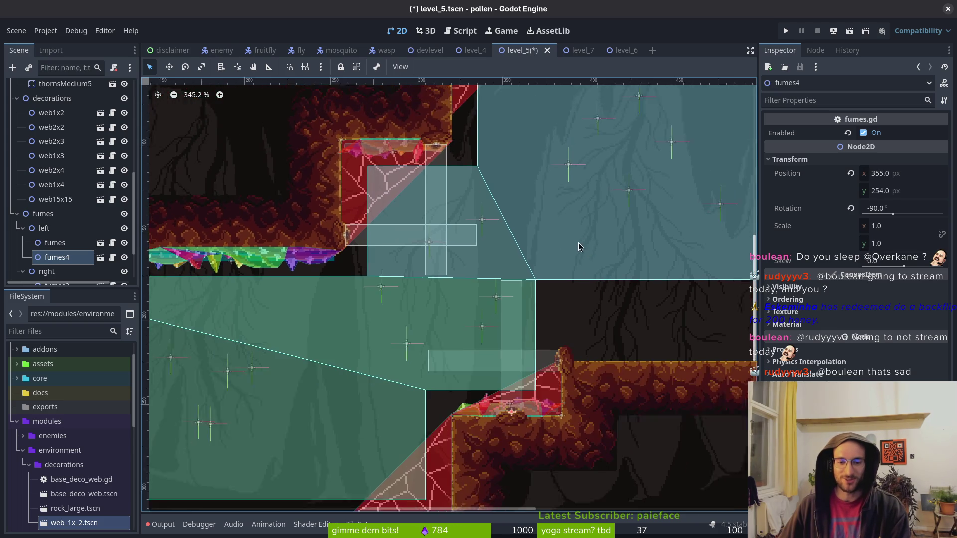
# Step: Move fumes2 down-left and the left fumes emitter to position 290, 162
pyautogui.moveTo(459, 162)
pyautogui.mouseDown()
pyautogui.moveTo(450, 214)
pyautogui.moveTo(435, 215)
pyautogui.mouseUp()
pyautogui.moveTo(384, 242)
pyautogui.mouseDown()
pyautogui.moveTo(435, 252)
pyautogui.moveTo(428, 260)
pyautogui.moveTo(429, 252)
pyautogui.mouseUp()
pyautogui.scroll(-5, 456, 229)
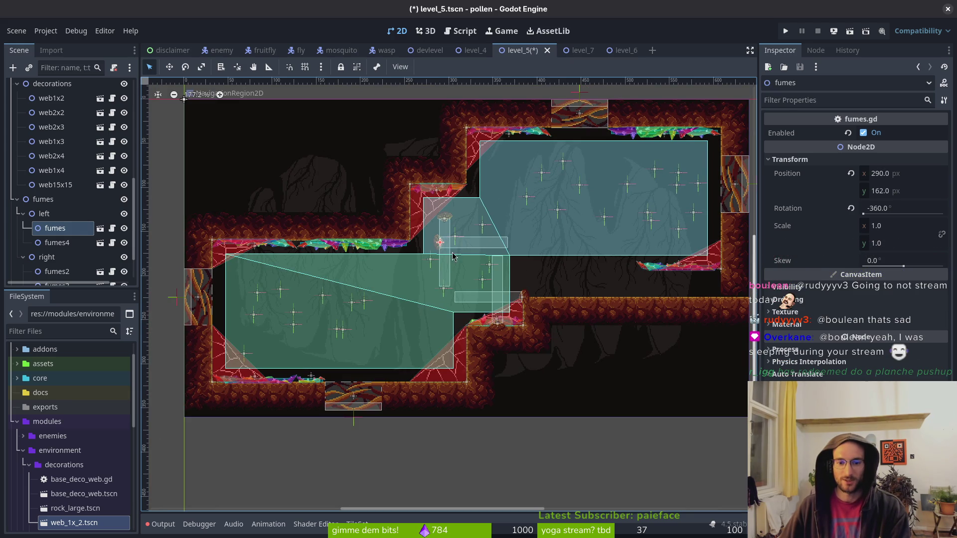
pyautogui.moveTo(534, 245); pyautogui.dragTo(501, 226)
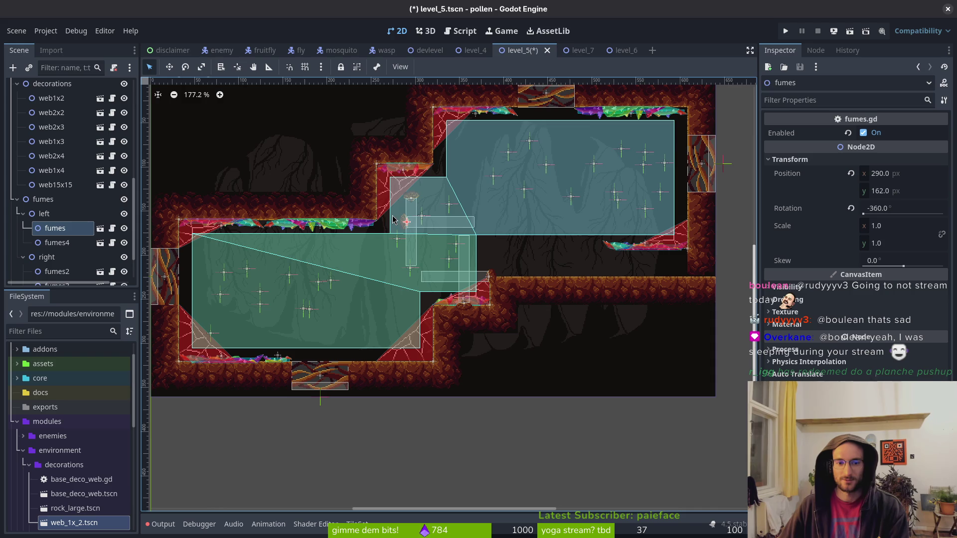
pyautogui.moveTo(344, 260)
pyautogui.mouseDown()
pyautogui.moveTo(496, 278)
pyautogui.moveTo(445, 278)
pyautogui.mouseUp()
pyautogui.hscroll(5, 449, 252)
pyautogui.scroll(-2, 448, 252)
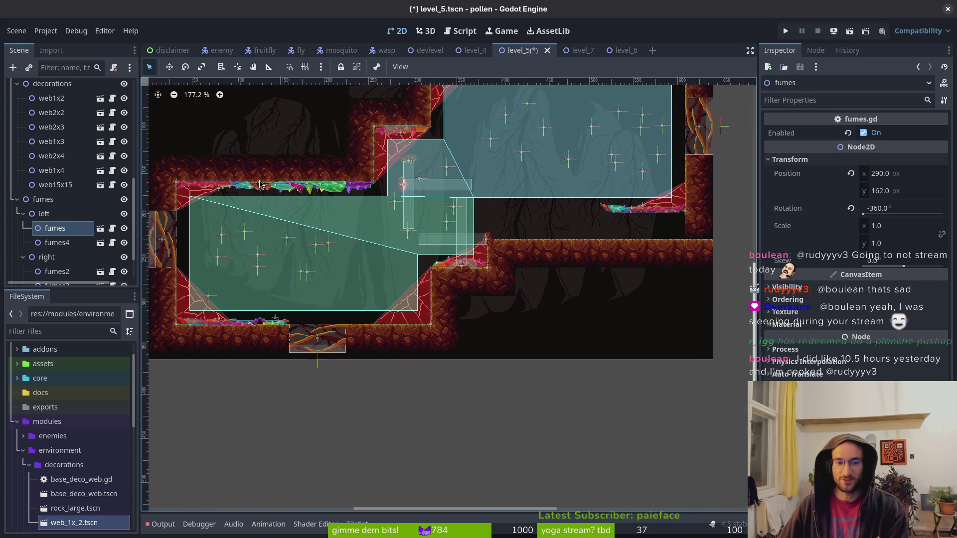
pyautogui.hscroll(1, 577, 251)
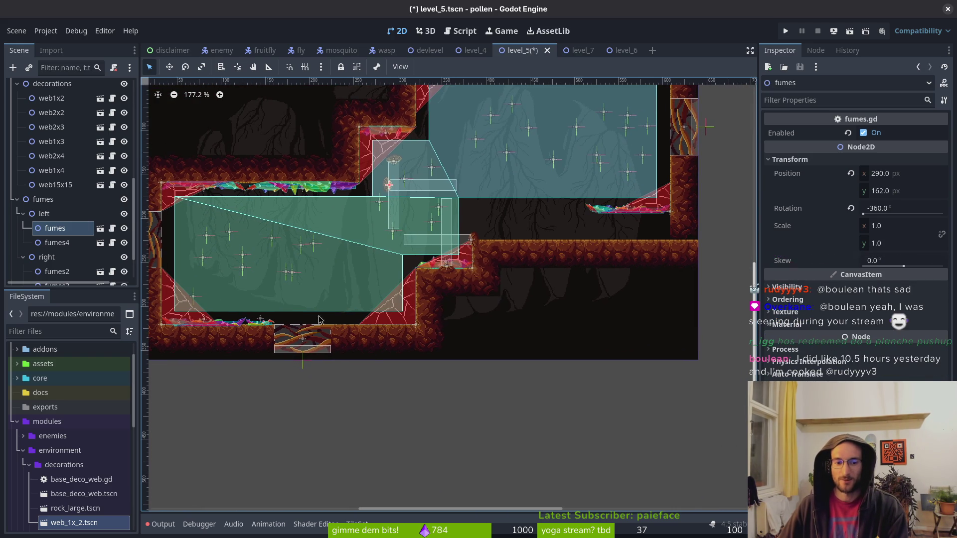
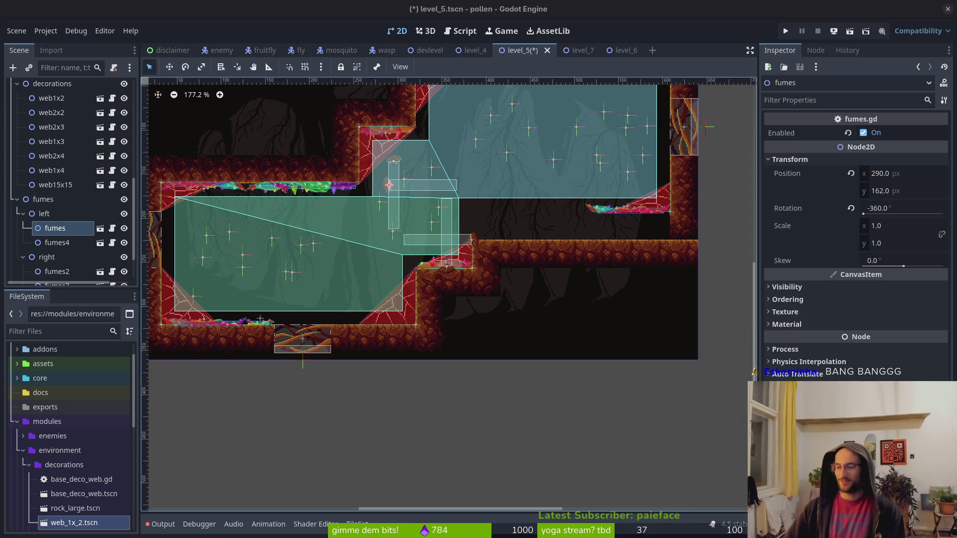
# Step: Look over the fumes area of the level_5 canvas and save the scene with Ctrl+S
pyautogui.scroll(-1, 438, 269)
pyautogui.scroll(1, 439, 268)
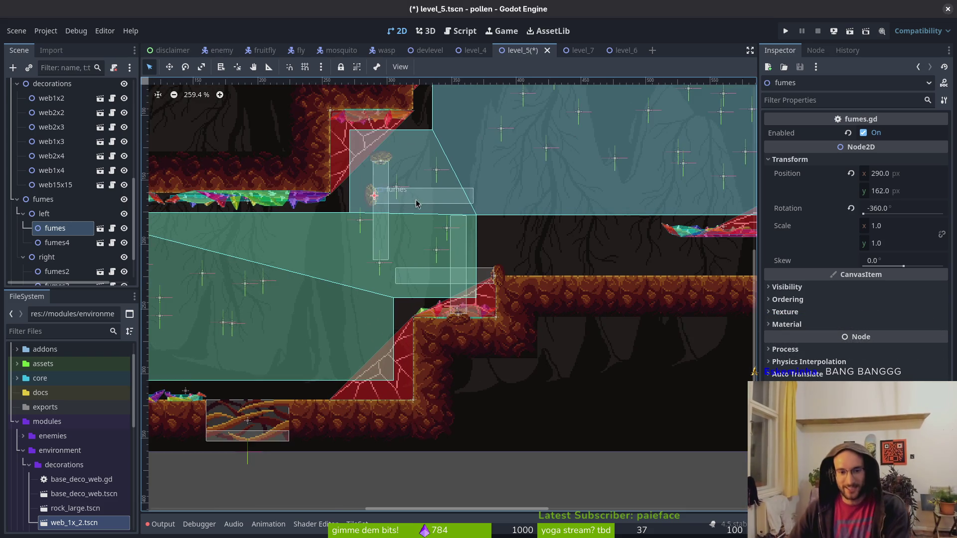
pyautogui.hscroll(3, 635, 238)
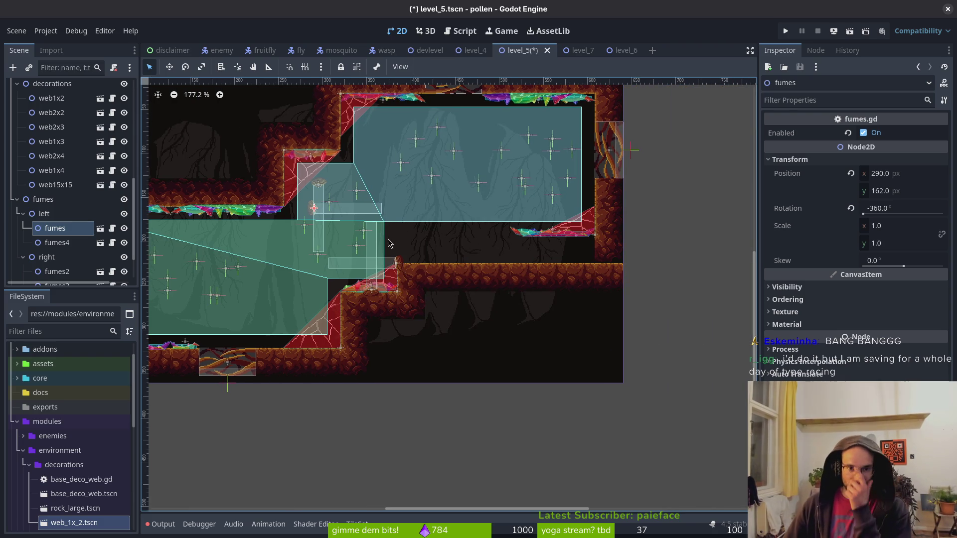
pyautogui.scroll(5, 508, 250)
pyautogui.scroll(-3, 474, 249)
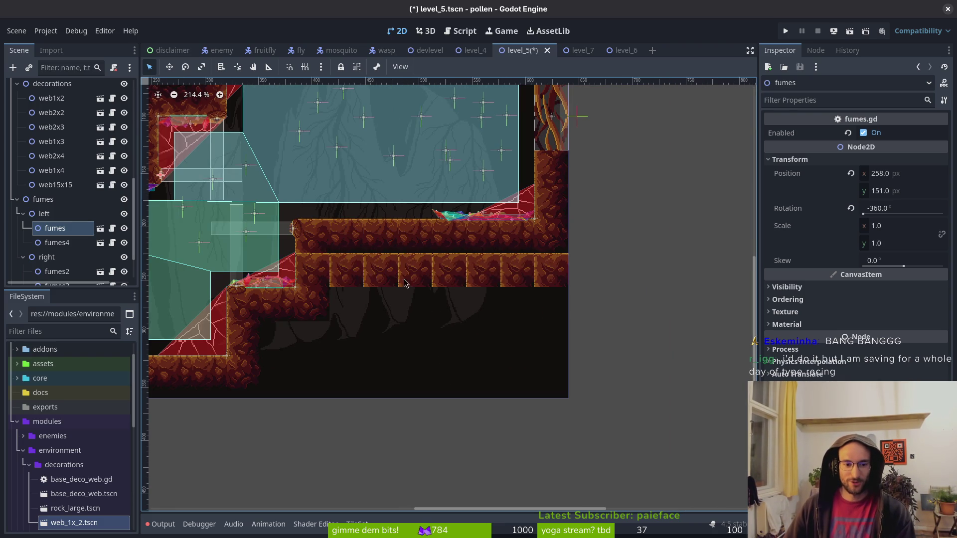
pyautogui.hscroll(-5, 506, 275)
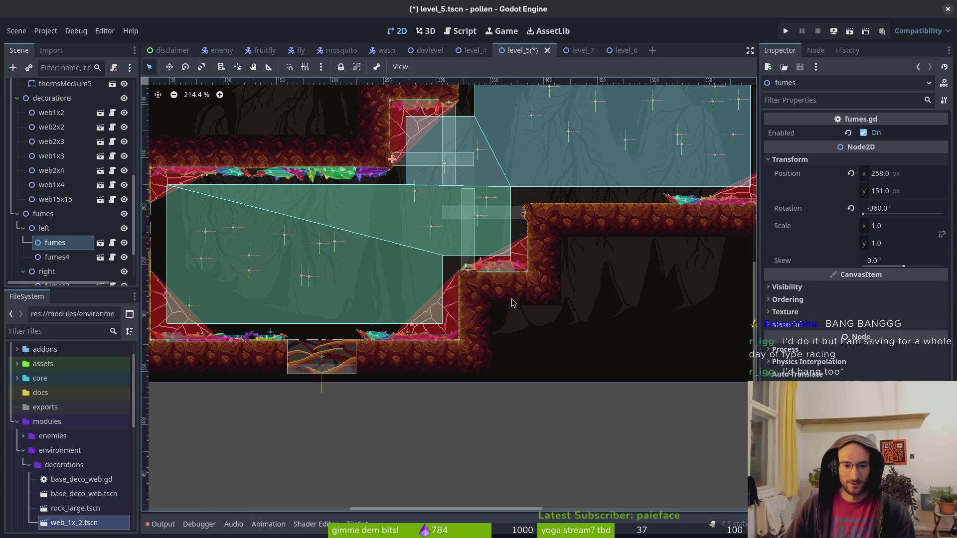
pyautogui.hotkey('ctrl', 's')
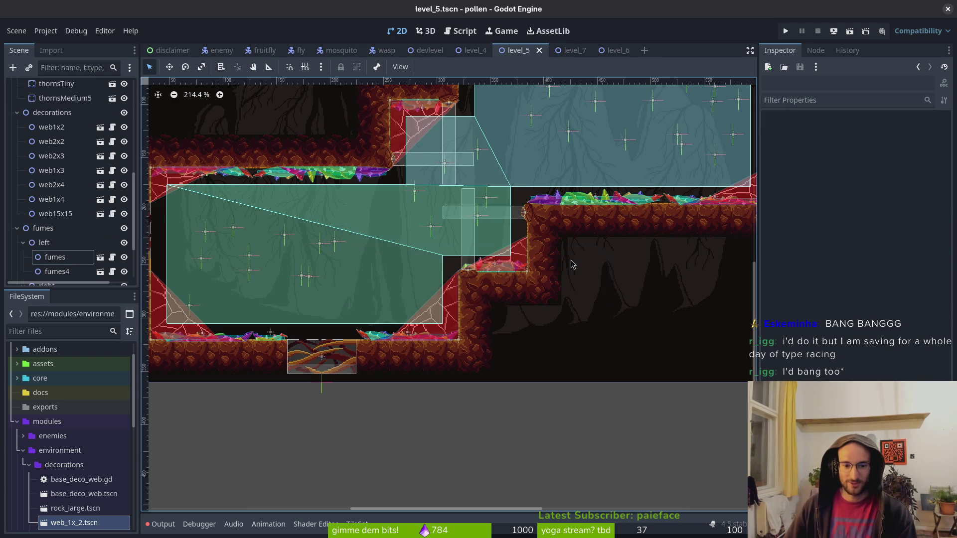
pyautogui.hscroll(2, 566, 263)
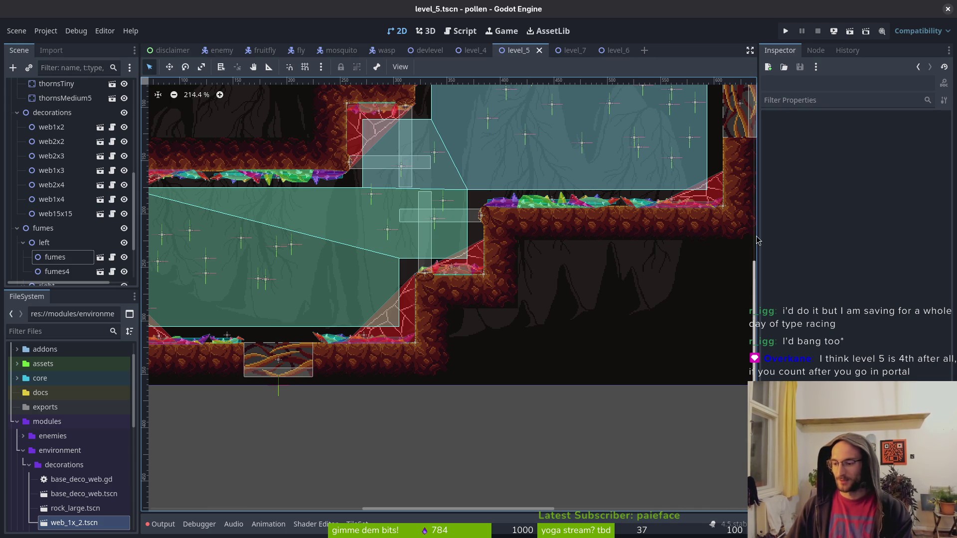
pyautogui.moveTo(610, 50)
pyautogui.hotkey('alt', 'shift', 'o')
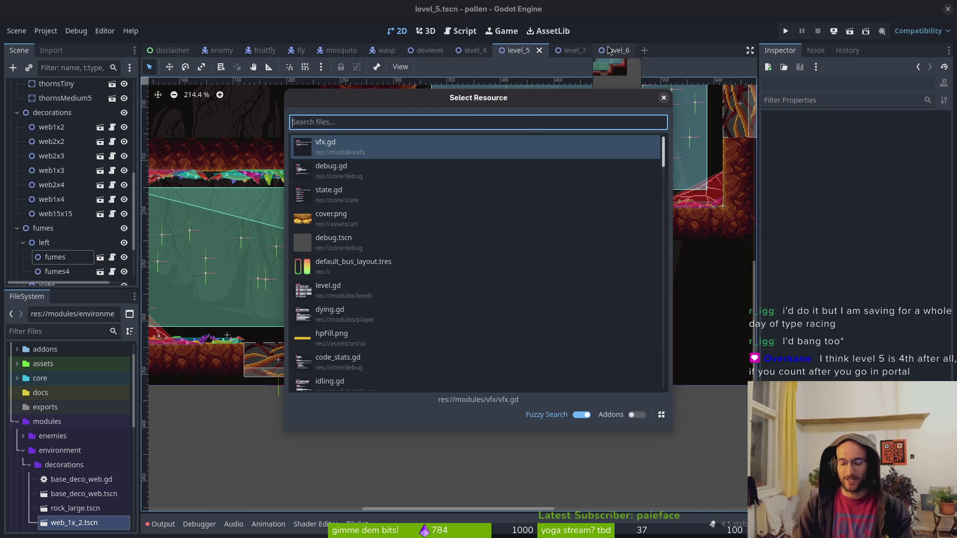
pyautogui.write('leve5')
pyautogui.press('BackSpace')
pyautogui.press('BackSpace')
pyautogui.press('BackSpace')
pyautogui.write('flowertsc')
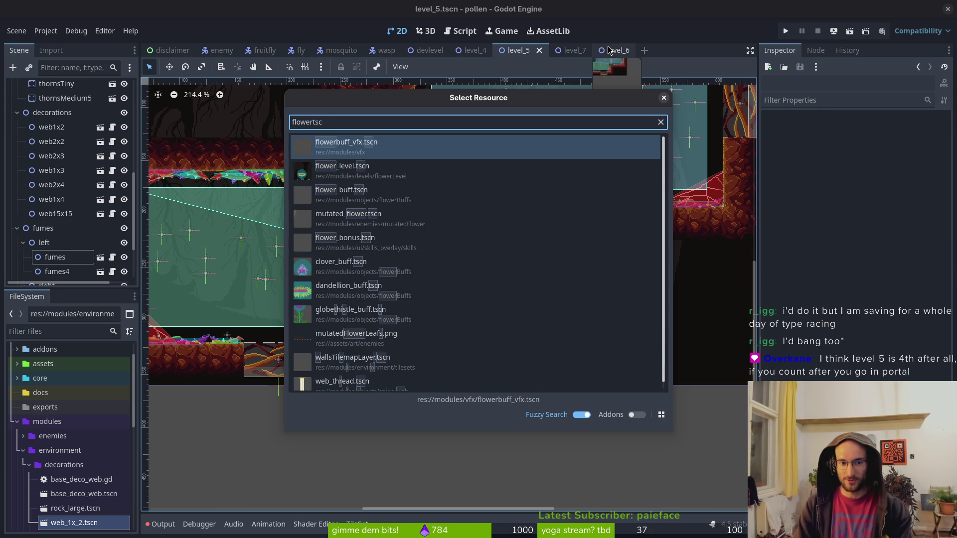
pyautogui.press('Down')
pyautogui.press('Return')
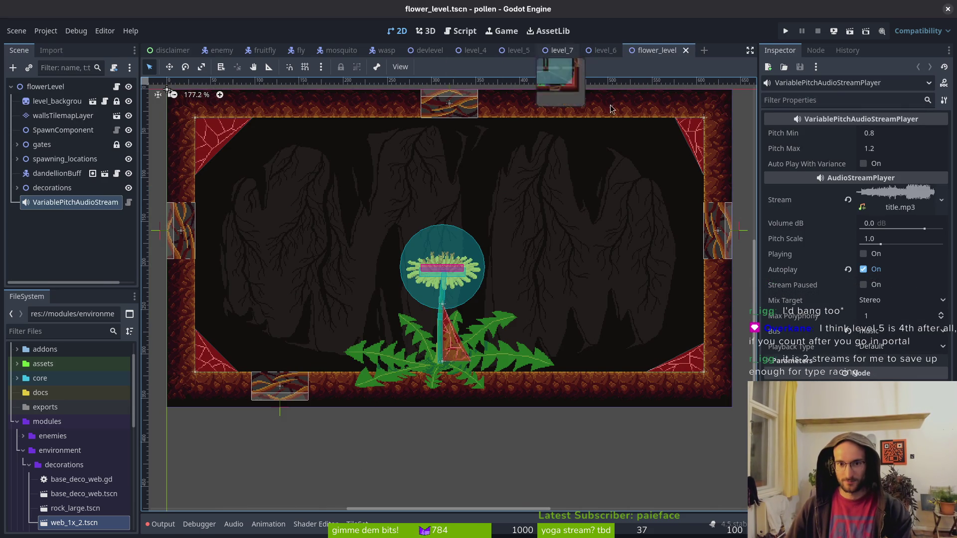
pyautogui.moveTo(511, 59)
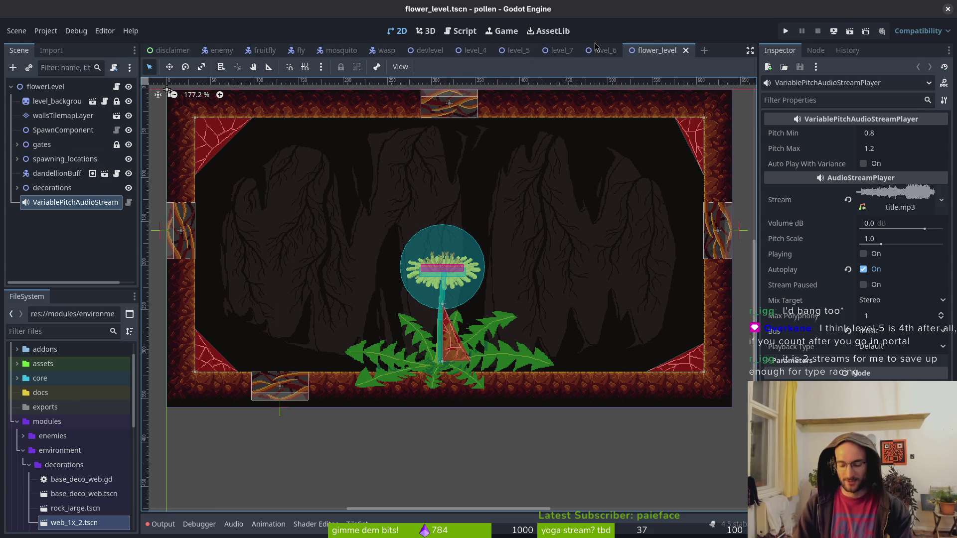
pyautogui.hotkey('ctrl', 'shift', 'o')
pyautogui.write('seltsc')
pyautogui.press('Down')
pyautogui.press('Down')
pyautogui.press('Down')
pyautogui.press('Down')
pyautogui.press('Up')
pyautogui.press('Up')
pyautogui.press('Up')
pyautogui.press('Down')
pyautogui.press('Down')
pyautogui.press('Down')
pyautogui.press('Down')
pyautogui.press('Down')
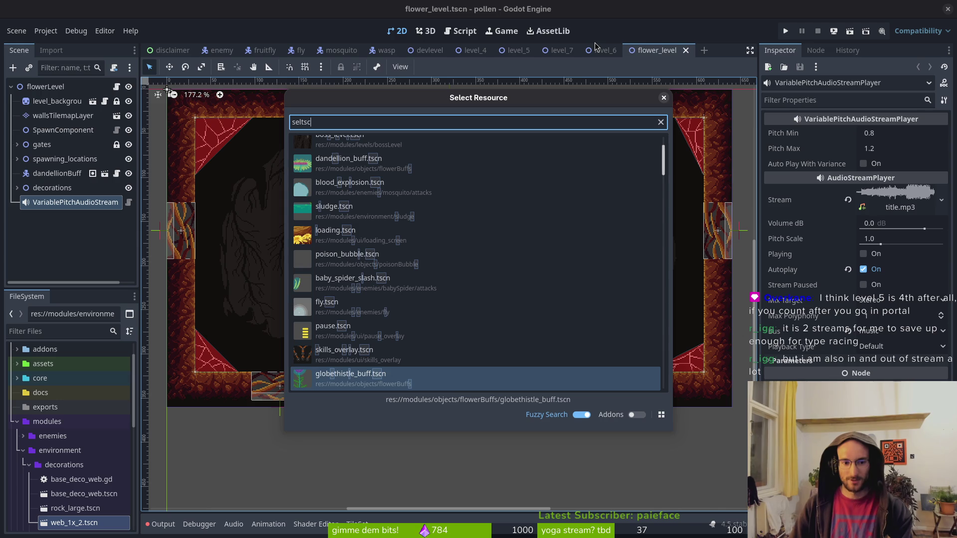
pyautogui.hotkey('ctrl', 'a')
pyautogui.write('leve')
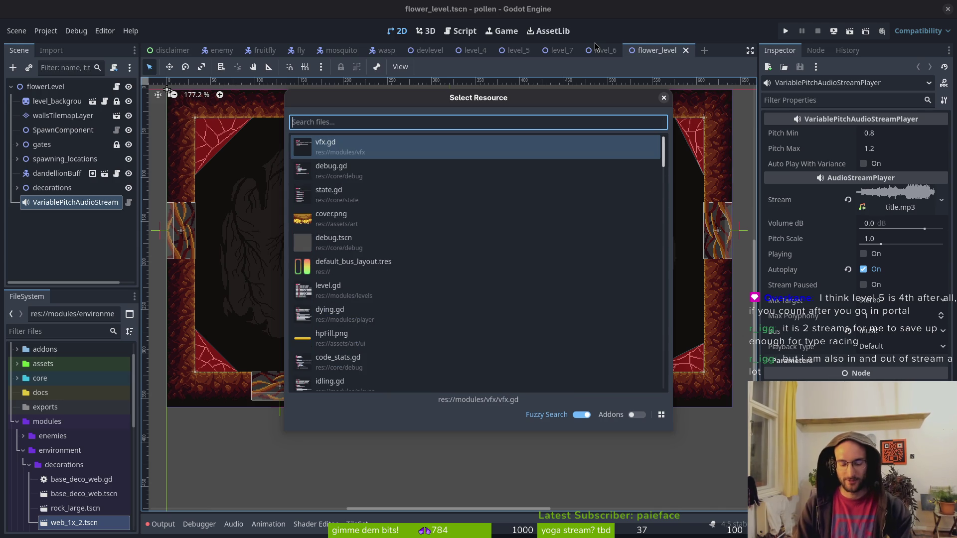
pyautogui.write('ls')
pyautogui.press('Down')
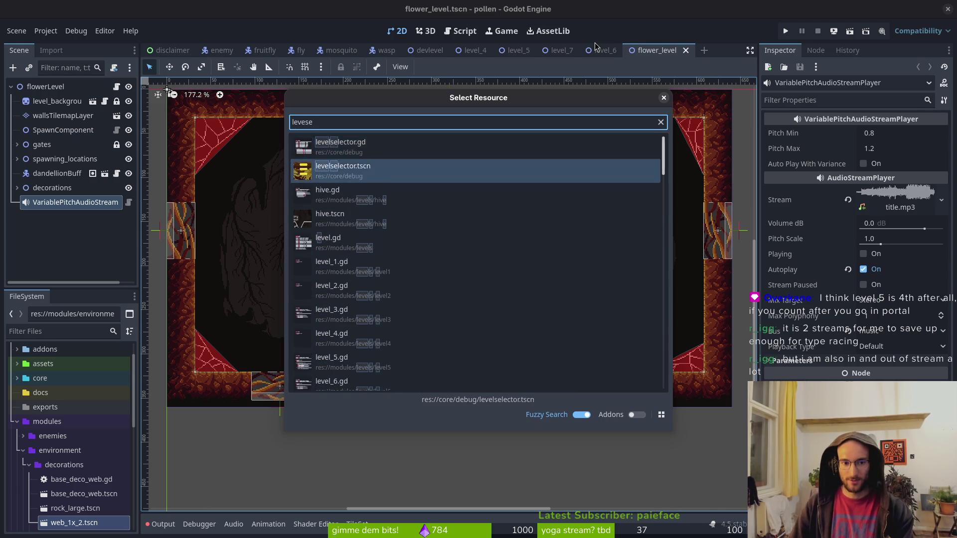
pyautogui.press('Return')
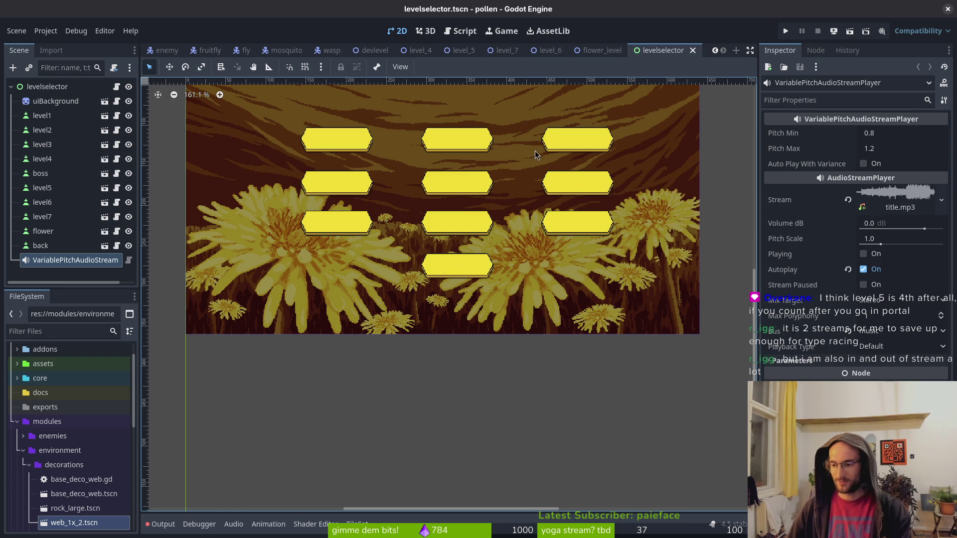
pyautogui.click(693, 51)
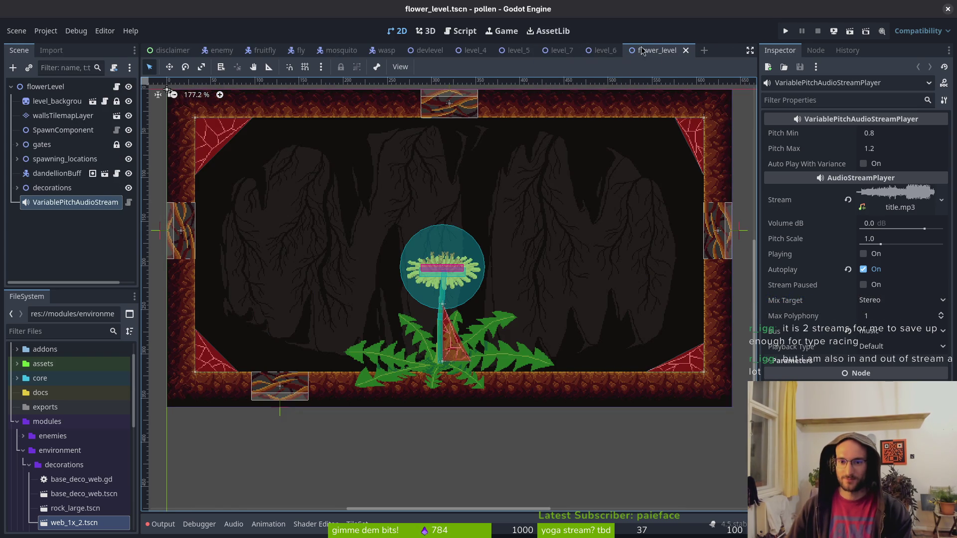
pyautogui.click(648, 51)
pyautogui.click(507, 52)
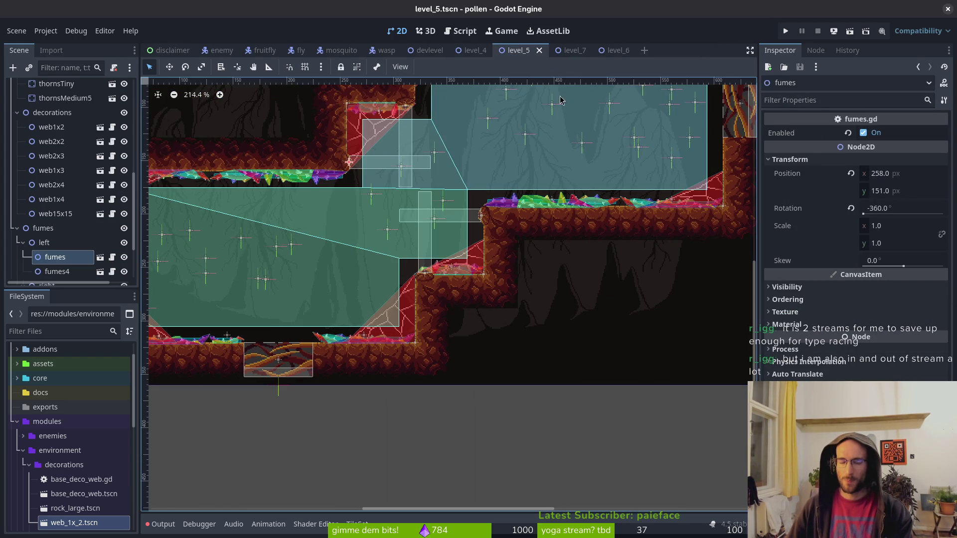
pyautogui.click(460, 51)
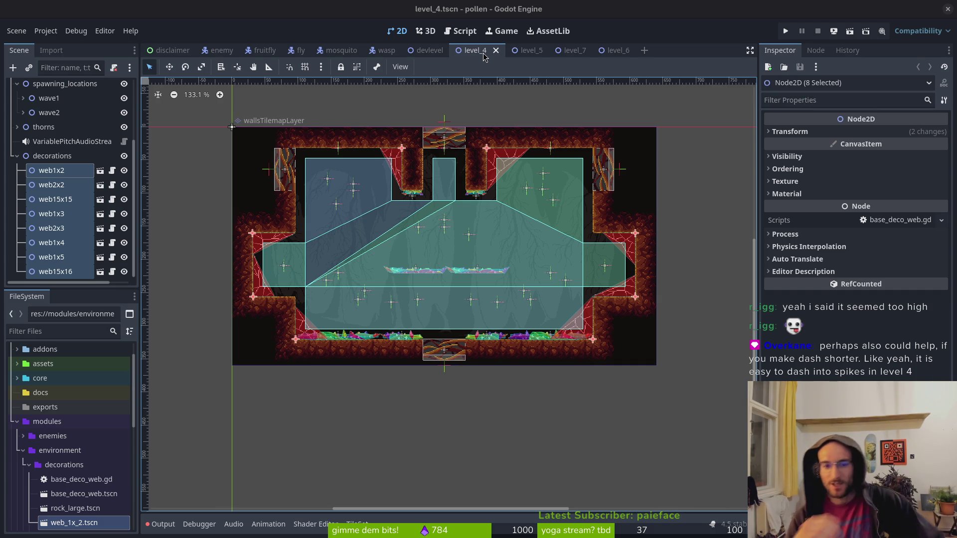
# Step: Drag level_4's thornsTiny4 spike up onto the ceiling edge and save the scene
pyautogui.click(529, 50)
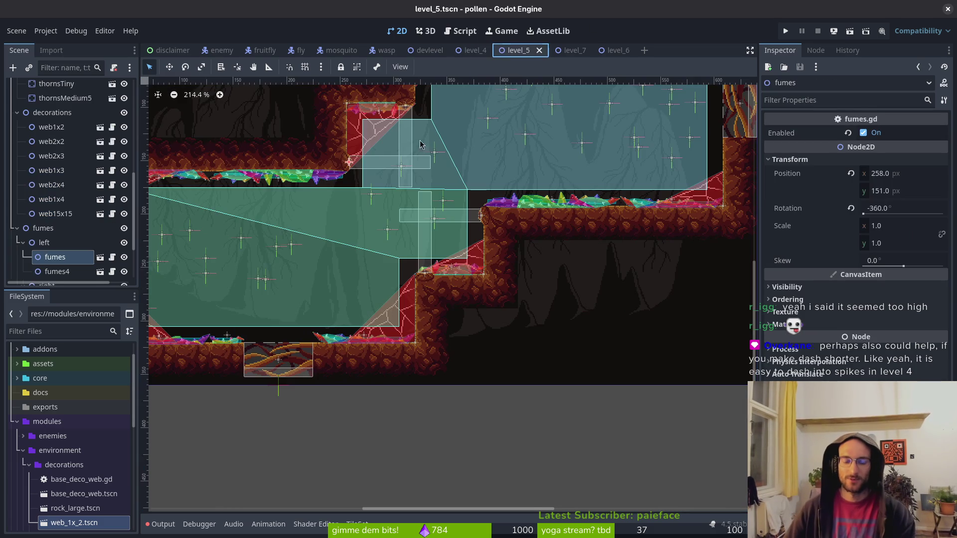
pyautogui.click(474, 49)
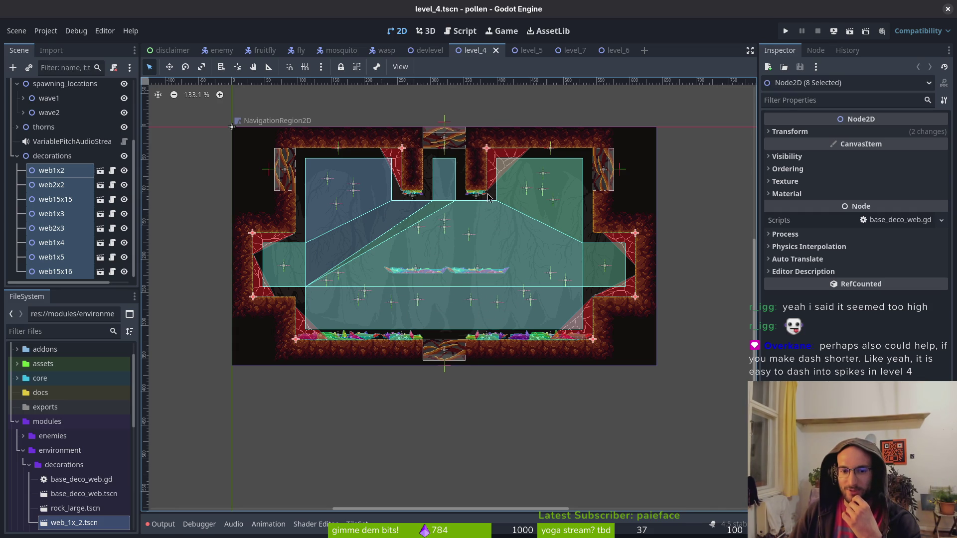
pyautogui.scroll(4, 490, 203)
pyautogui.click(393, 202)
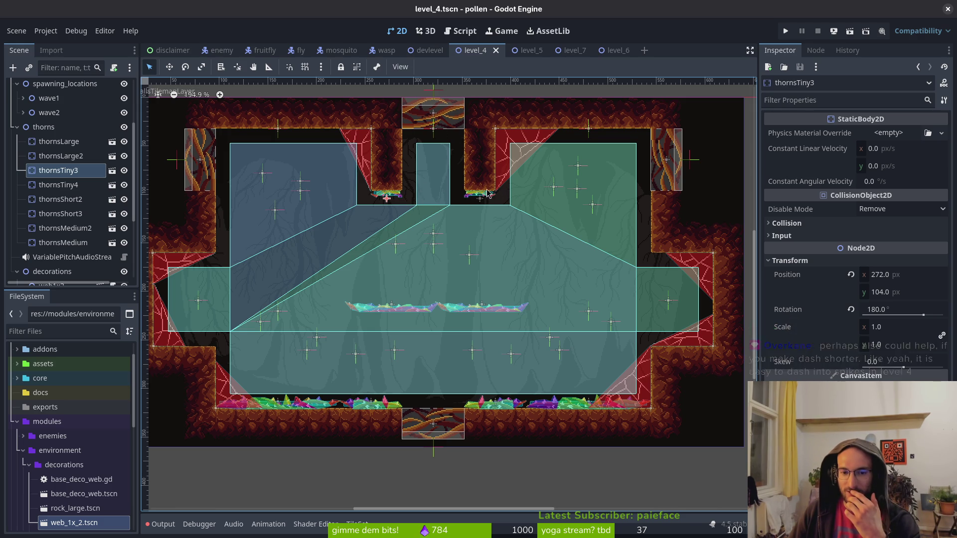
pyautogui.moveTo(467, 199)
pyautogui.mouseDown()
pyautogui.moveTo(517, 131)
pyautogui.moveTo(498, 155)
pyautogui.moveTo(653, 209)
pyautogui.moveTo(662, 233)
pyautogui.moveTo(650, 208)
pyautogui.moveTo(640, 234)
pyautogui.moveTo(663, 275)
pyautogui.moveTo(700, 294)
pyautogui.moveTo(714, 264)
pyautogui.moveTo(718, 312)
pyautogui.moveTo(483, 199)
pyautogui.mouseUp()
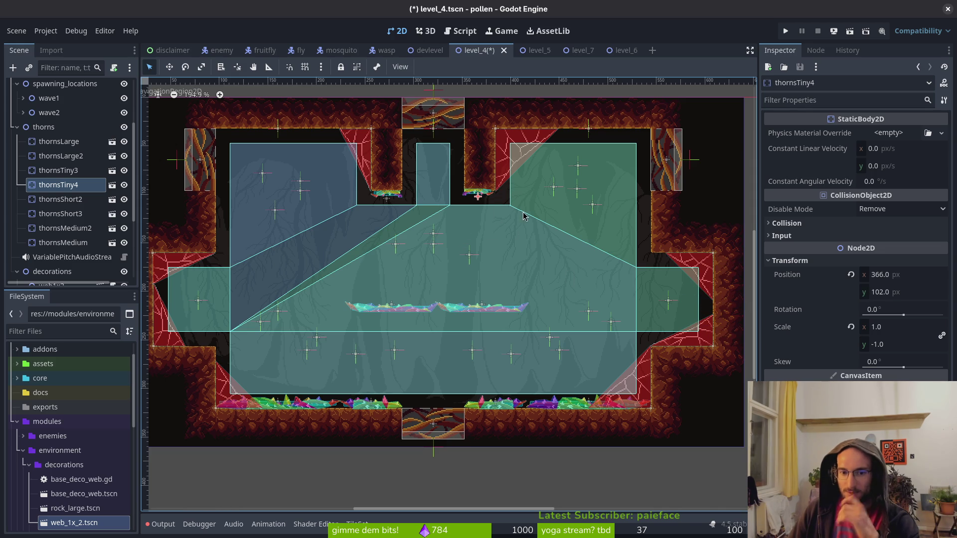
pyautogui.hotkey('ctrl', 's')
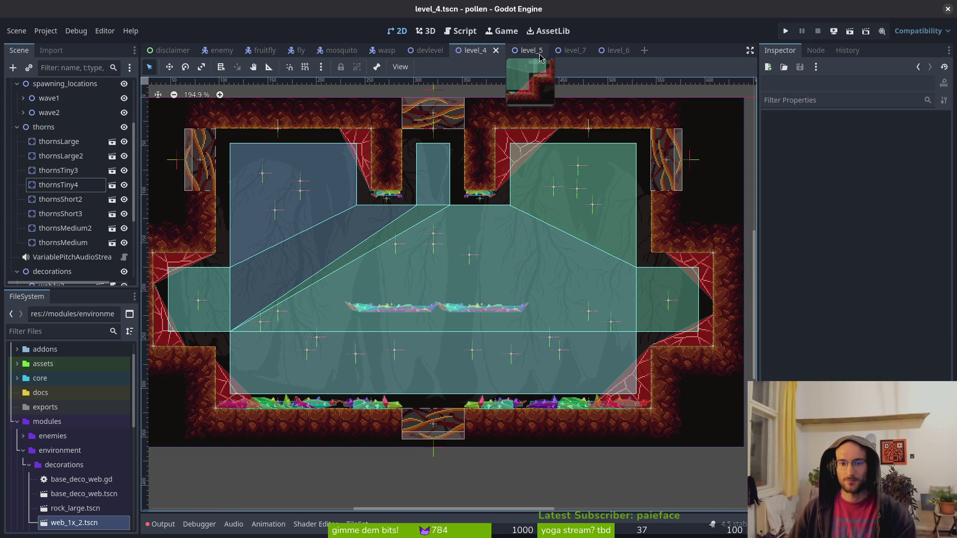
# Step: Switch to level_5 and collapse the decorations and thorns groups in the scene tree
pyautogui.click(525, 54)
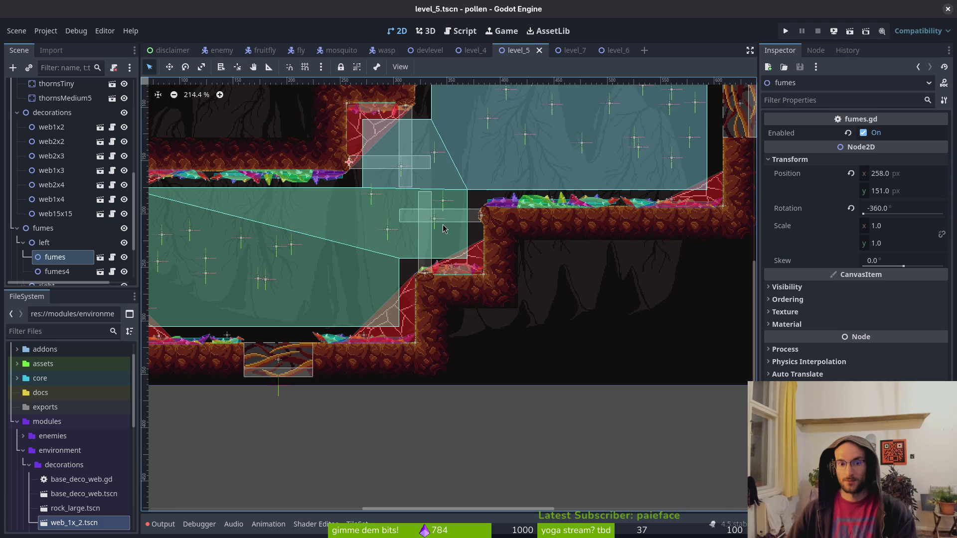
pyautogui.scroll(-5, 490, 273)
pyautogui.click(524, 259)
pyautogui.scroll(2, 524, 262)
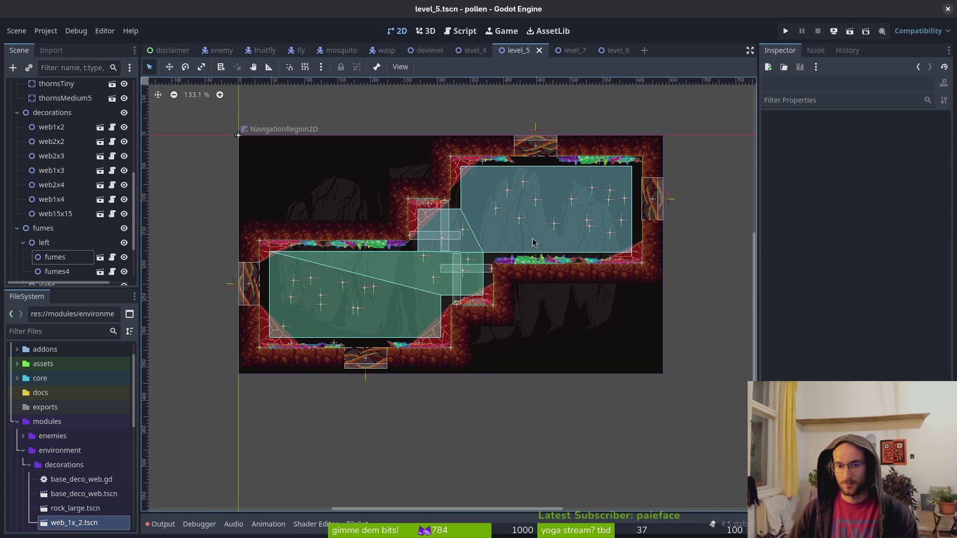
pyautogui.hscroll(-1, 521, 269)
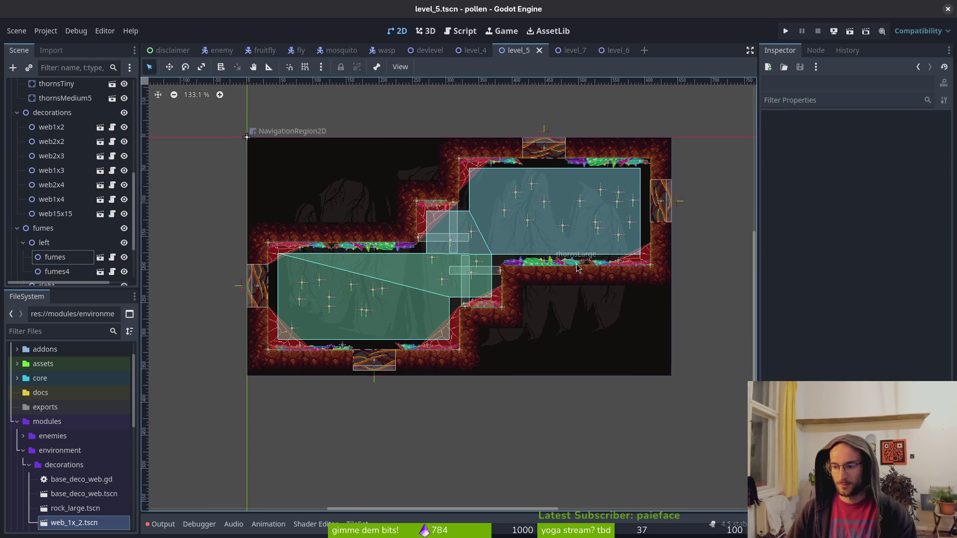
pyautogui.scroll(4, 564, 268)
pyautogui.hscroll(-1, 588, 267)
pyautogui.hscroll(1, 536, 292)
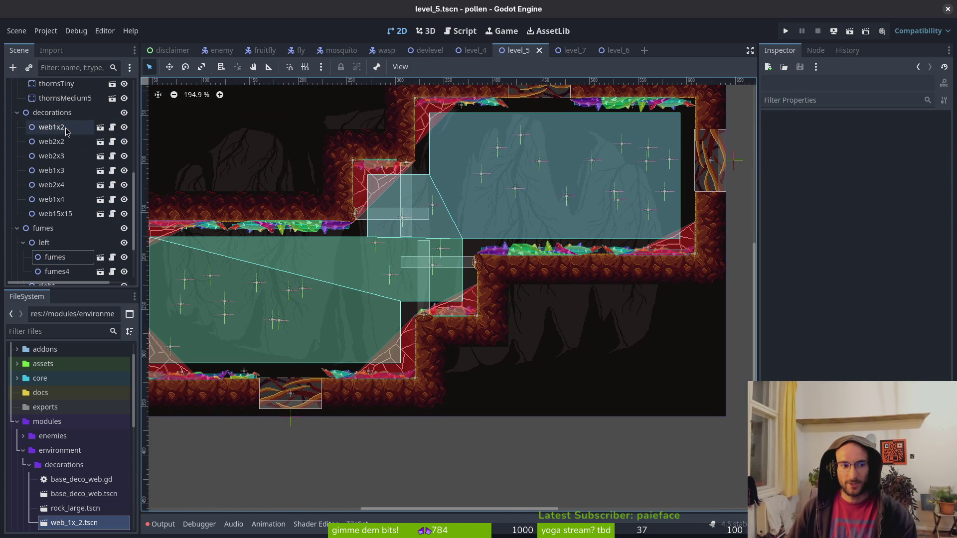
pyautogui.scroll(4, 30, 224)
pyautogui.click(23, 251)
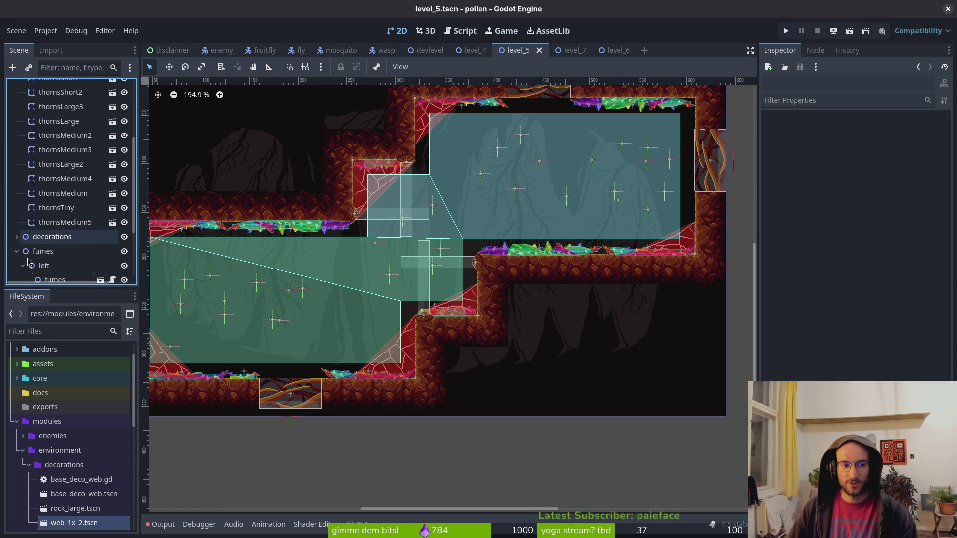
pyautogui.scroll(5, 15, 234)
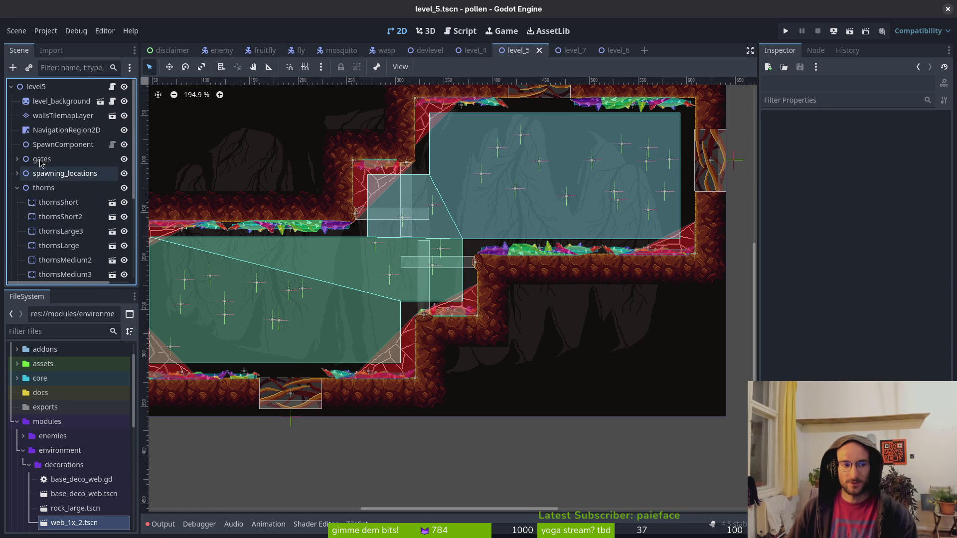
pyautogui.click(17, 188)
# Step: On wallsTilemapLayer, erase the platform tiles along the right ledge and paint dirt across it
pyautogui.click(62, 115)
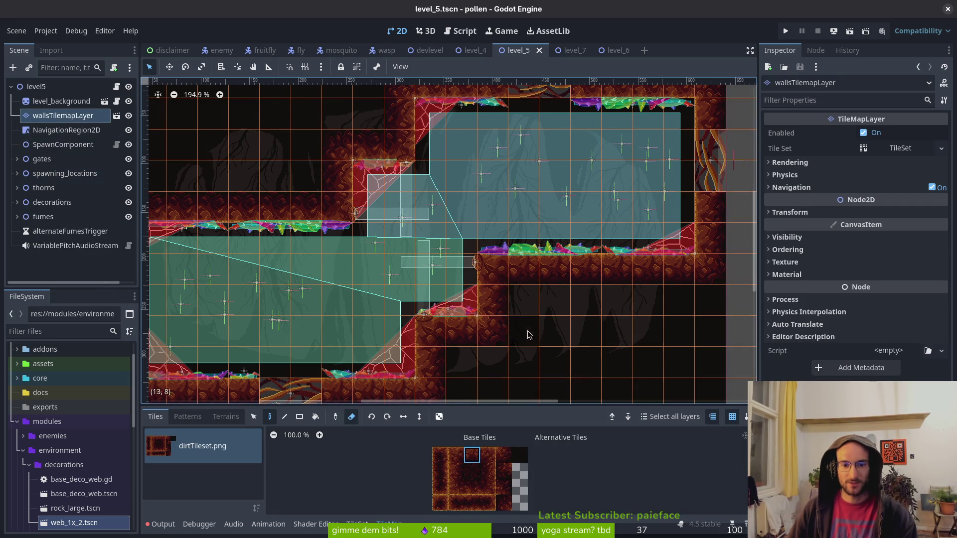
pyautogui.scroll(-2, 498, 289)
pyautogui.click(638, 238)
pyautogui.moveTo(613, 250)
pyautogui.mouseDown()
pyautogui.moveTo(451, 245)
pyautogui.moveTo(459, 297)
pyautogui.moveTo(397, 308)
pyautogui.mouseUp()
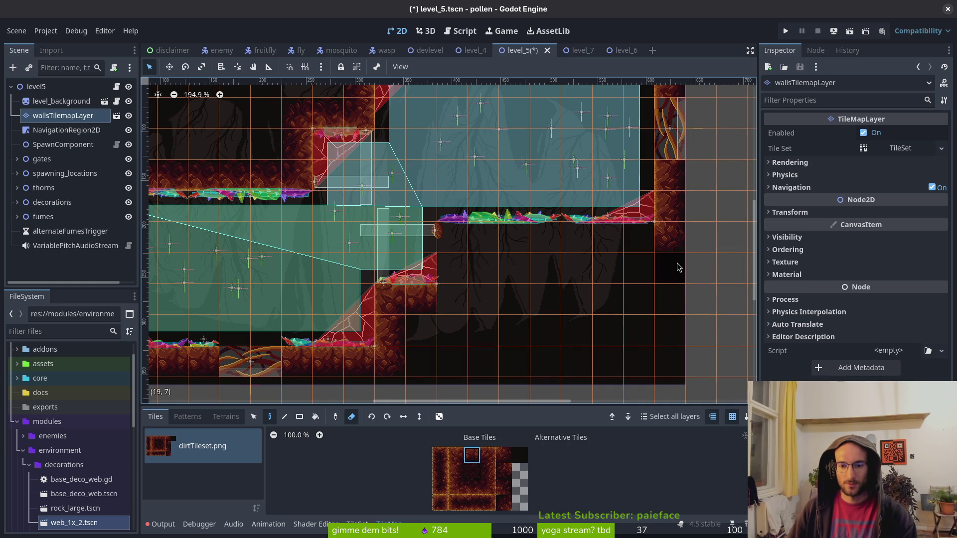
pyautogui.press('e')
pyautogui.moveTo(645, 264); pyautogui.dragTo(454, 269)
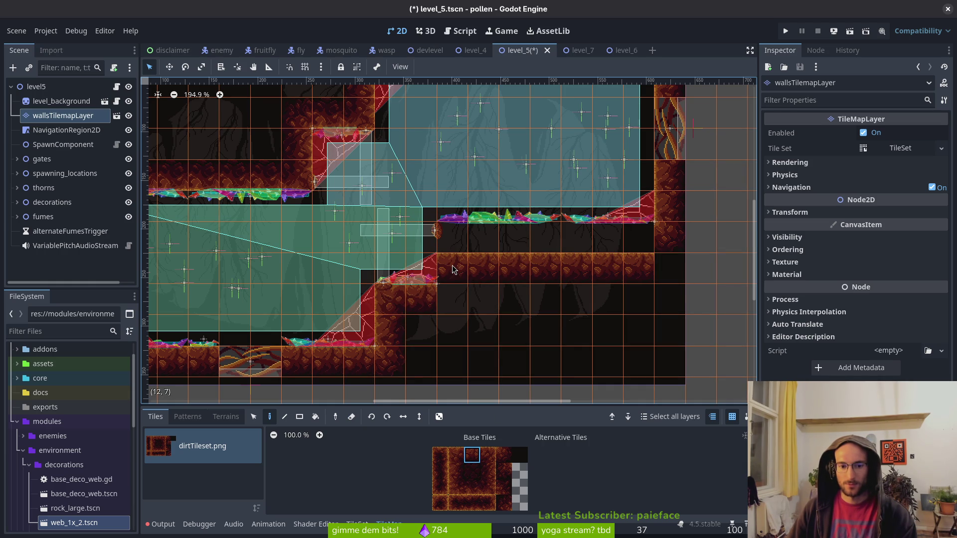
pyautogui.click(503, 454)
pyautogui.click(671, 269)
# Step: Reselect the walls layer and paint dirt tile variants along the middle row
pyautogui.hscroll(-3, 563, 289)
pyautogui.scroll(-2, 563, 289)
pyautogui.press('Escape')
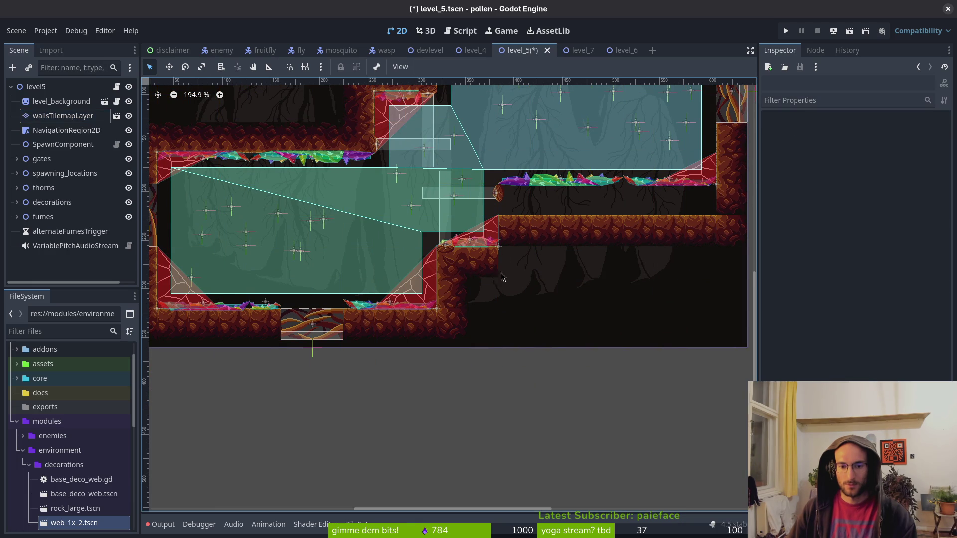
pyautogui.click(73, 120)
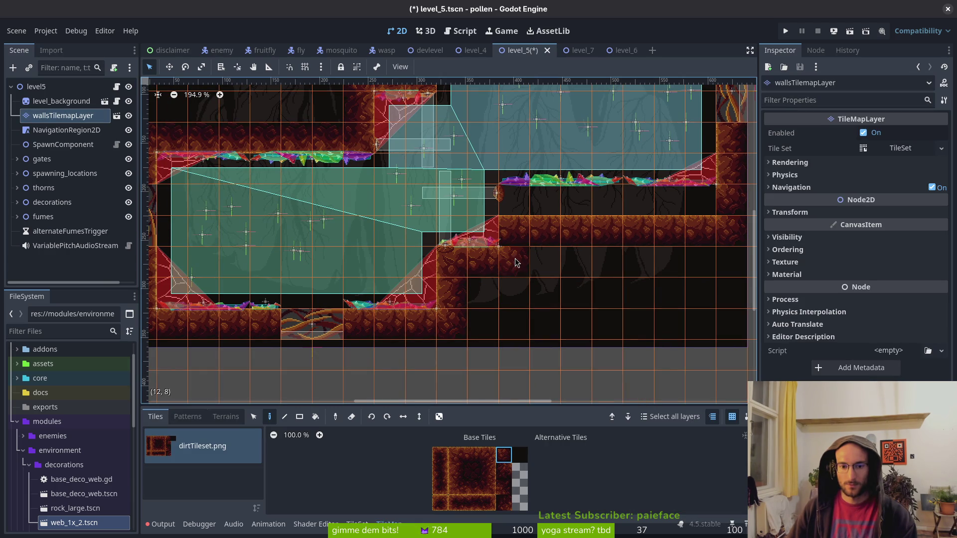
pyautogui.click(456, 455)
pyautogui.click(452, 292)
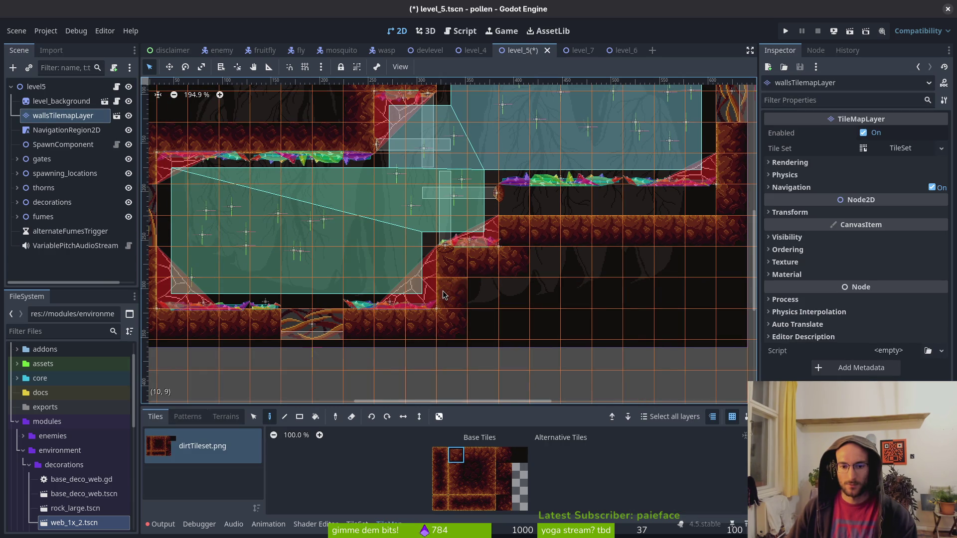
pyautogui.click(472, 455)
pyautogui.click(482, 292)
pyautogui.click(513, 292)
pyautogui.click(509, 290)
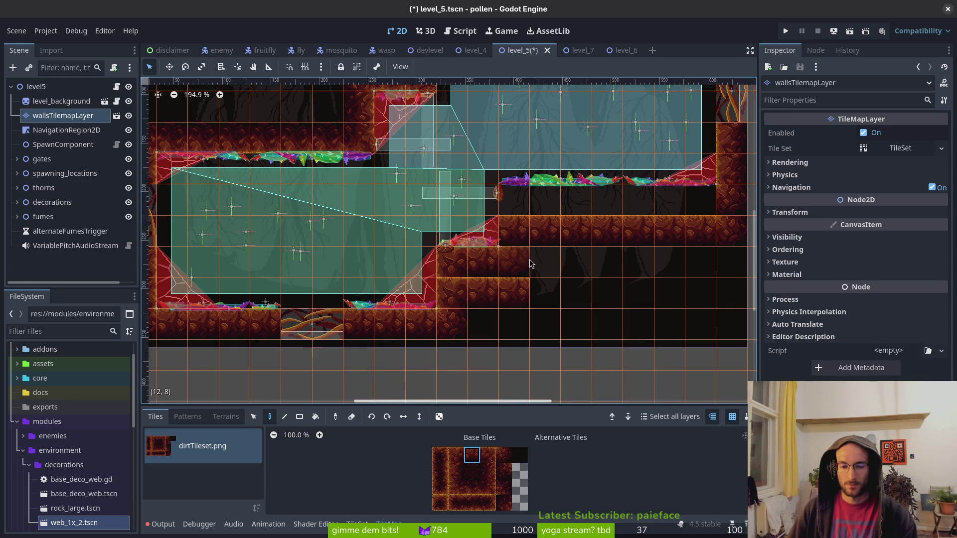
pyautogui.moveTo(564, 282); pyautogui.dragTo(519, 277)
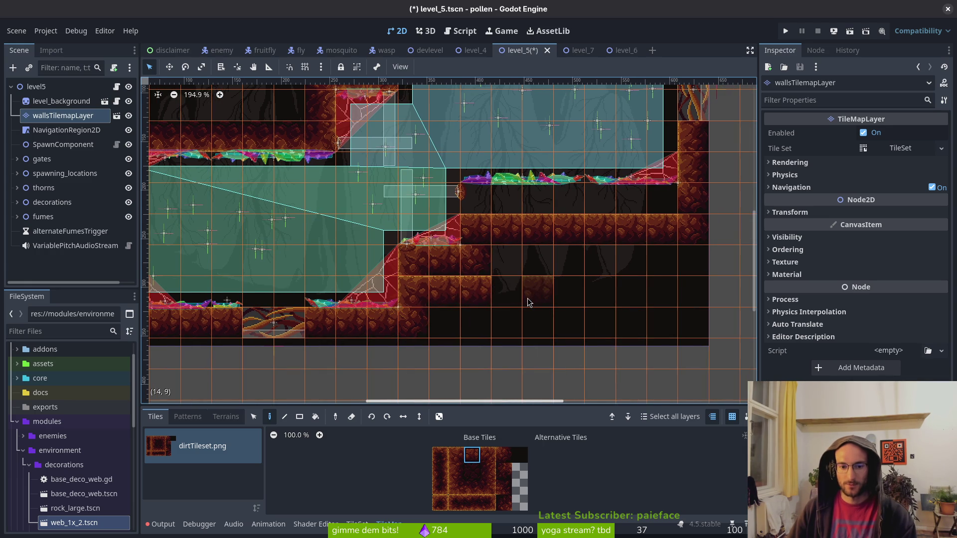
# Step: Undo the last two painted dirt tiles and redo one of them
pyautogui.hotkey('ctrl', 'z')
pyautogui.hotkey('ctrl', 'z')
pyautogui.hotkey('ctrl', 'z')
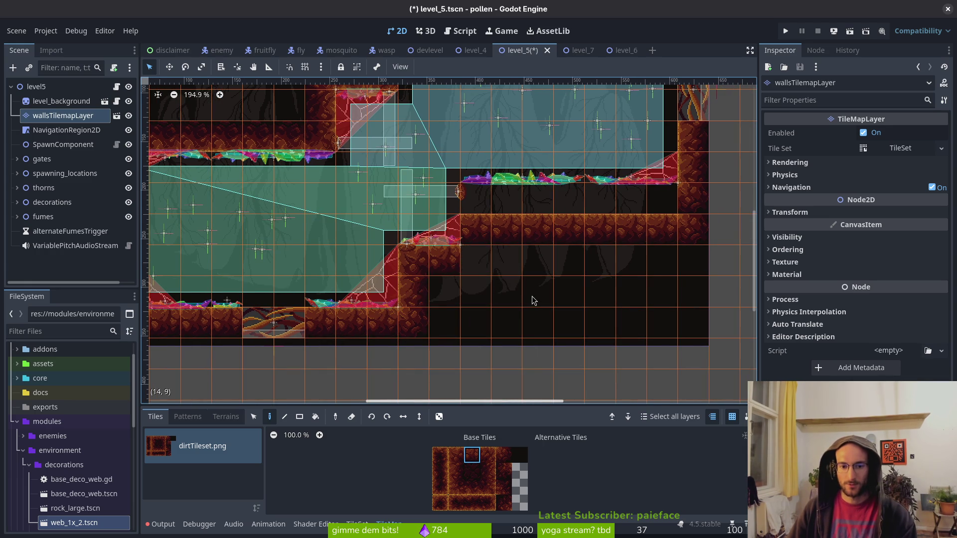
pyautogui.hotkey('ctrl', 'z')
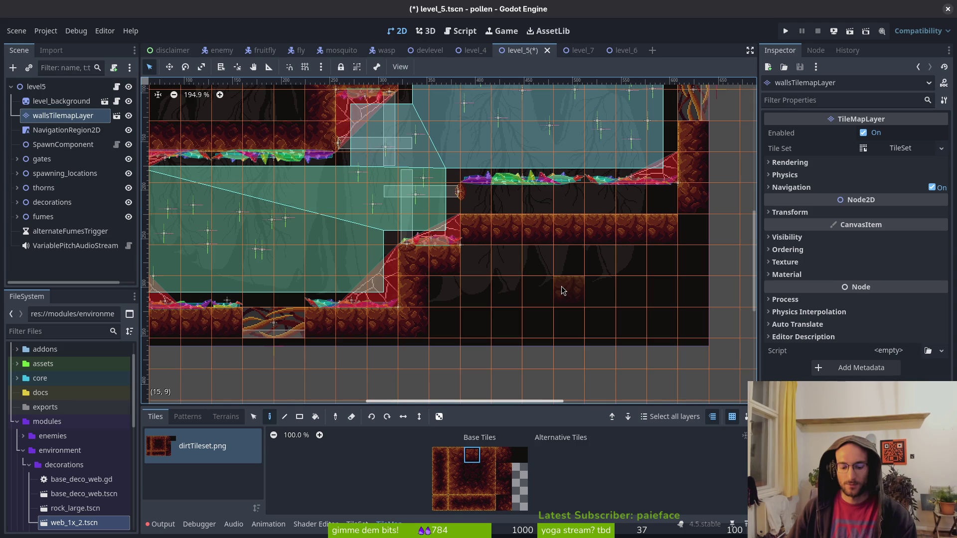
pyautogui.hotkey('ctrl', 'shift', 'z')
pyautogui.press('w')
pyautogui.moveTo(412, 283); pyautogui.dragTo(412, 294)
# Step: Glance at level_7, return to level_5 and save it
pyautogui.hotkey('ctrl', 'Tab')
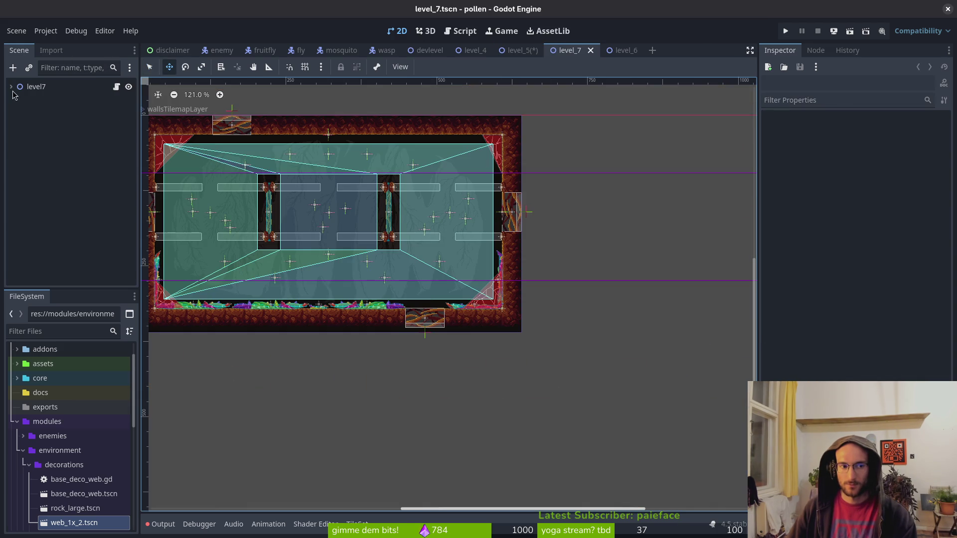
pyautogui.click(507, 50)
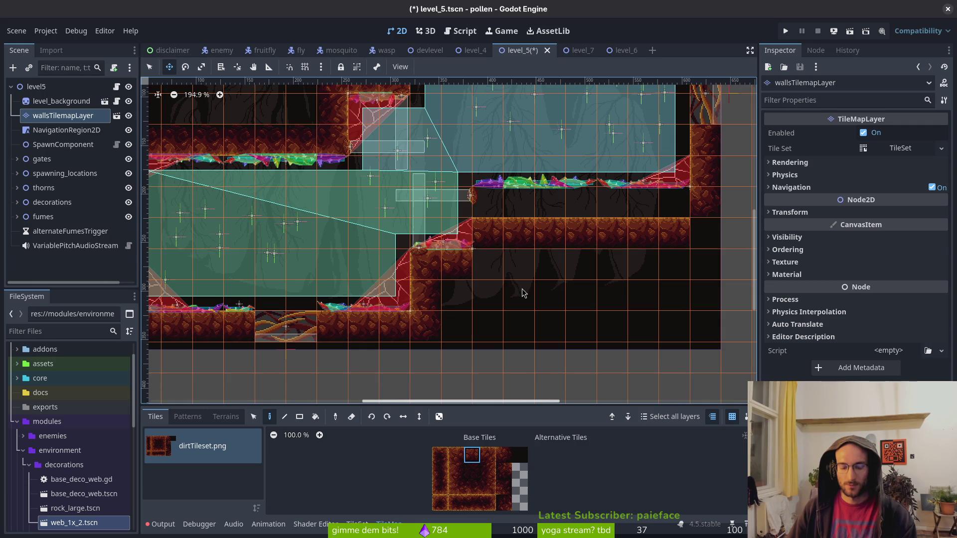
pyautogui.scroll(-3, 511, 284)
pyautogui.click(446, 269)
pyautogui.hotkey('ctrl', 's')
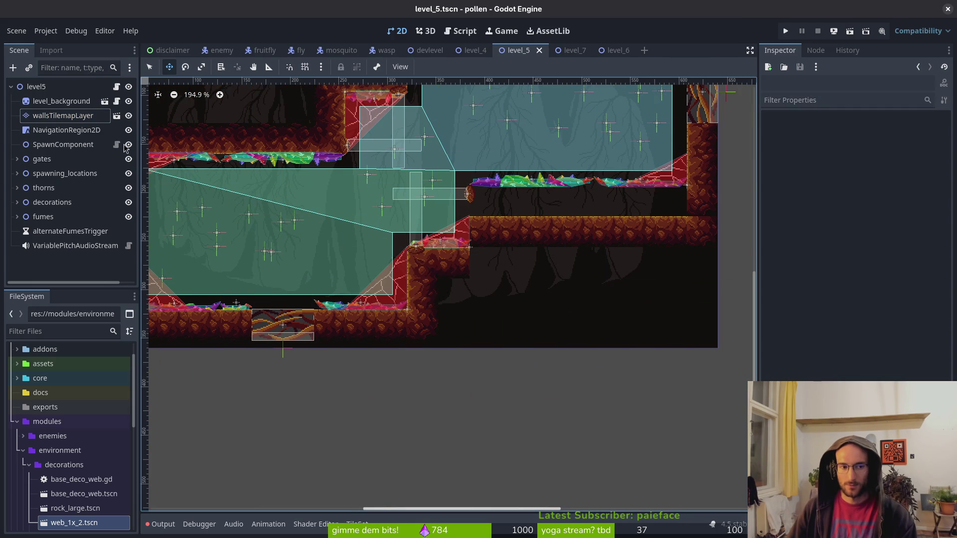
# Step: Paint a dirt tile into the empty cell and erase the two tiles left of it
pyautogui.click(446, 269)
pyautogui.press('e')
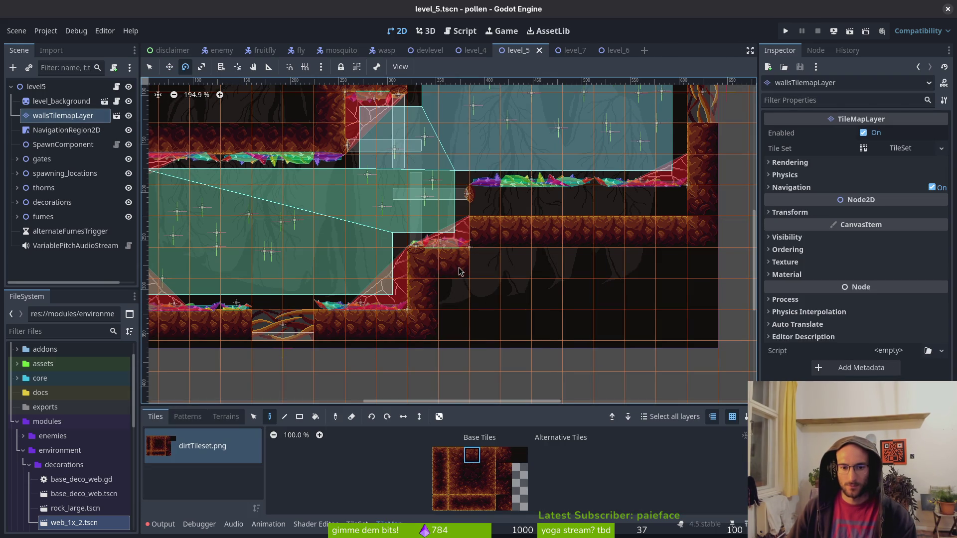
pyautogui.scroll(-1, 525, 292)
pyautogui.press('q')
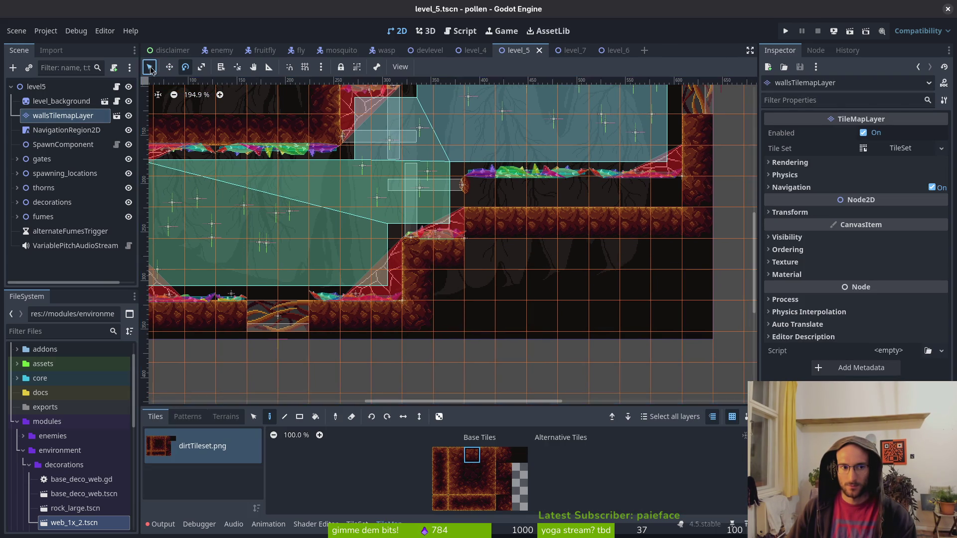
pyautogui.scroll(1, 487, 317)
pyautogui.hscroll(-1, 487, 317)
pyautogui.press('e')
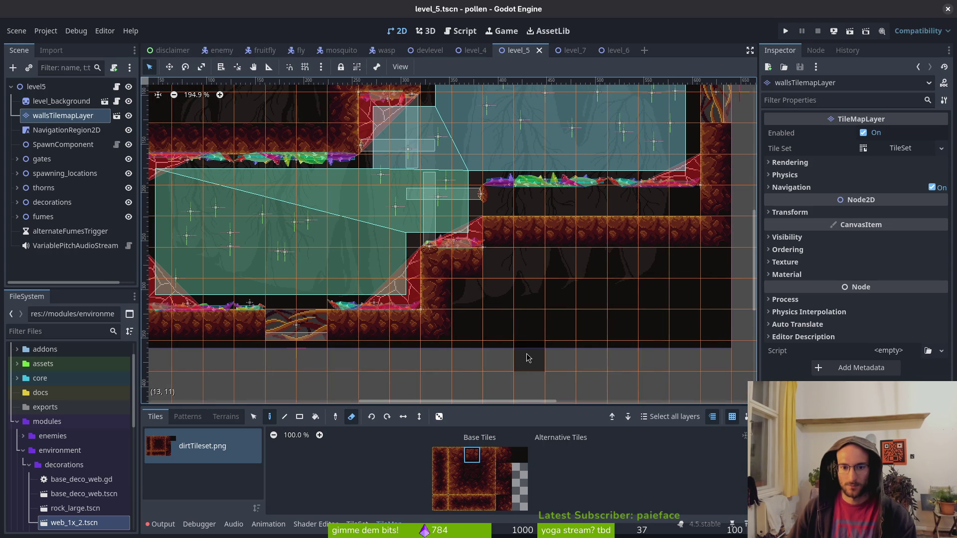
pyautogui.click(456, 454)
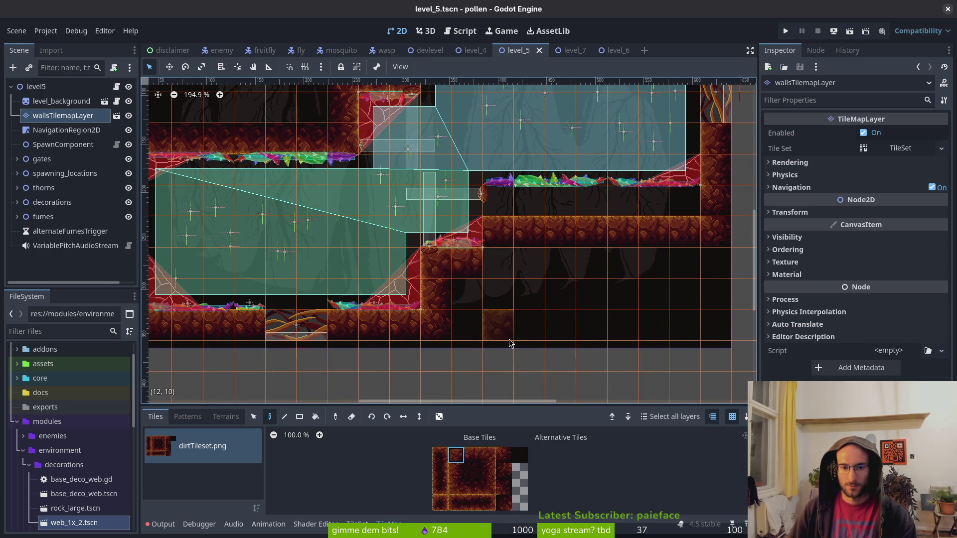
pyautogui.click(467, 263)
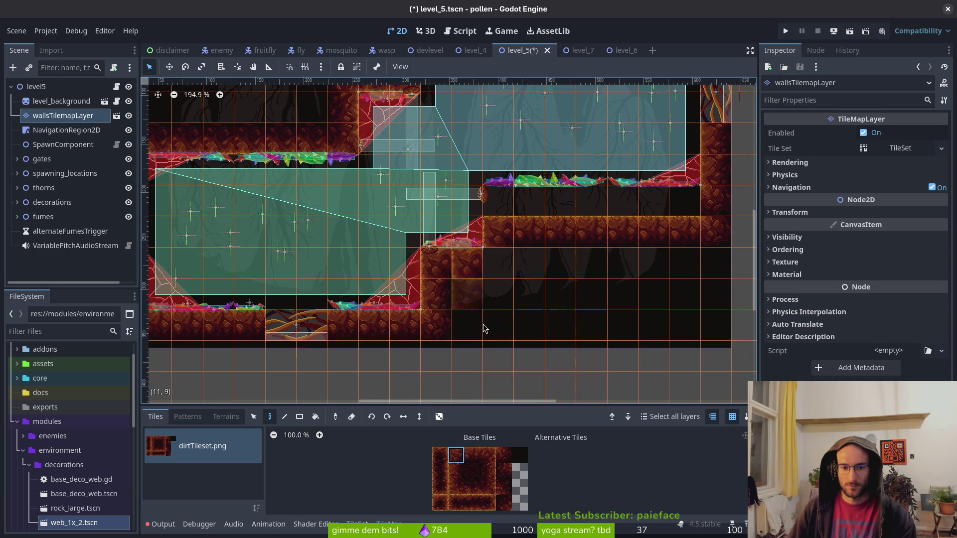
pyautogui.press('e')
pyautogui.moveTo(436, 262); pyautogui.dragTo(438, 298)
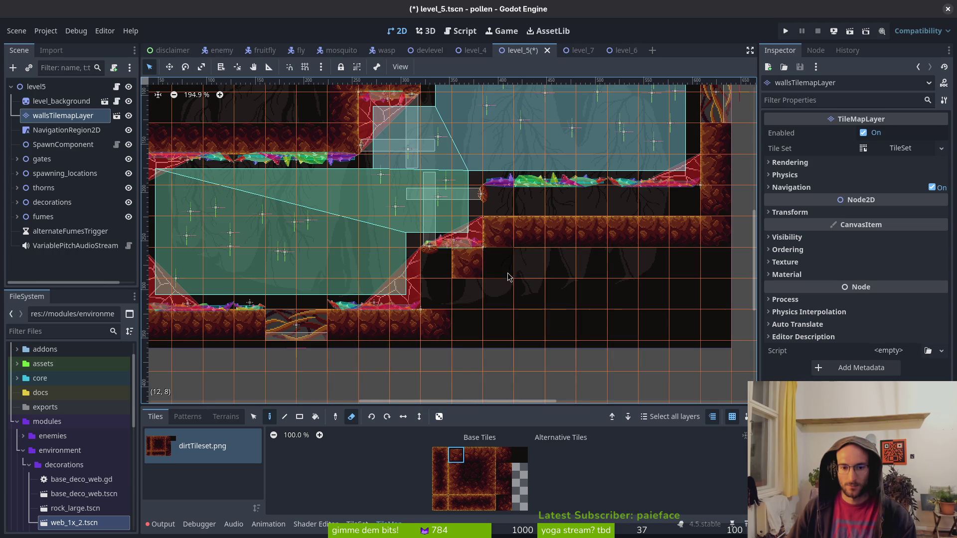
# Step: Paint dirt edge tiles lower down to extend the pillar, then deselect the layer
pyautogui.click(503, 454)
pyautogui.click(466, 326)
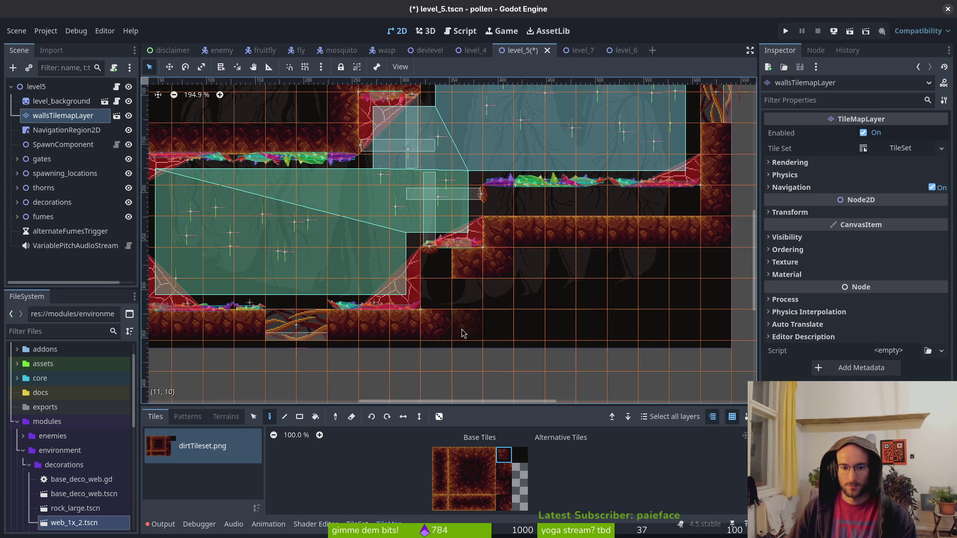
pyautogui.press('e')
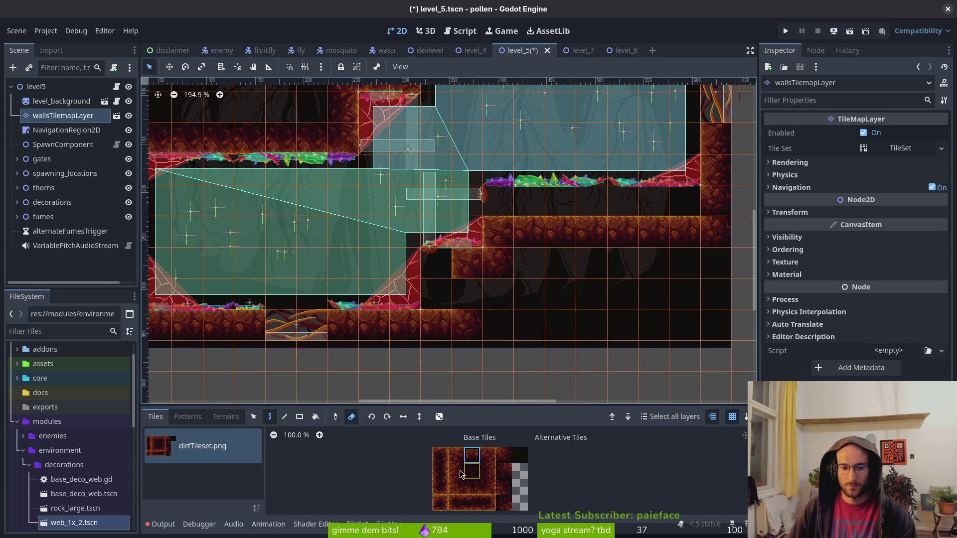
pyautogui.press('e')
pyautogui.click(471, 295)
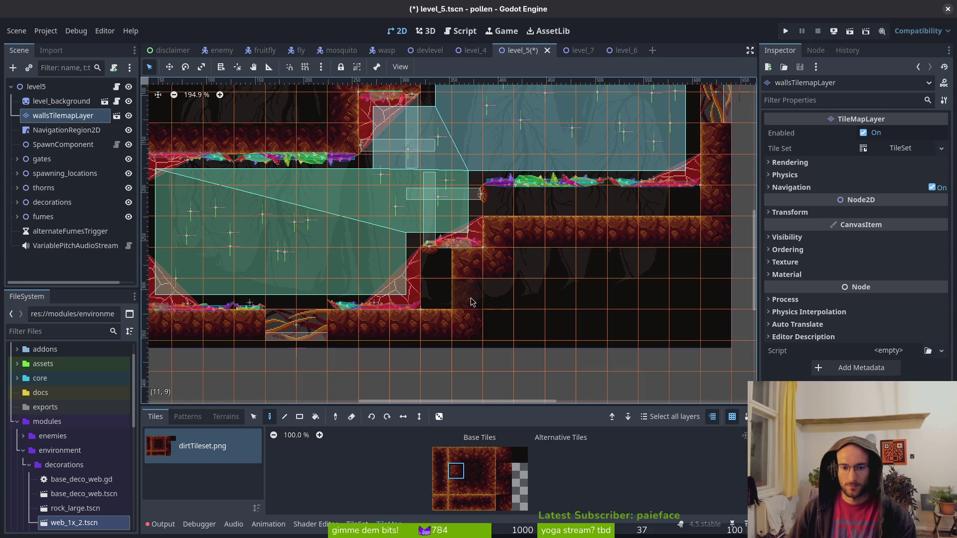
pyautogui.press('Escape')
pyautogui.scroll(-6, 549, 309)
pyautogui.scroll(7, 530, 294)
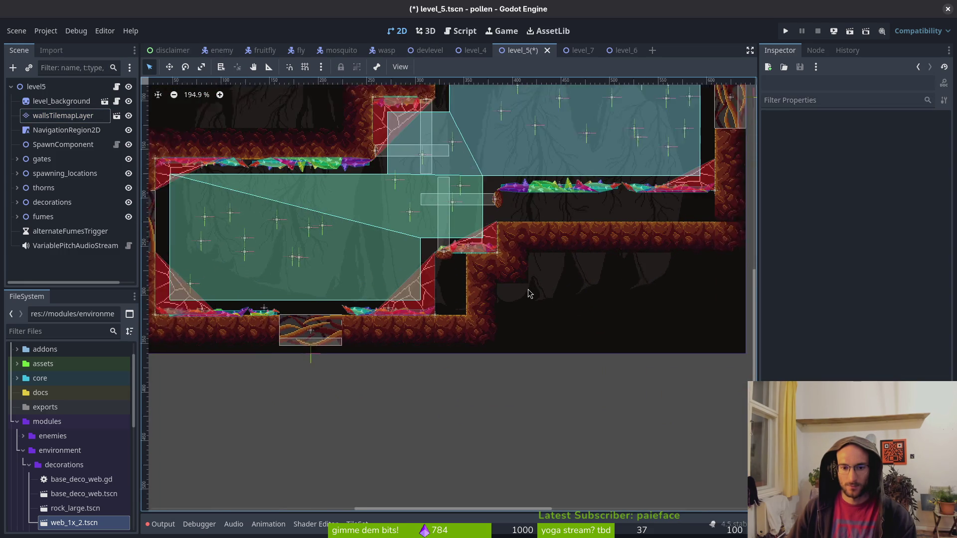
# Step: Set fumes3's y position to 233, then nudge it up one pixel
pyautogui.scroll(-3, 524, 291)
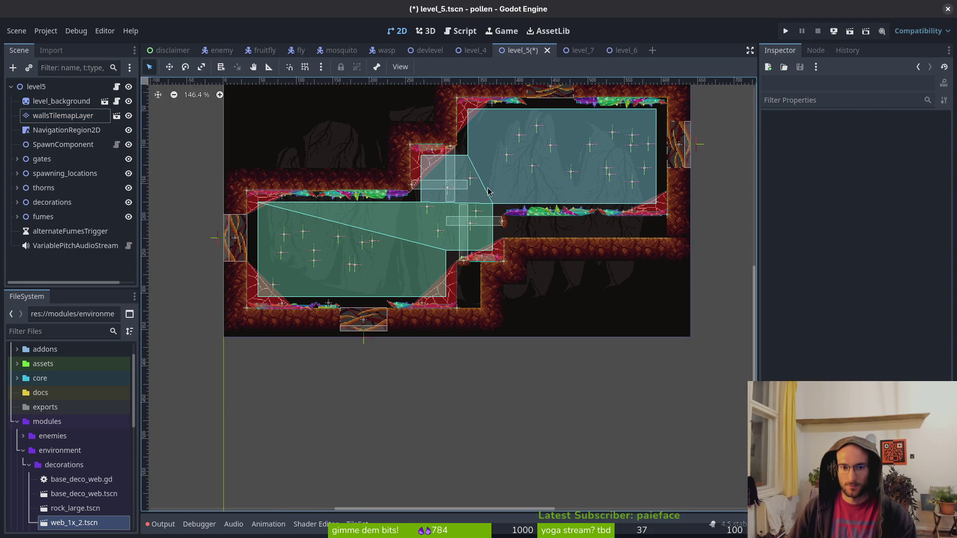
pyautogui.scroll(8, 486, 200)
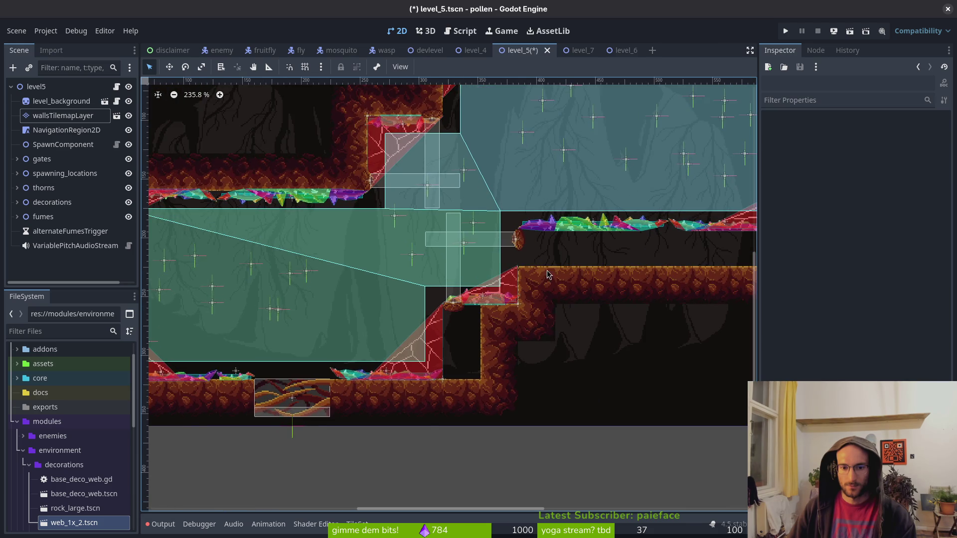
pyautogui.click(491, 190)
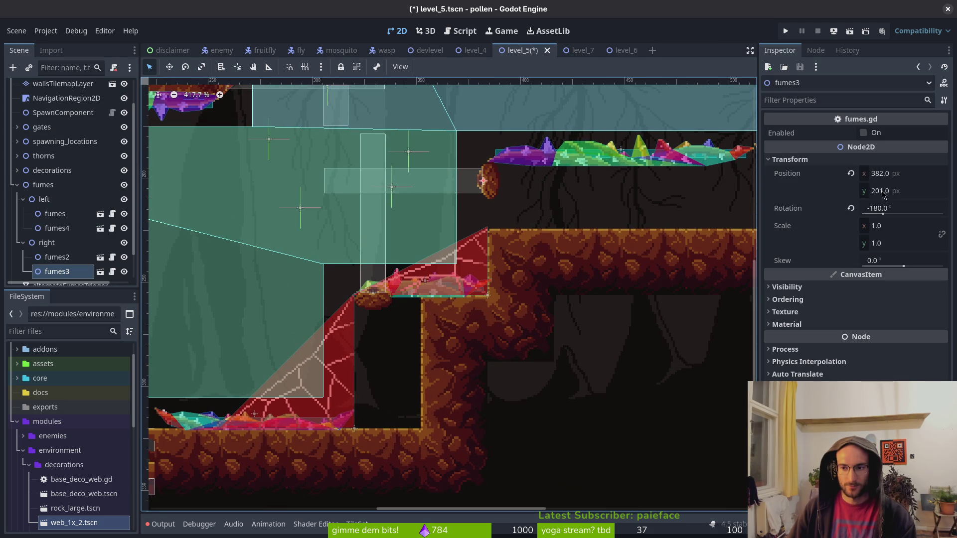
pyautogui.click(901, 196)
pyautogui.click(901, 196)
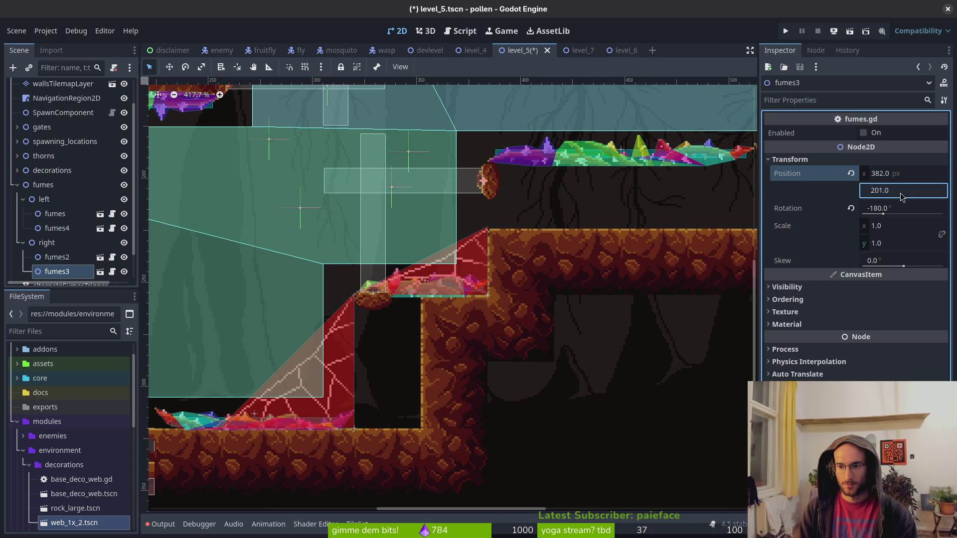
pyautogui.press('Return')
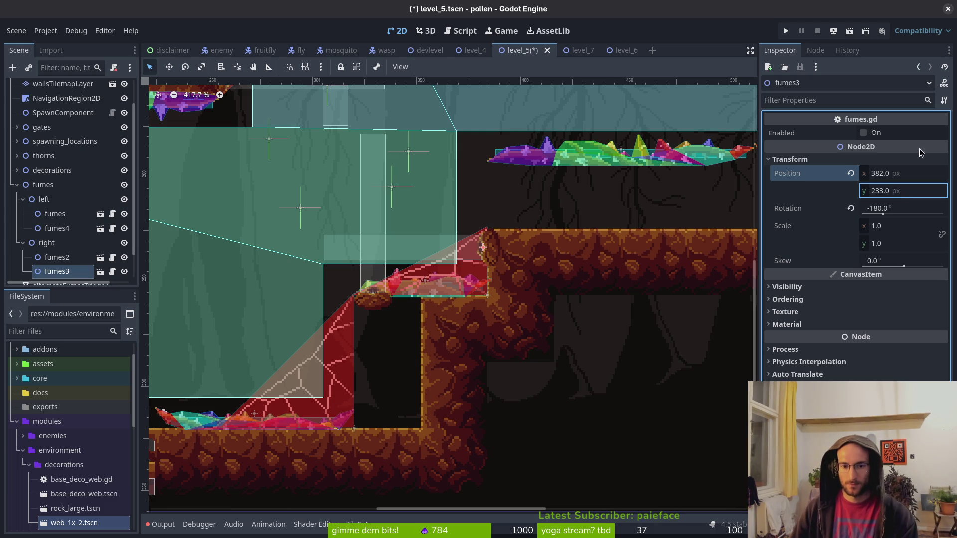
pyautogui.hotkey('ctrl', 'z')
pyautogui.scroll(3, 519, 208)
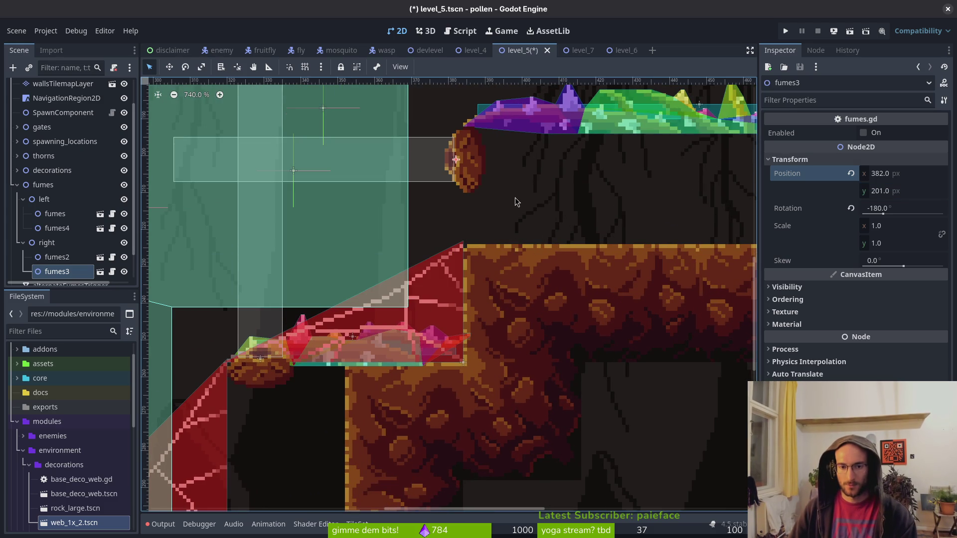
pyautogui.hotkey('ctrl', 'shift', 'z')
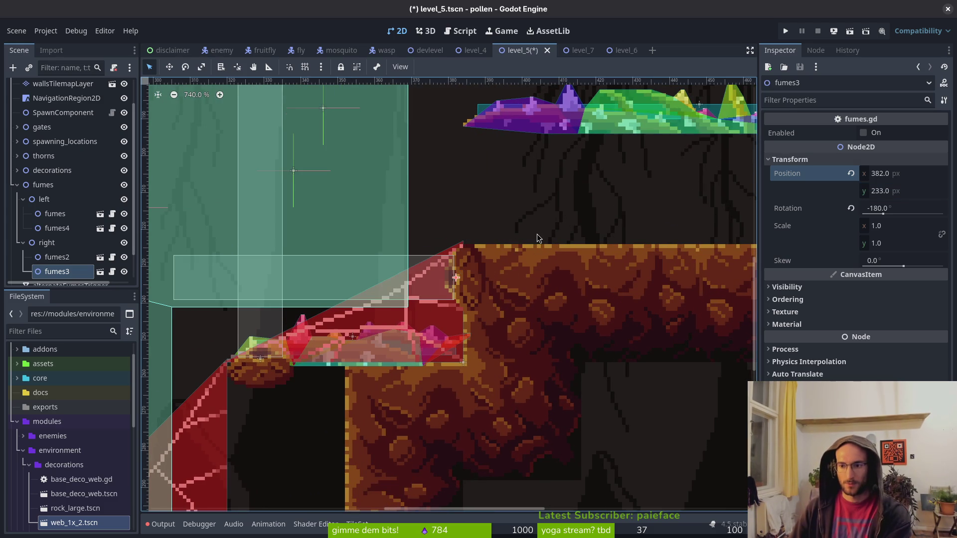
pyautogui.press('Up')
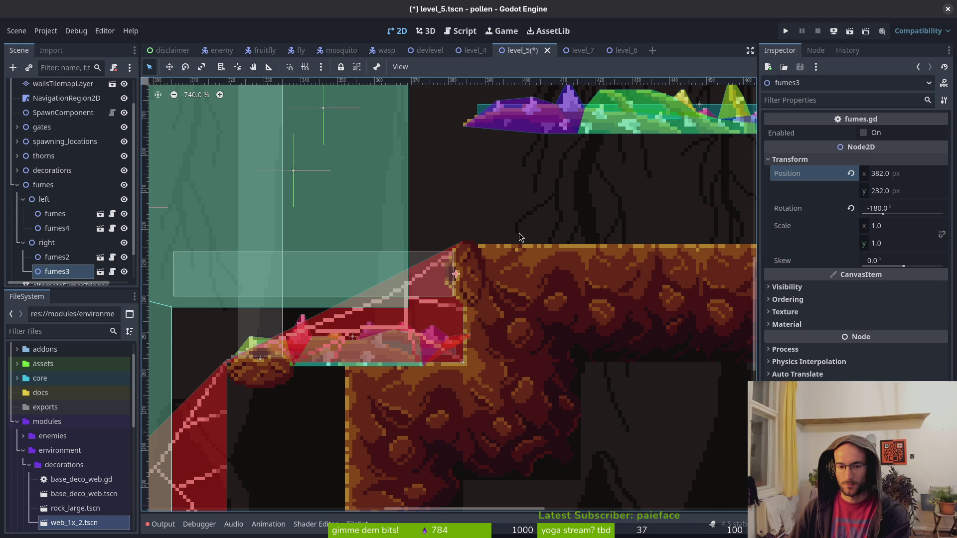
pyautogui.scroll(-2, 516, 229)
# Step: Set fumes4's x position to 361 and save level_5
pyautogui.click(337, 340)
pyautogui.hotkey('ctrl', 's')
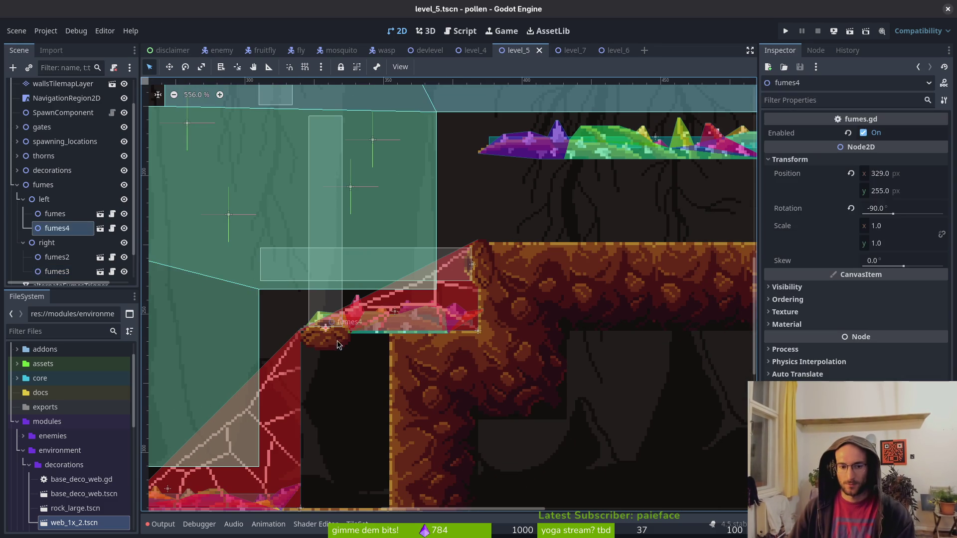
pyautogui.click(915, 174)
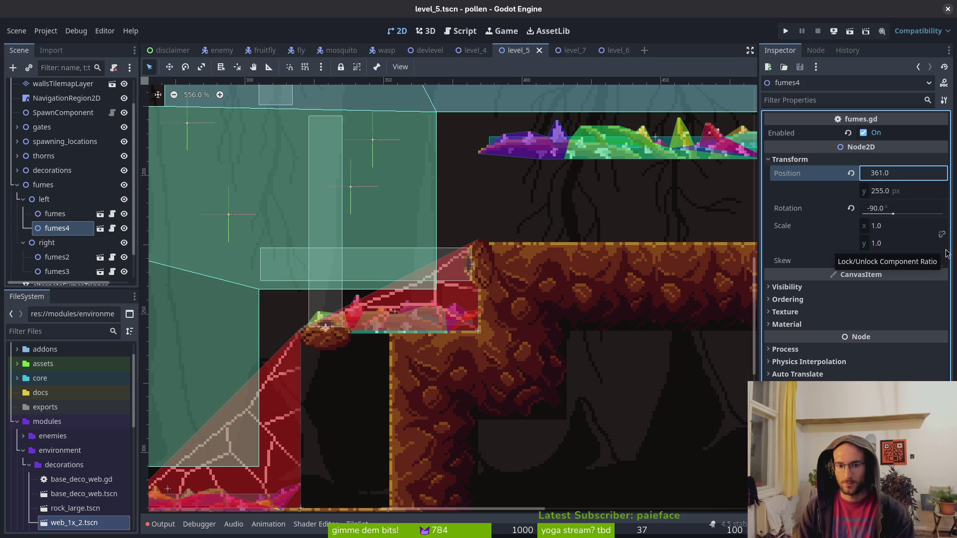
pyautogui.press('Return')
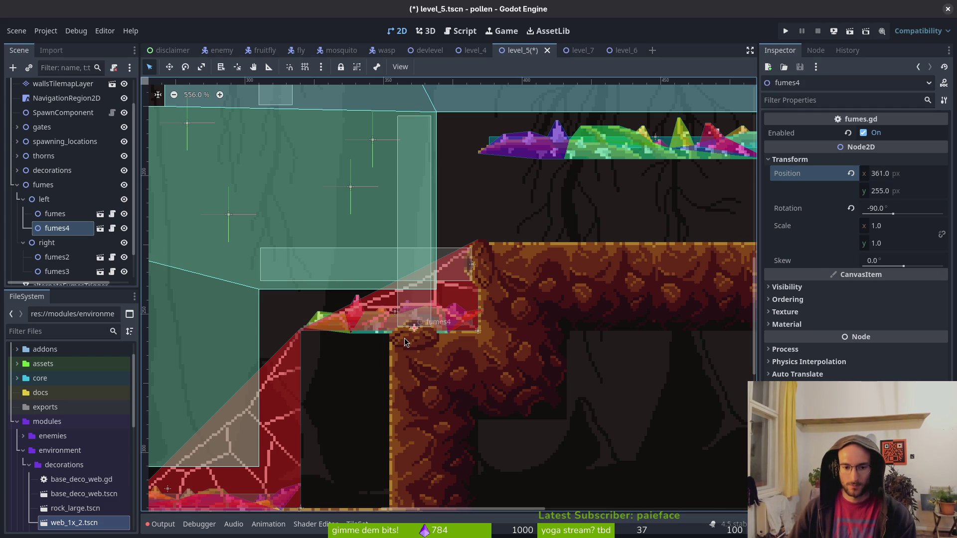
pyautogui.click(405, 338)
pyautogui.hotkey('ctrl', 's')
pyautogui.scroll(-4, 411, 325)
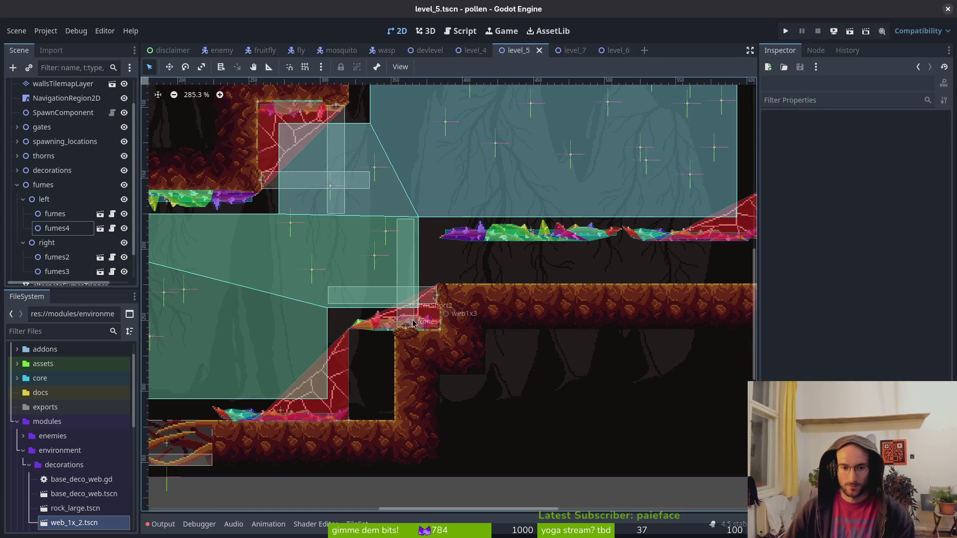
# Step: Delete the web1x3 decoration, then web2x4, confirming each deletion
pyautogui.click(435, 319)
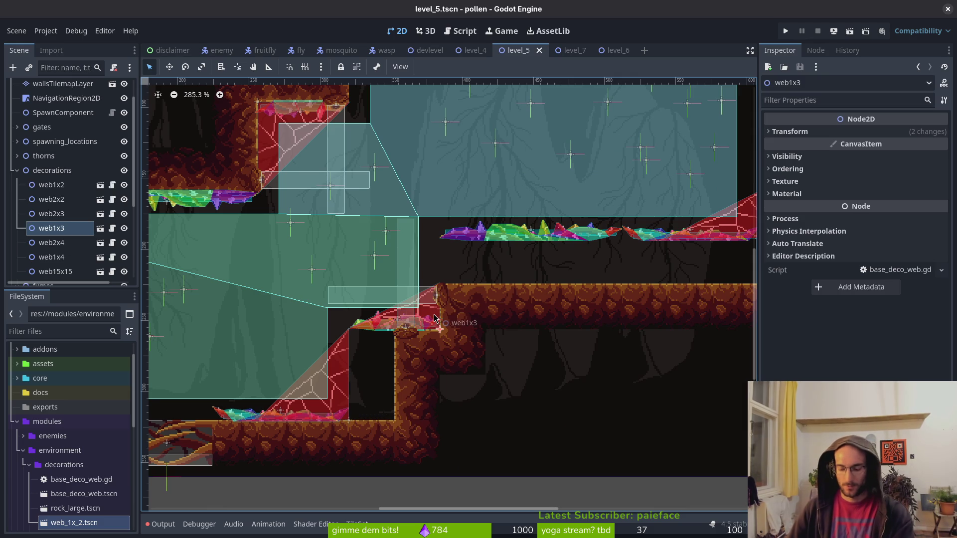
pyautogui.press('Delete')
pyautogui.click(499, 278)
pyautogui.scroll(-3, 391, 353)
pyautogui.scroll(3, 391, 353)
pyautogui.click(329, 122)
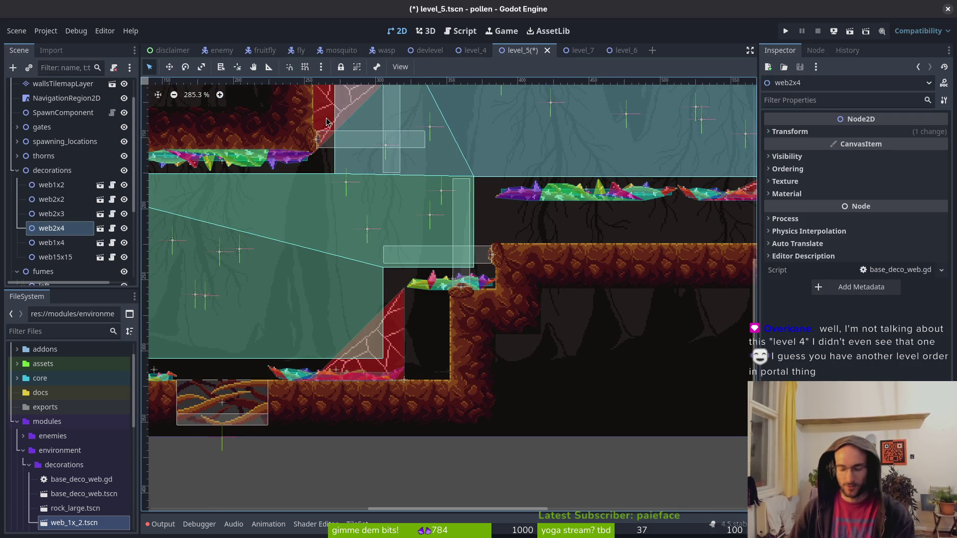
pyautogui.scroll(-2, 334, 134)
pyautogui.press('Delete')
pyautogui.press('Return')
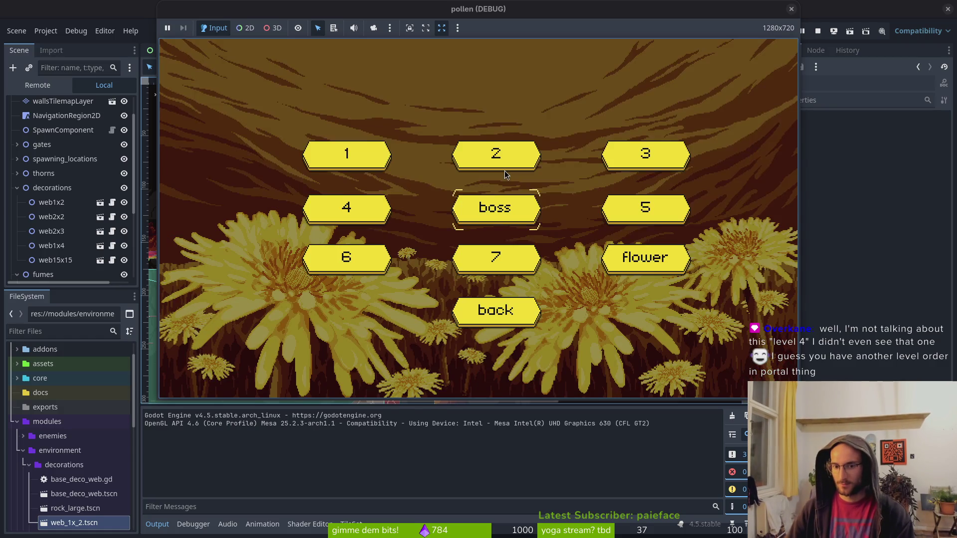
# Step: Start level 4 from the game's level menu, then bring up the level_4 scene
pyautogui.click(348, 219)
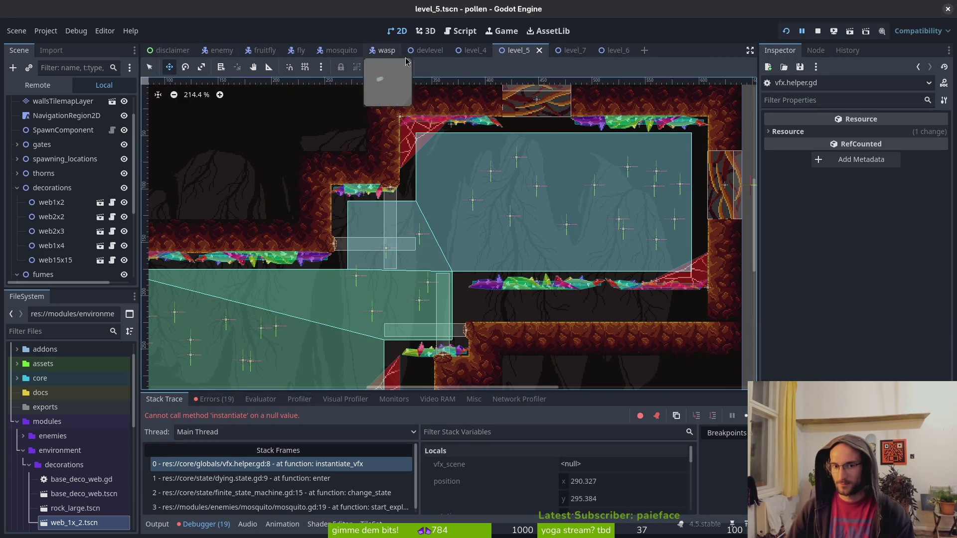
pyautogui.click(476, 51)
# Step: Hide level_4's NavigationRegion2D, then move through level_5 to the devlevel scene
pyautogui.scroll(-2, 451, 259)
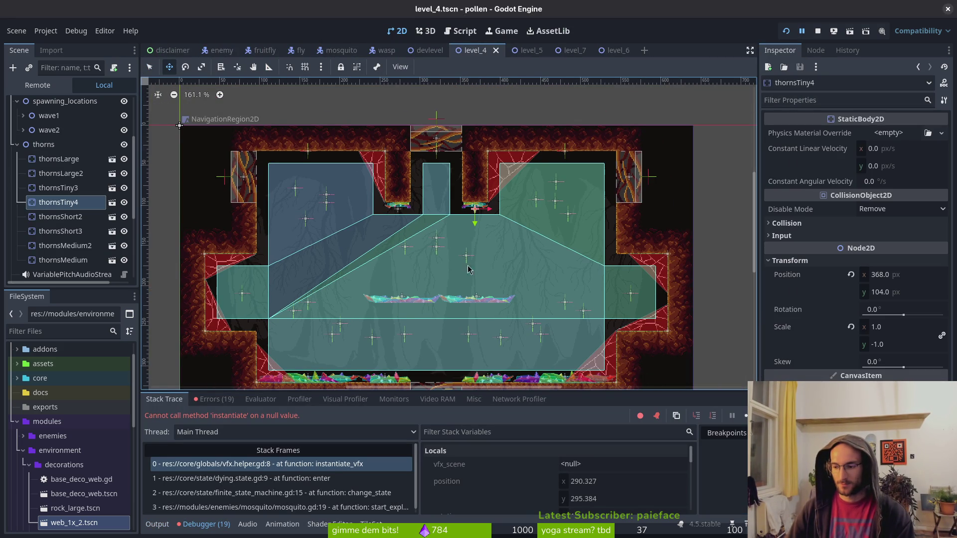
pyautogui.scroll(3, 70, 156)
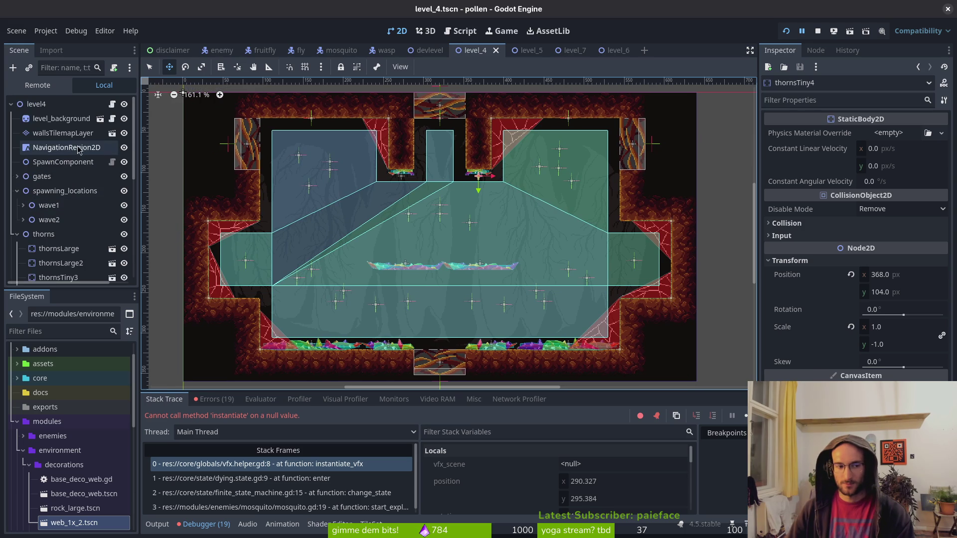
pyautogui.click(124, 148)
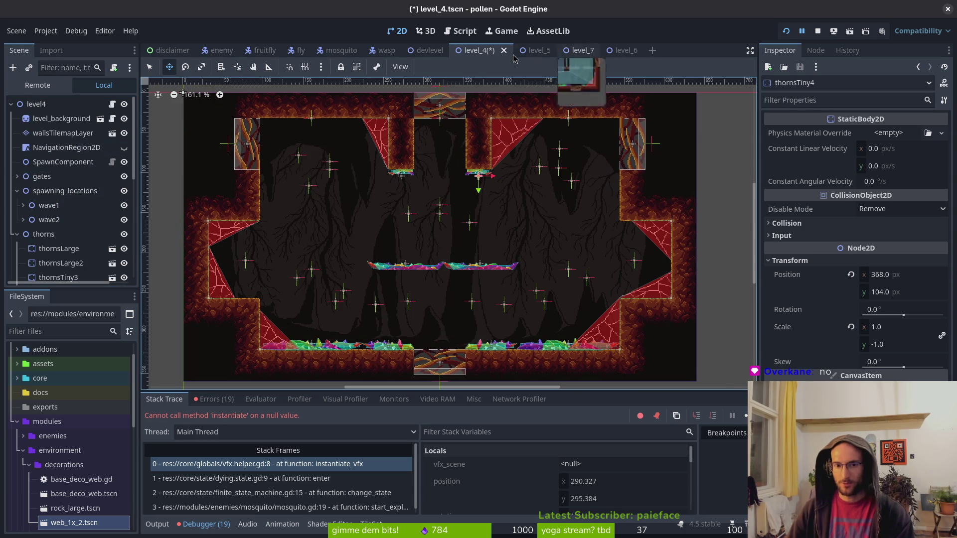
pyautogui.click(539, 54)
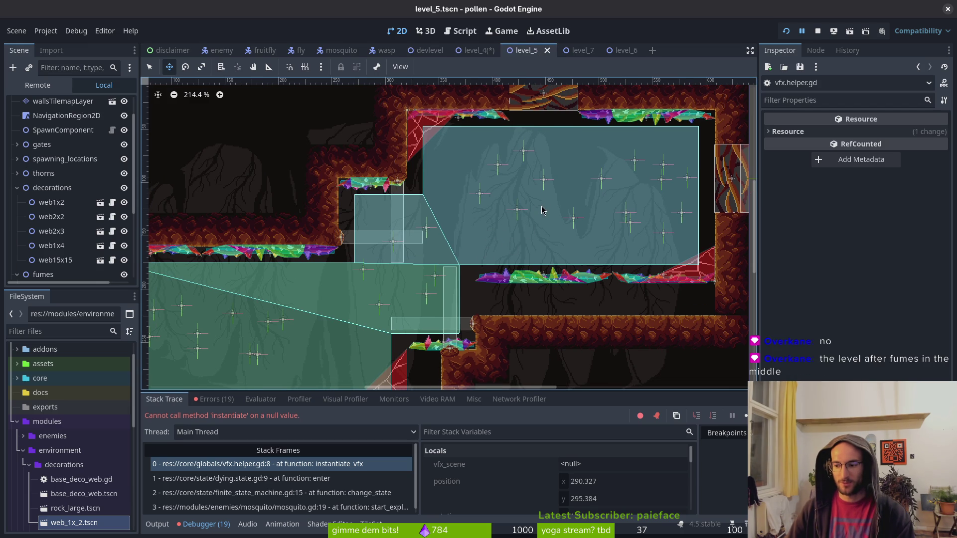
pyautogui.click(424, 51)
# Step: Quick Open level_3.tscn and toggle its NavigationRegion2D visibility off and back on
pyautogui.hotkey('shift', 'alt', 'o')
pyautogui.write('lev3tsc')
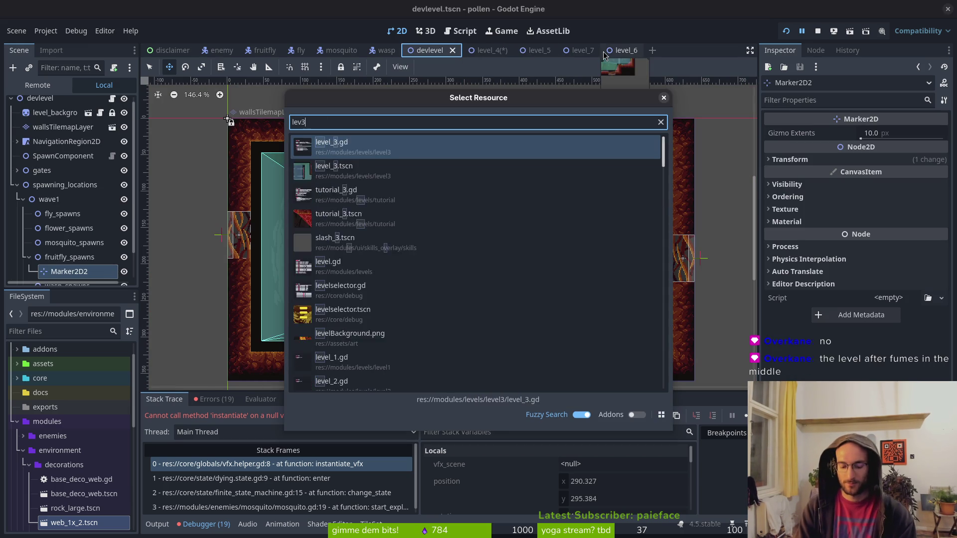
pyautogui.press('Return')
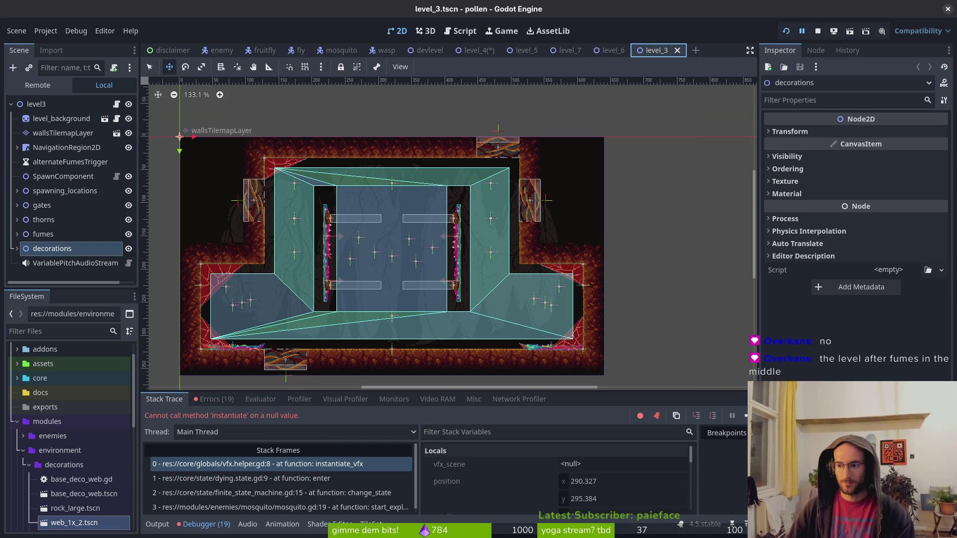
pyautogui.click(128, 147)
pyautogui.scroll(1, 449, 235)
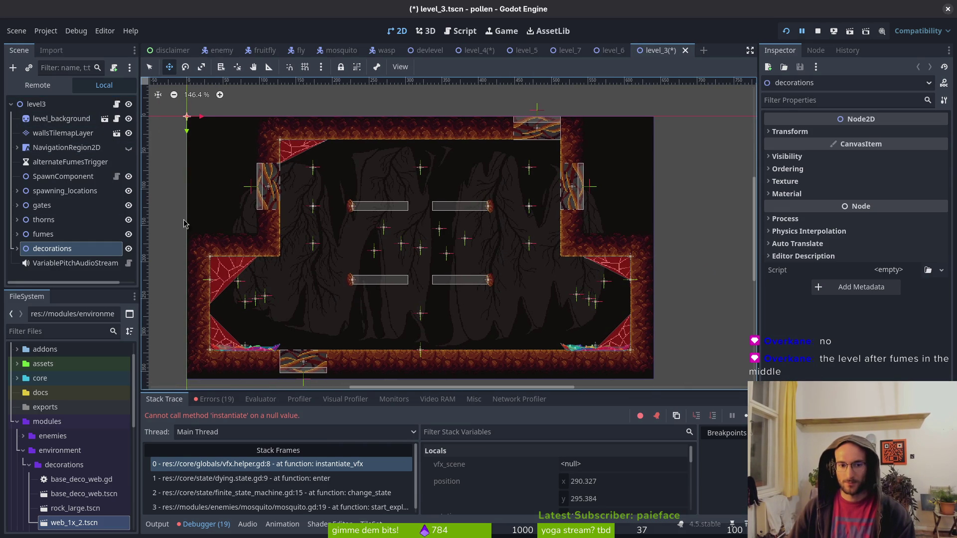
pyautogui.click(128, 148)
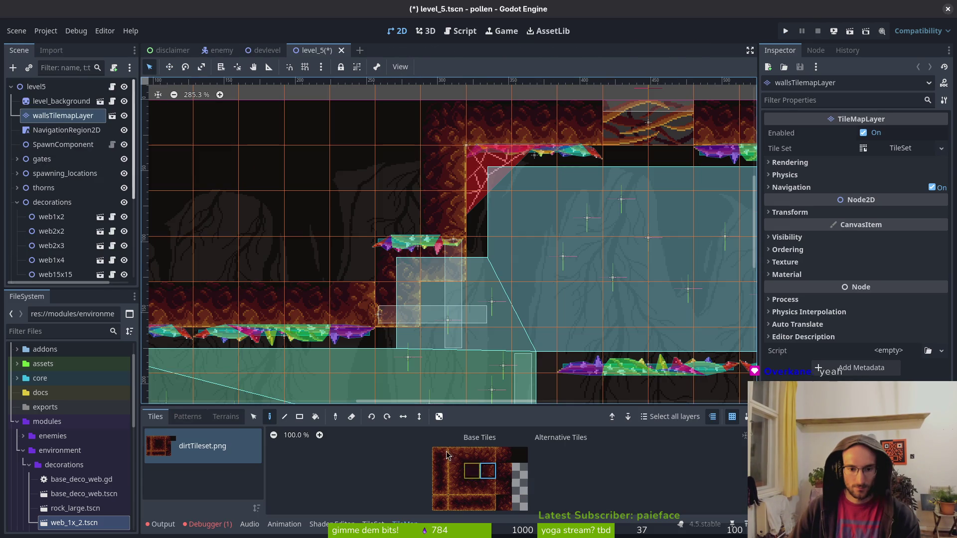
# Step: Stop tile painting, try dragging fumes2 down, then undo that move
pyautogui.click(472, 487)
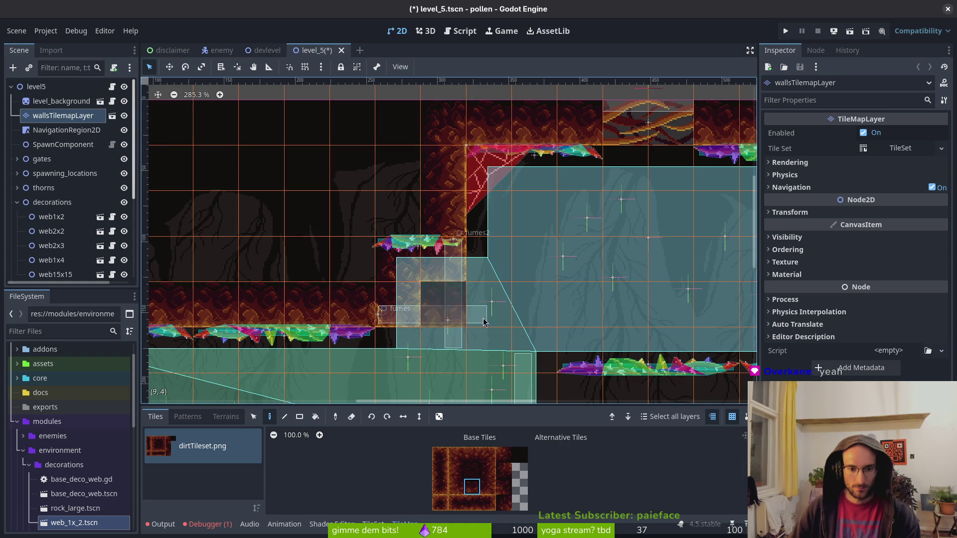
pyautogui.scroll(-3, 438, 182)
pyautogui.press('Escape')
pyautogui.scroll(3, 439, 179)
pyautogui.moveTo(443, 151); pyautogui.dragTo(444, 211)
pyautogui.hotkey('ctrl', 'z')
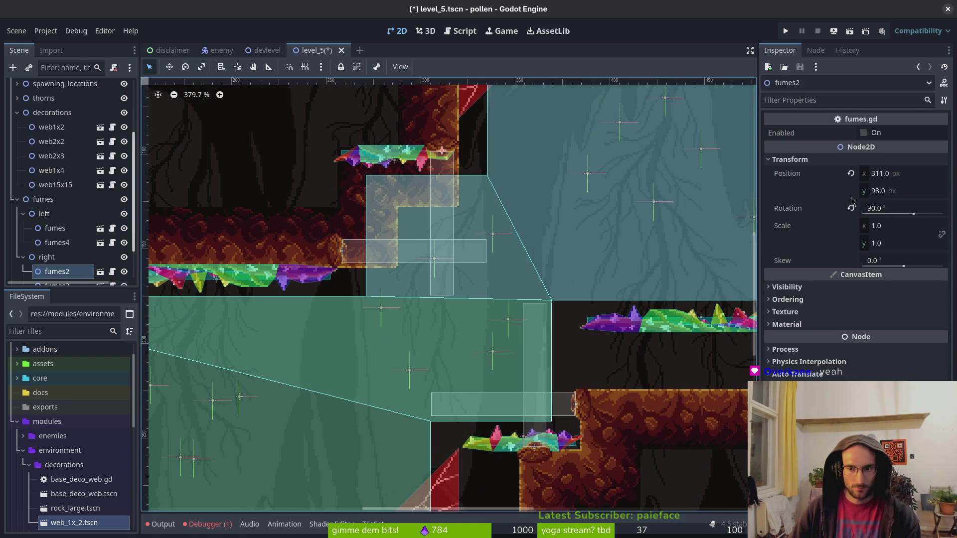
# Step: Set fumes2's y position to 130, nudging it right and back to check alignment
pyautogui.click(906, 190)
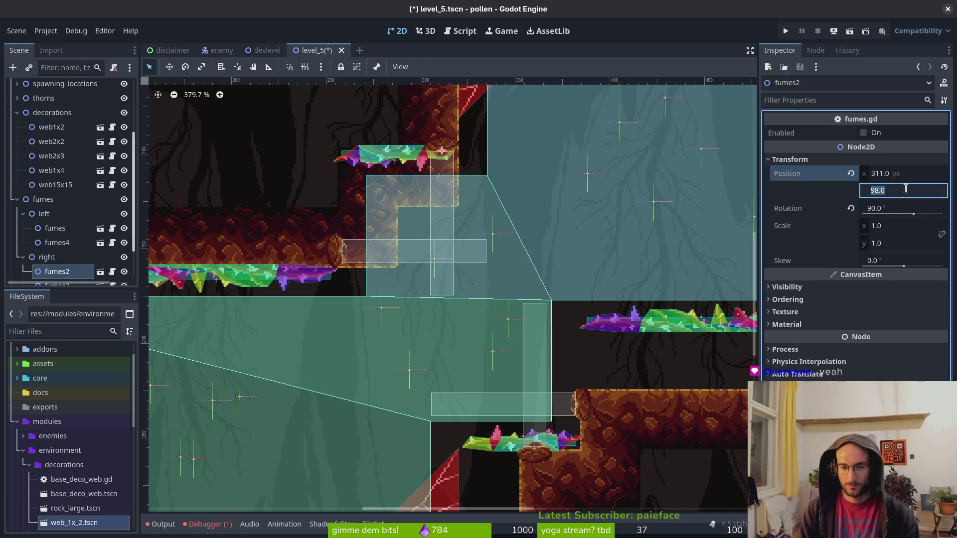
pyautogui.write('120')
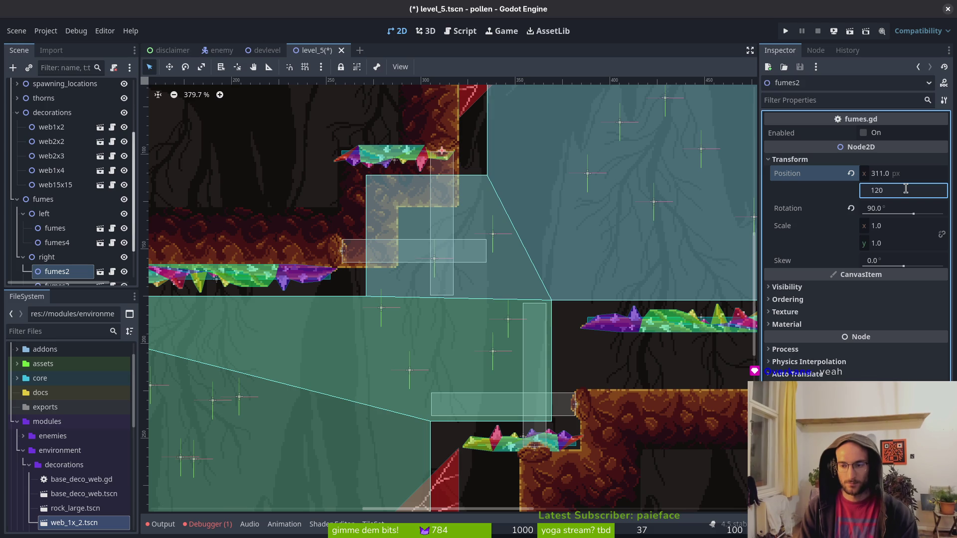
pyautogui.write('30')
pyautogui.press('Return')
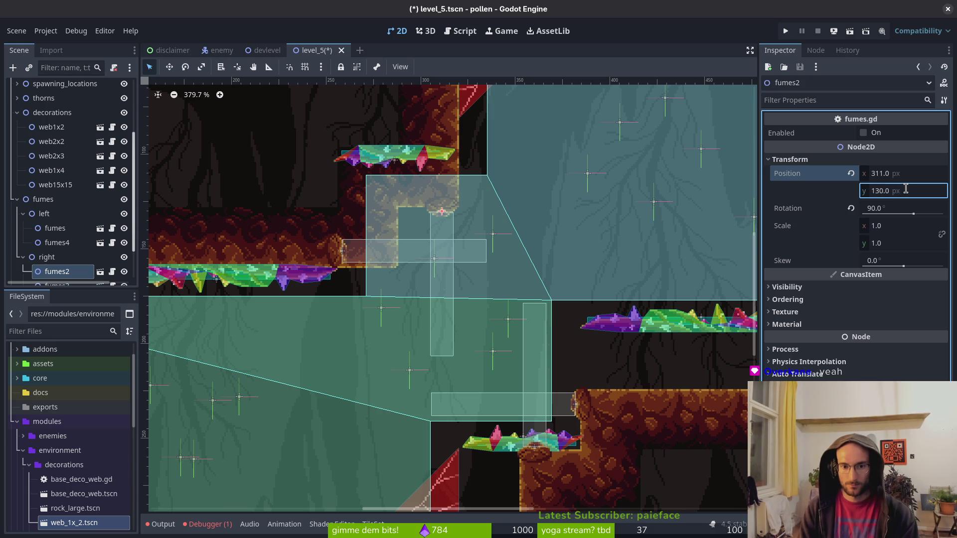
pyautogui.scroll(2, 494, 193)
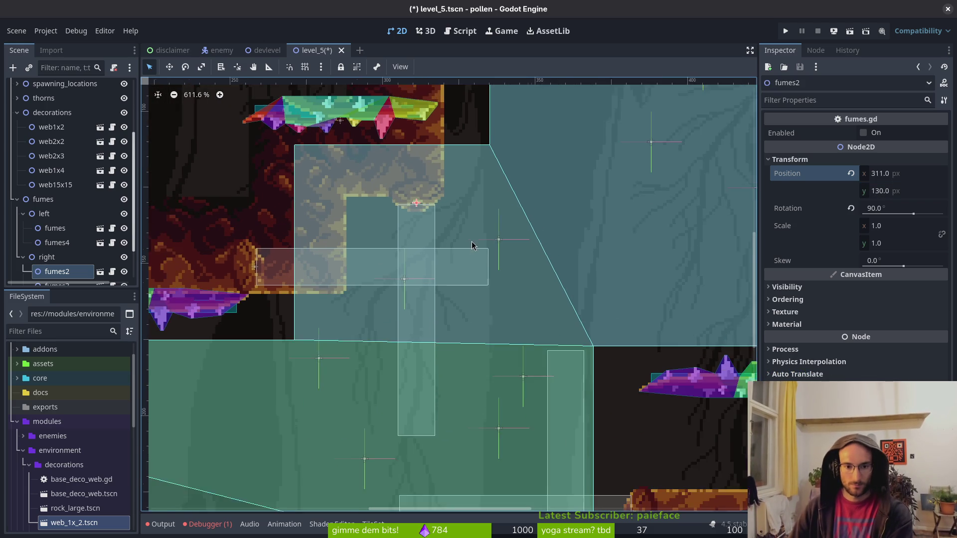
pyautogui.press('Right')
pyautogui.press('Left')
pyautogui.press('Right')
pyautogui.press('Left')
pyautogui.scroll(-2, 529, 359)
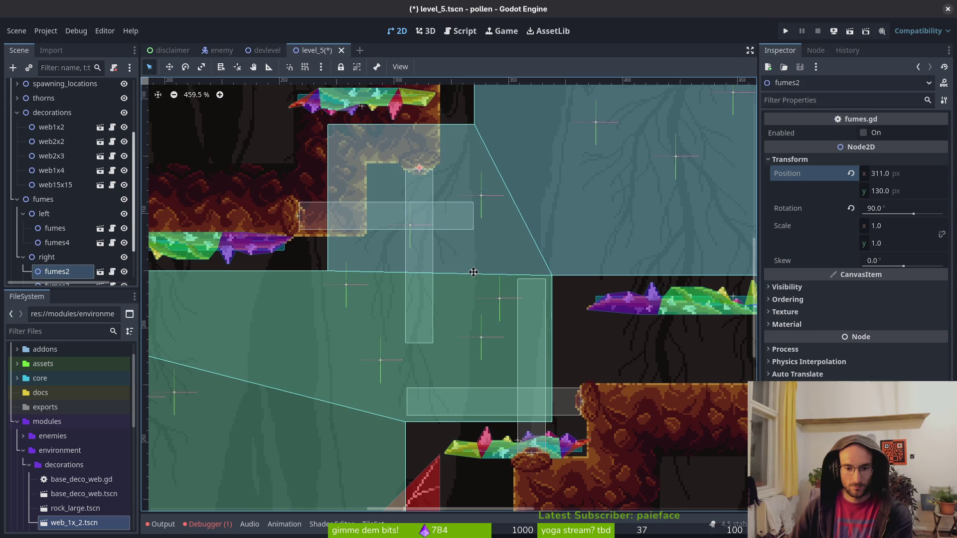
# Step: Undo an accidental fumes3 shift, then select fumes2, the left vent and fumes4
pyautogui.moveTo(592, 410); pyautogui.dragTo(596, 410)
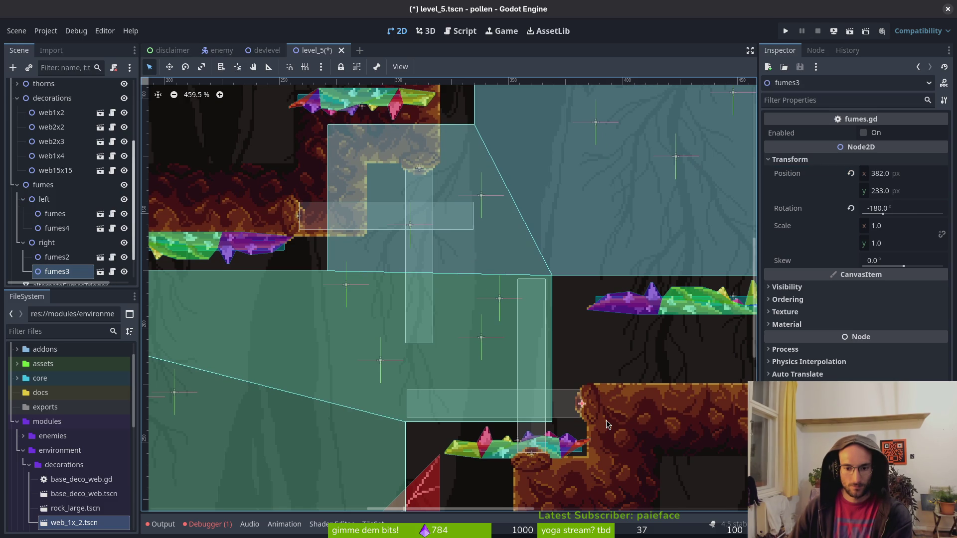
pyautogui.hotkey('ctrl', 'z')
pyautogui.click(420, 167)
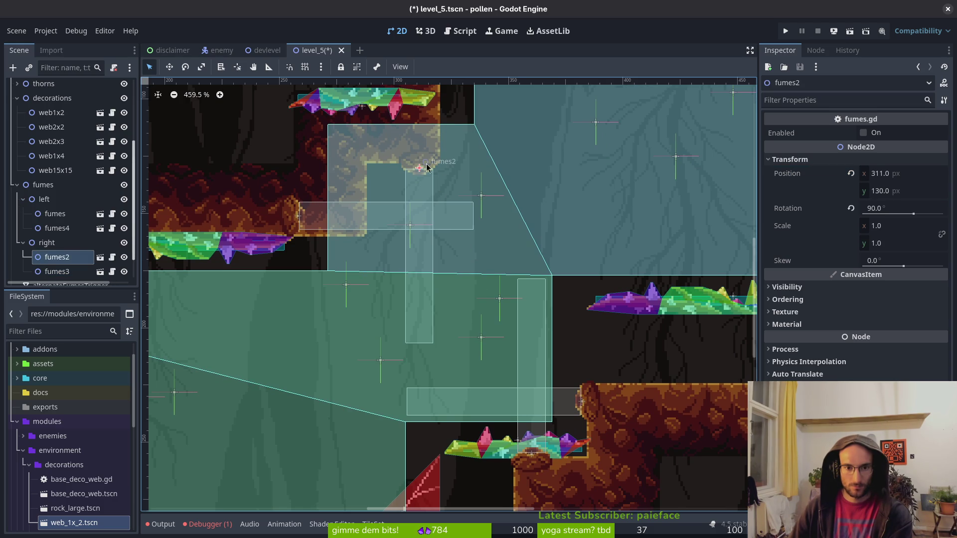
pyautogui.scroll(-4, 455, 181)
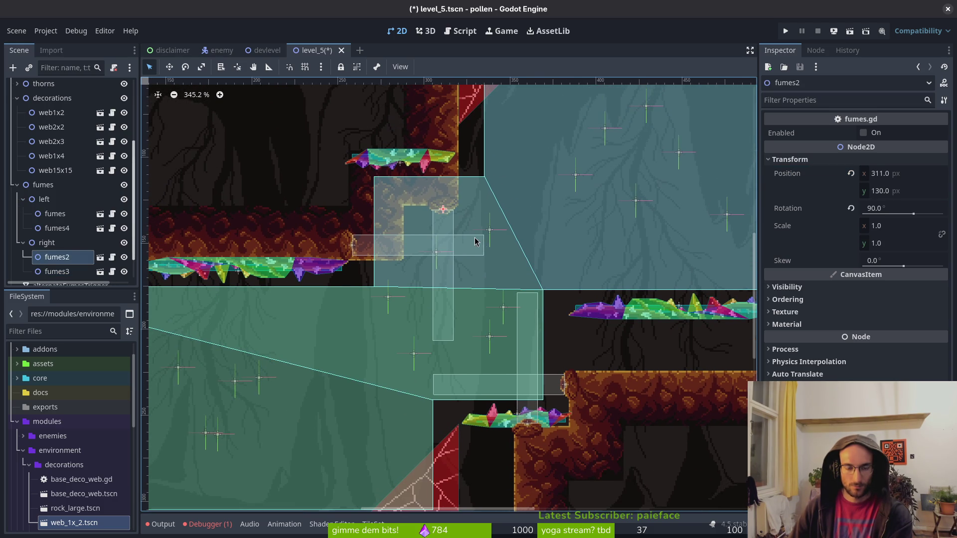
pyautogui.click(352, 246)
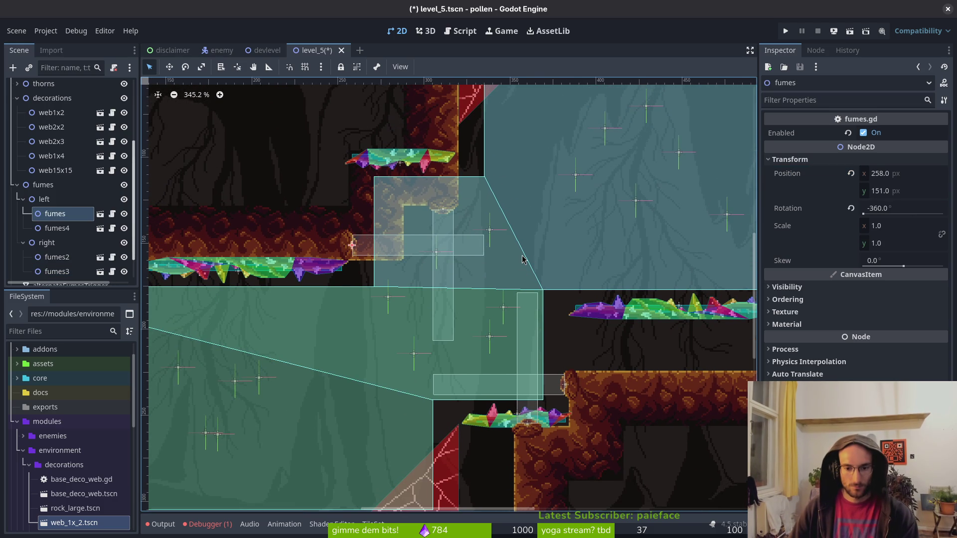
pyautogui.click(526, 434)
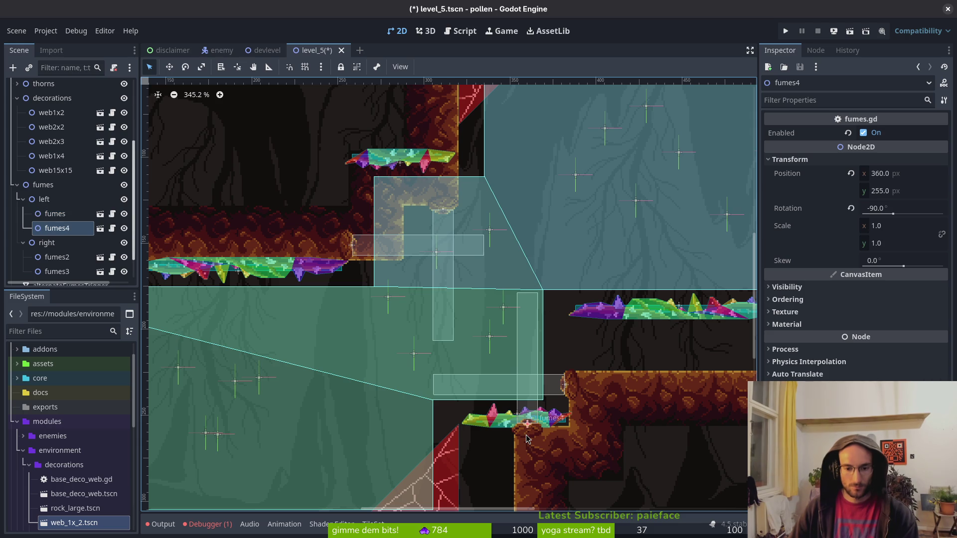
pyautogui.scroll(-3, 526, 435)
# Step: Move the thornsShort2 thorn patch left onto the lower floor
pyautogui.click(488, 346)
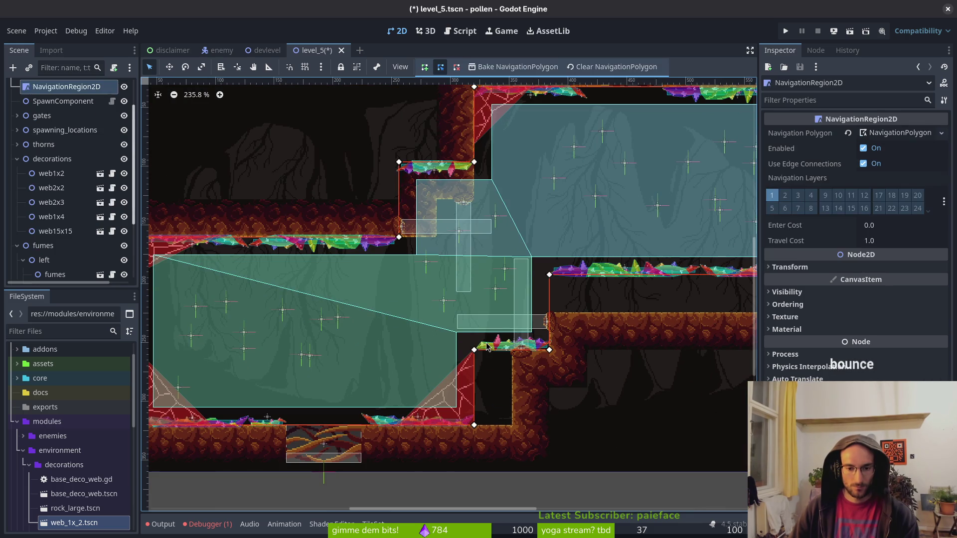
pyautogui.click(488, 346)
pyautogui.moveTo(497, 345)
pyautogui.mouseDown()
pyautogui.moveTo(360, 354)
pyautogui.moveTo(317, 414)
pyautogui.mouseUp()
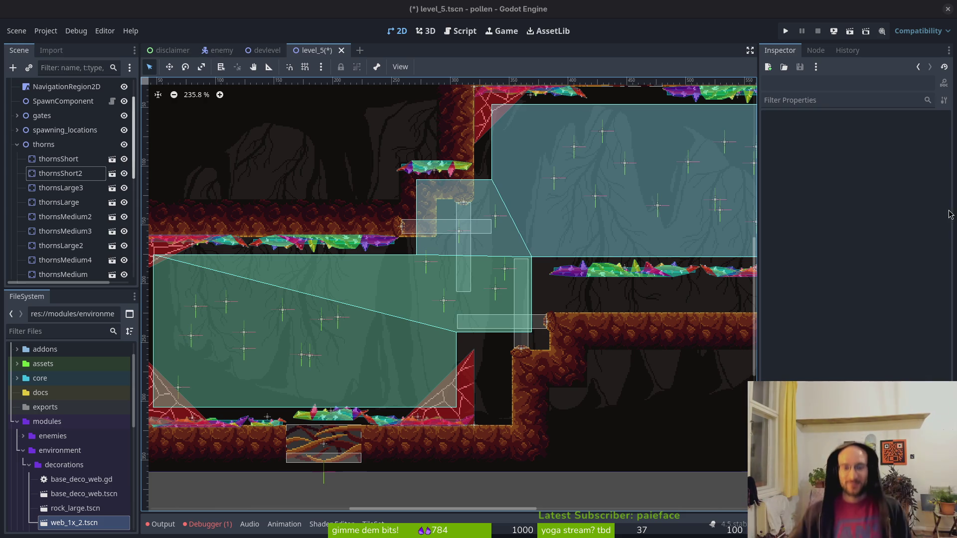
# Step: Scroll the level_5 view right
pyautogui.hscroll(5, 473, 277)
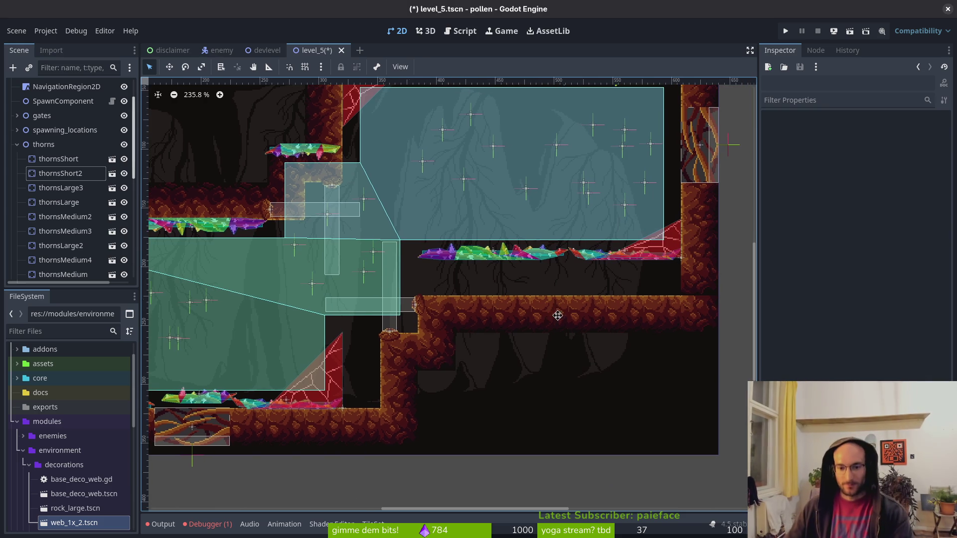
# Step: Set thornsLarge's Position y to 218 and save level_5
pyautogui.click(506, 265)
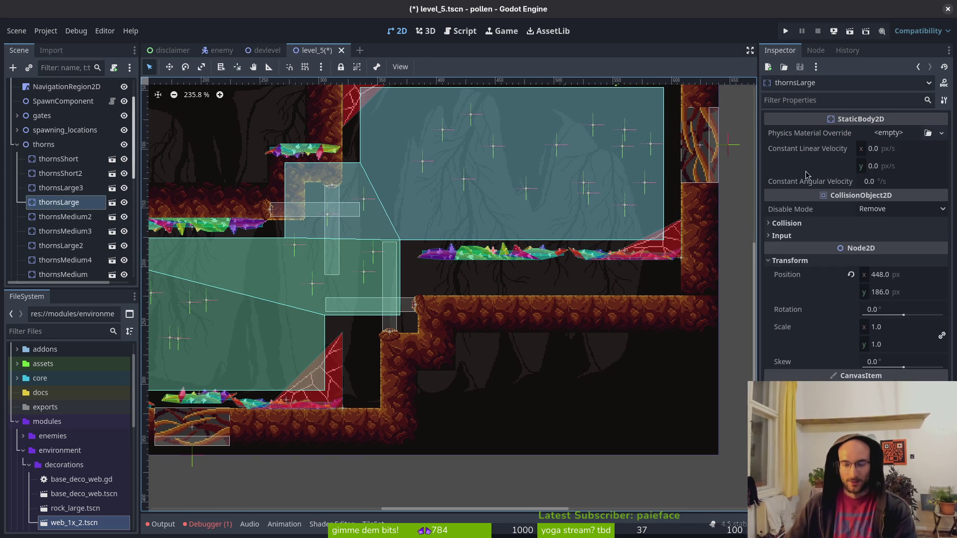
pyautogui.click(909, 291)
pyautogui.click(910, 292)
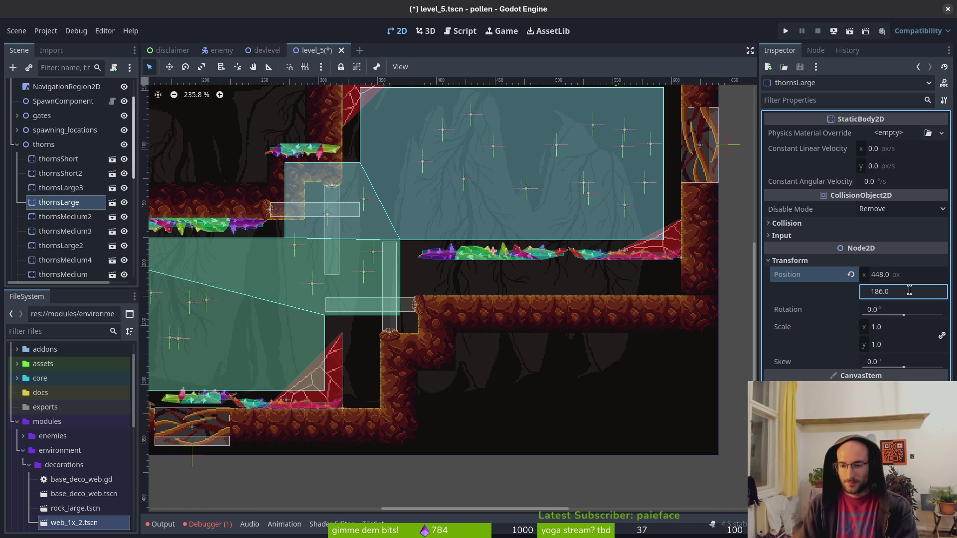
pyautogui.write('2')
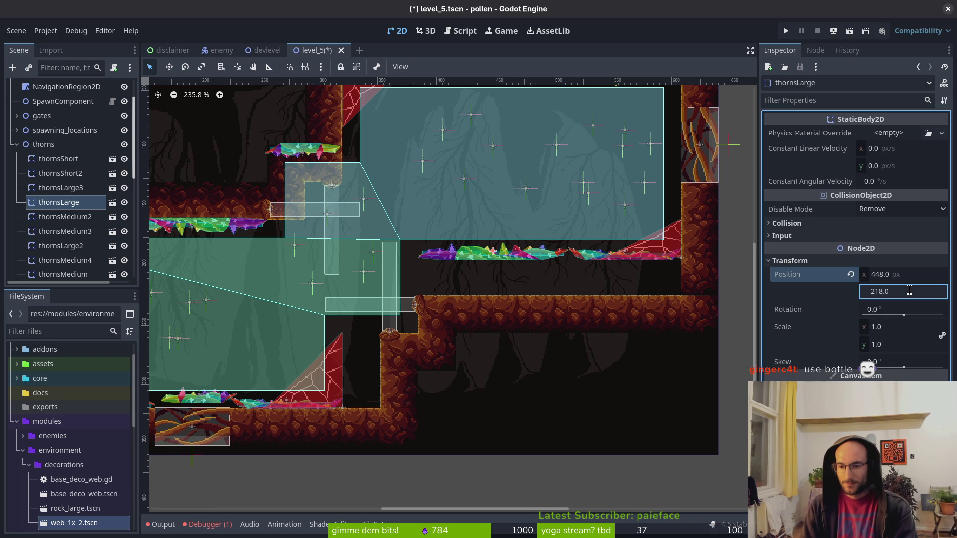
pyautogui.press('Return')
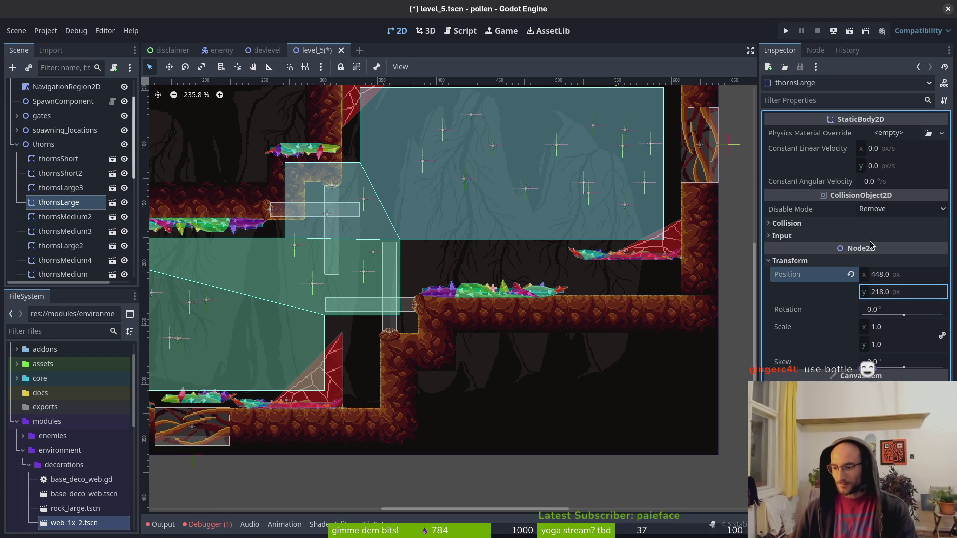
pyautogui.hotkey('ctrl', 's')
# Step: Set thornsMedium2's Position y to 218 so it rests on the ledge, and save
pyautogui.click(647, 264)
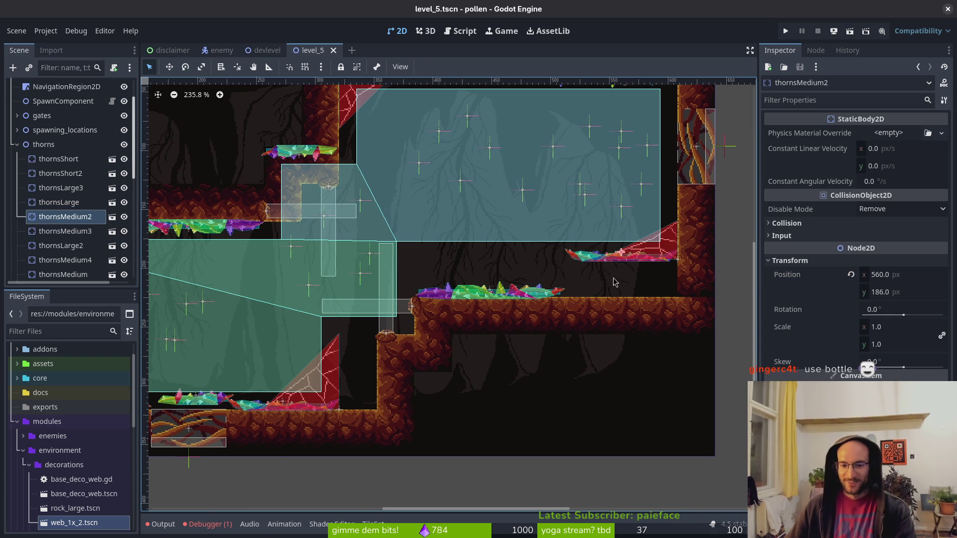
pyautogui.scroll(4, 621, 282)
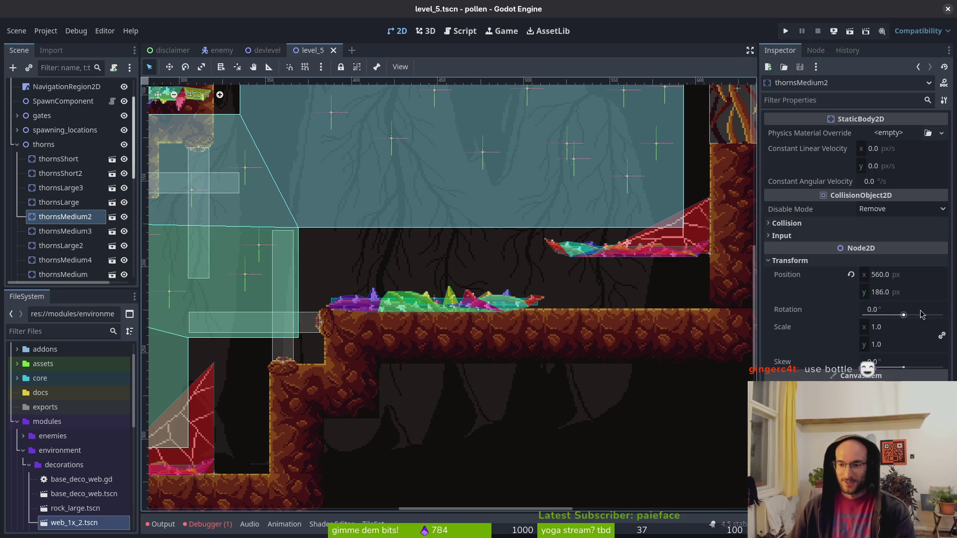
pyautogui.click(923, 291)
pyautogui.moveTo(654, 290); pyautogui.dragTo(641, 288)
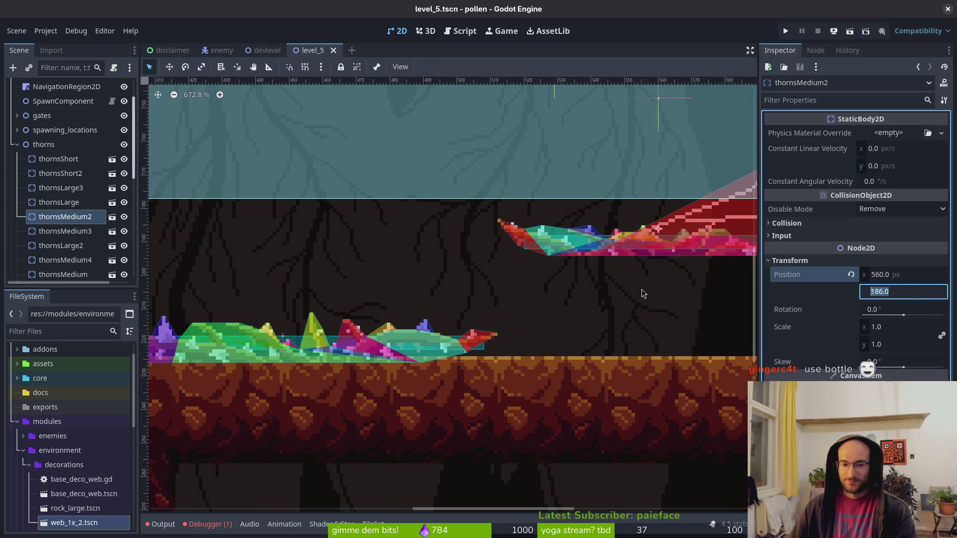
pyautogui.moveTo(562, 333); pyautogui.dragTo(472, 306)
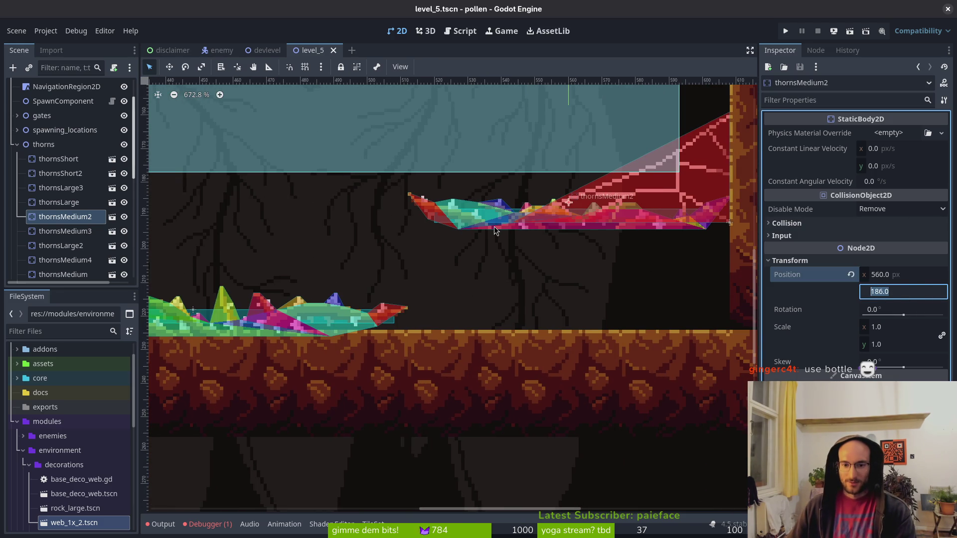
pyautogui.click(479, 231)
pyautogui.click(321, 320)
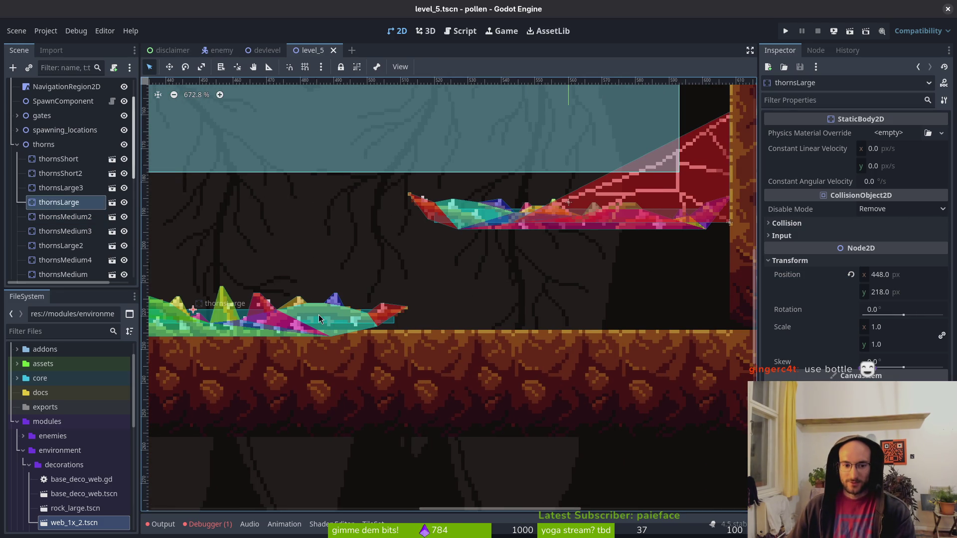
pyautogui.click(461, 210)
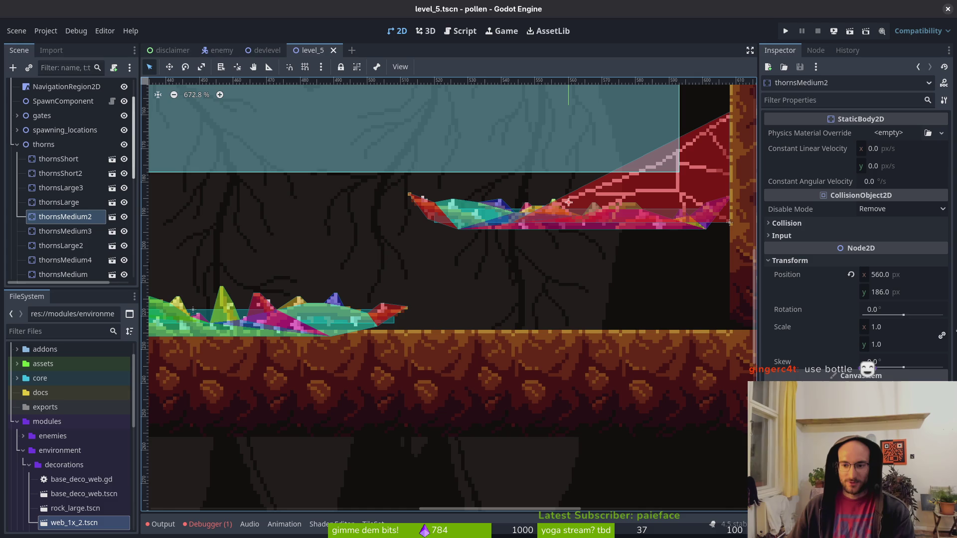
pyautogui.click(913, 293)
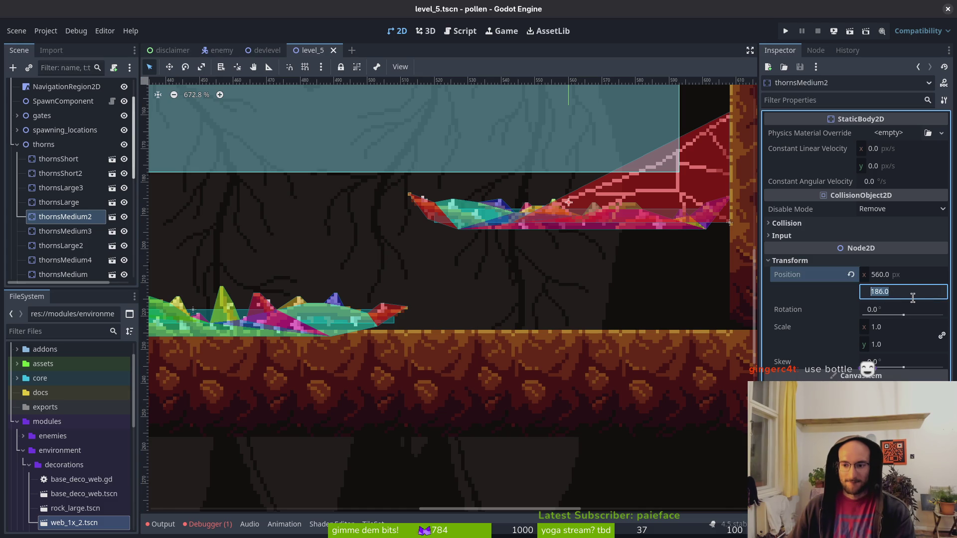
pyautogui.write('218')
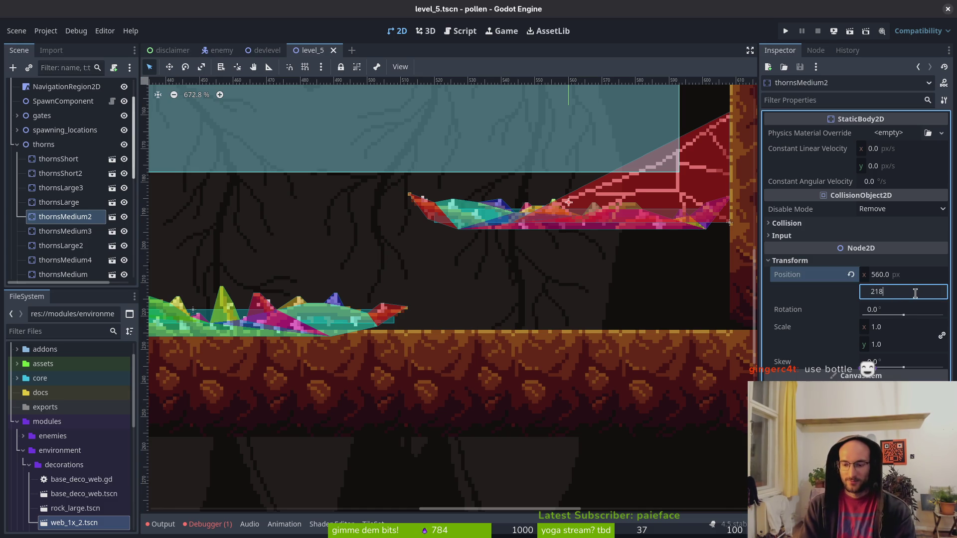
pyautogui.press('Return')
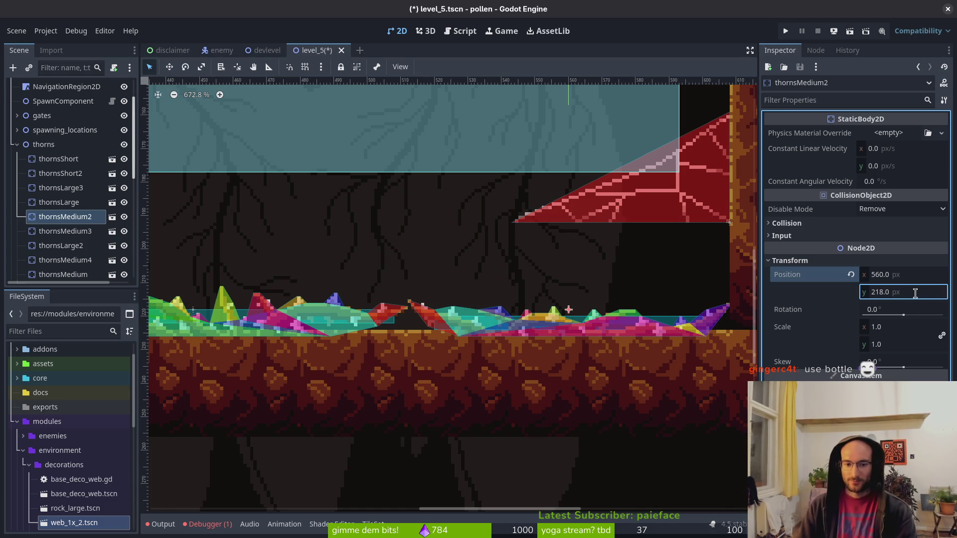
pyautogui.hotkey('ctrl', 's')
# Step: Lower the web1x4 decoration to Position y 224 and save the scene
pyautogui.scroll(-2, 562, 284)
pyautogui.click(606, 242)
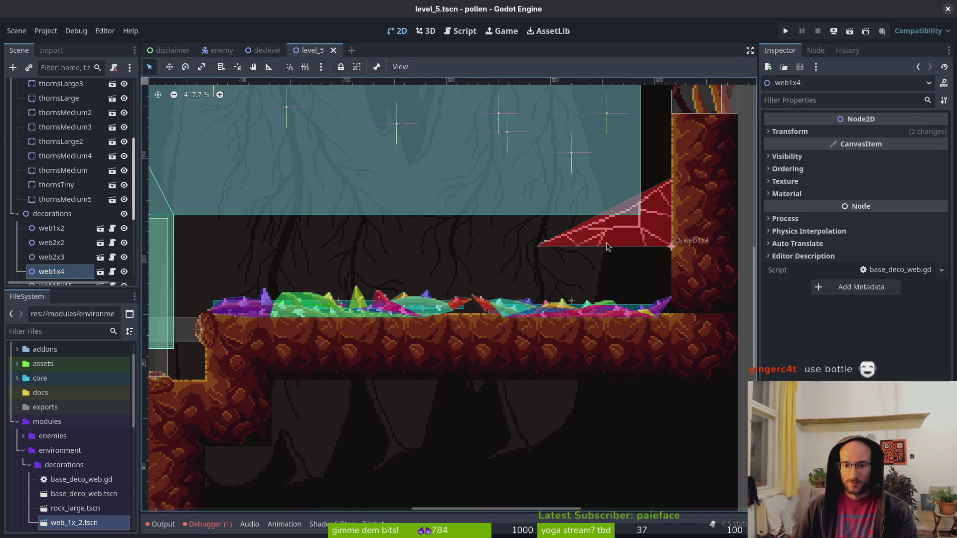
pyautogui.click(792, 132)
pyautogui.click(908, 162)
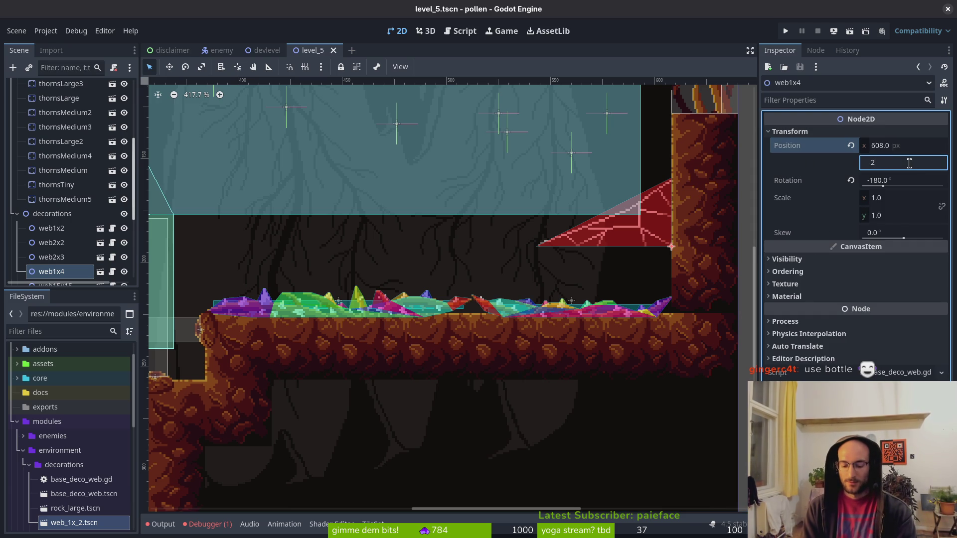
pyautogui.press('Return')
pyautogui.hotkey('ctrl', 'z')
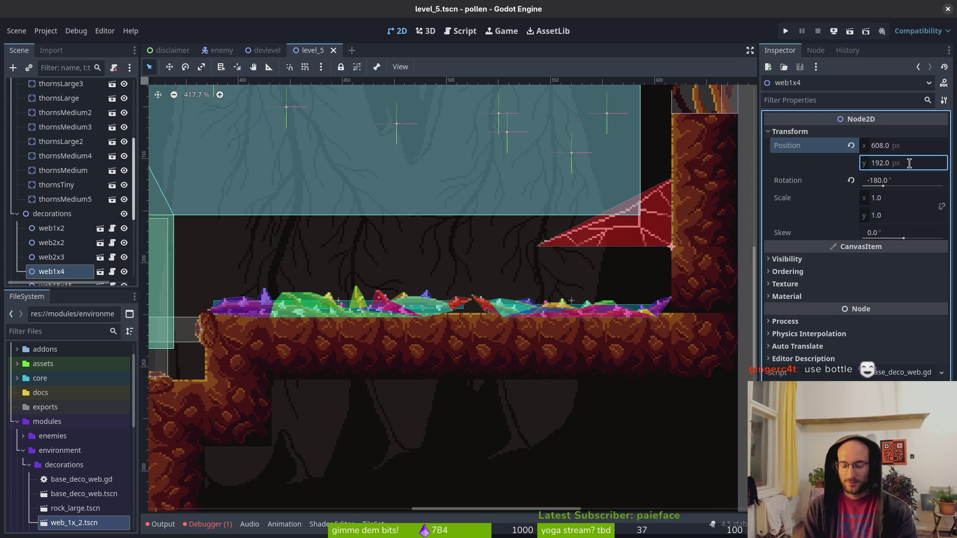
pyautogui.click(910, 161)
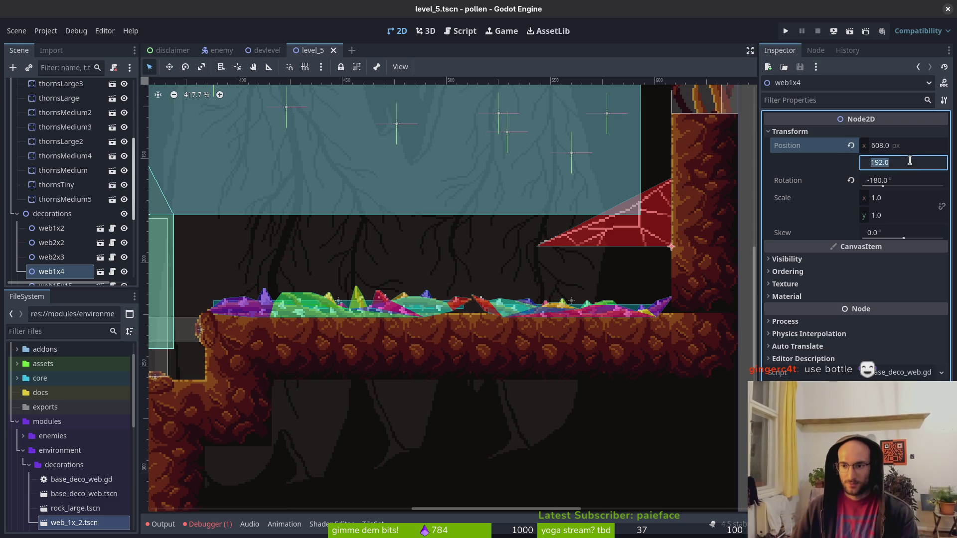
pyautogui.hotkey('ctrl', 'a')
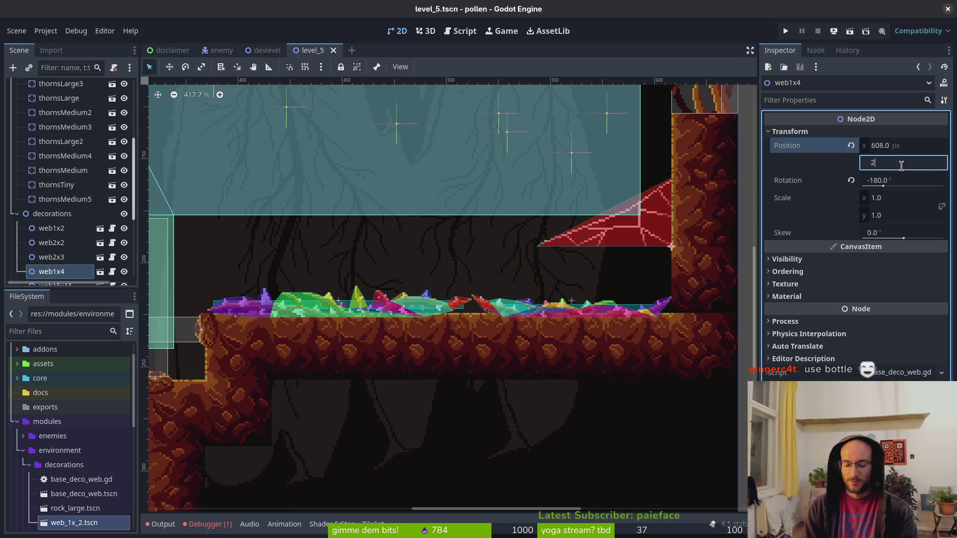
pyautogui.write('24')
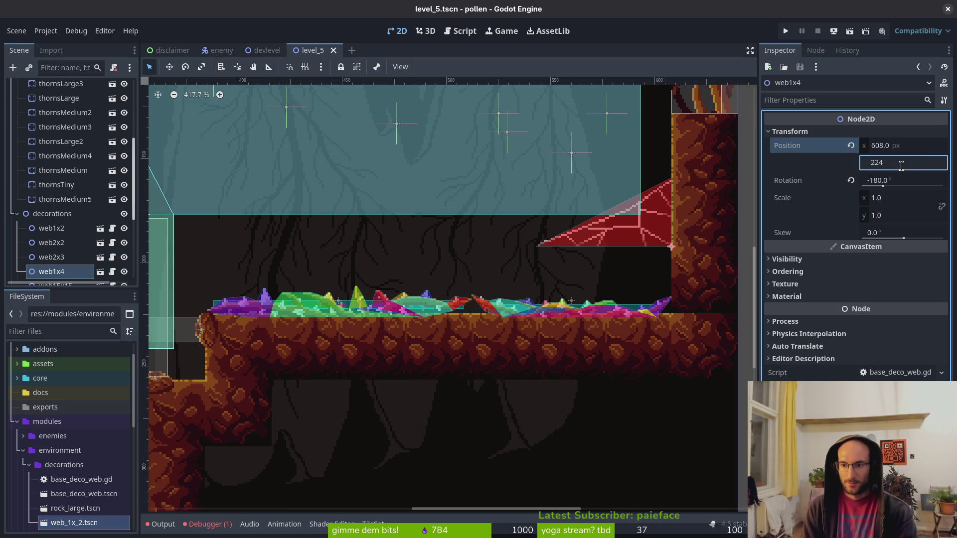
pyautogui.press('Return')
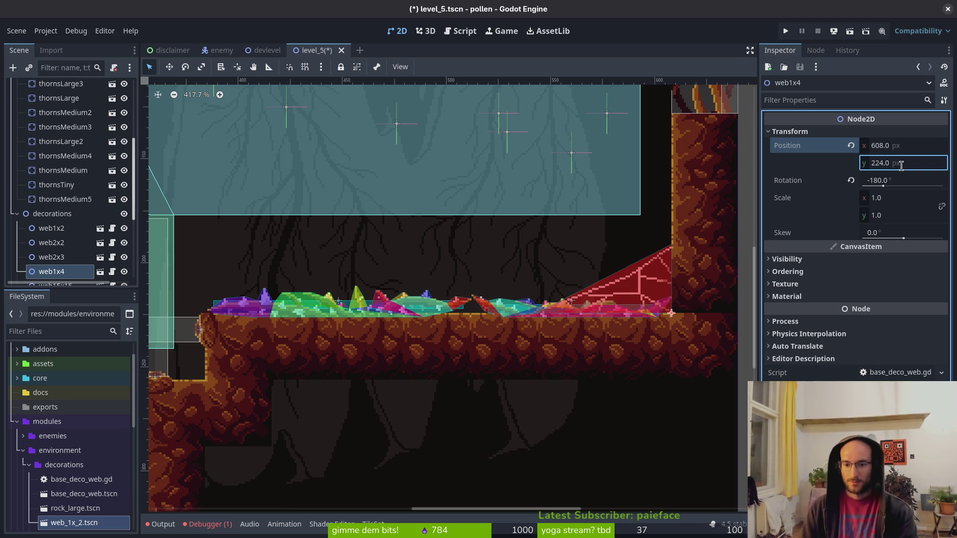
pyautogui.click(498, 240)
pyautogui.hotkey('ctrl', 's')
pyautogui.hscroll(1, 348, 249)
pyautogui.scroll(5, 98, 206)
# Step: Select wallsTilemapLayer and pick tiles, ending on the plain centre dirt tile
pyautogui.click(63, 115)
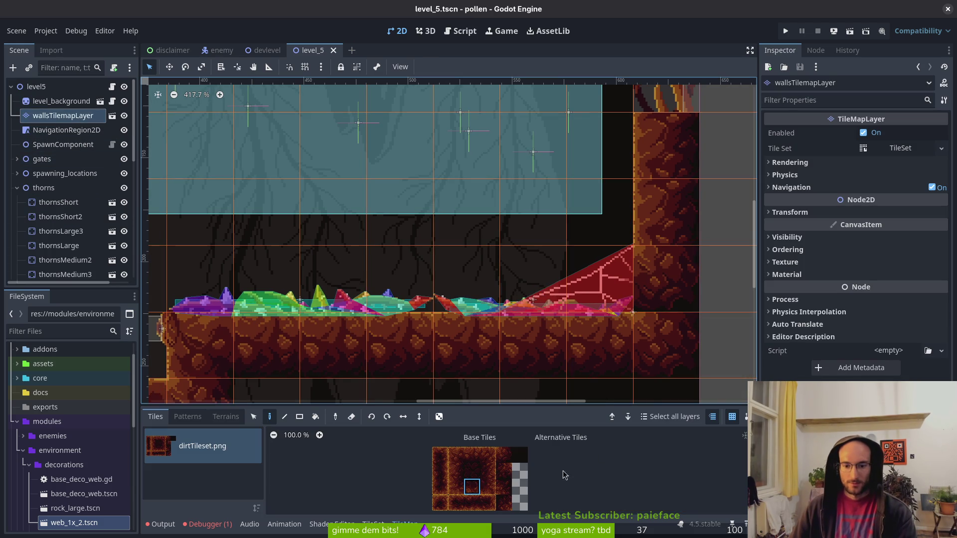
pyautogui.click(505, 454)
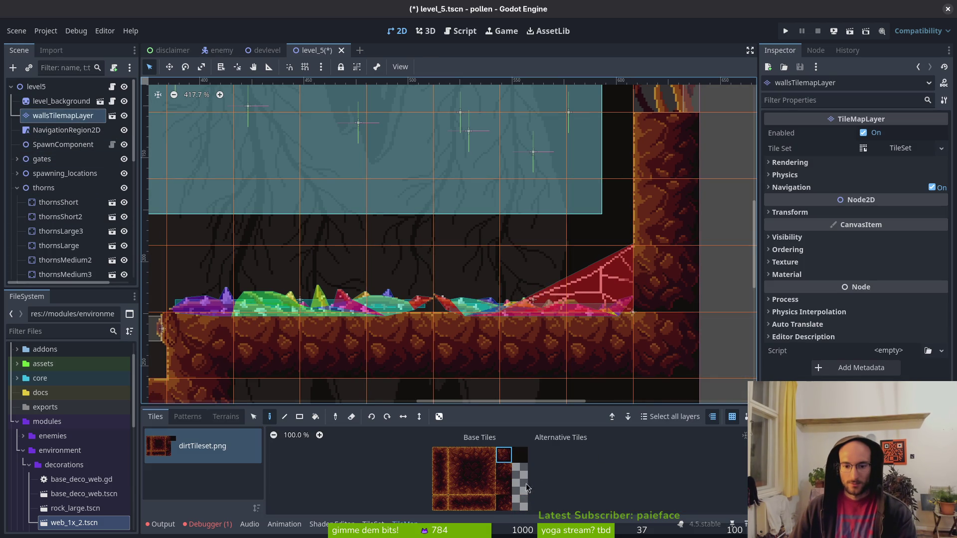
pyautogui.click(456, 471)
pyautogui.scroll(-5, 573, 270)
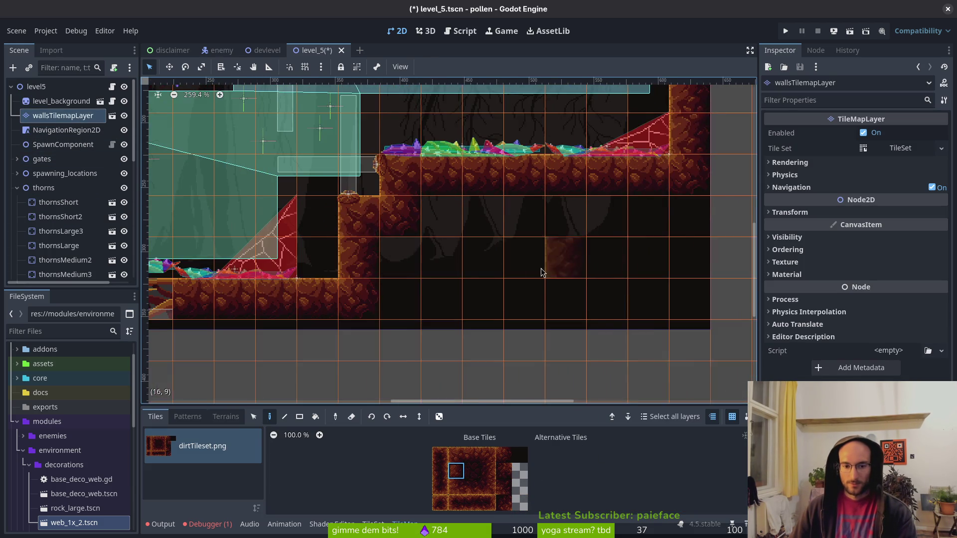
pyautogui.scroll(4, 590, 280)
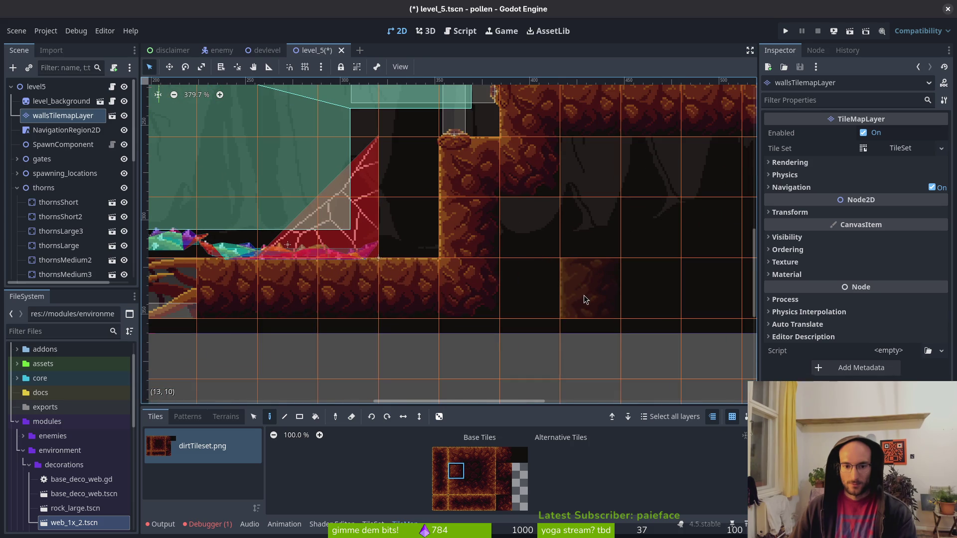
pyautogui.scroll(-4, 582, 298)
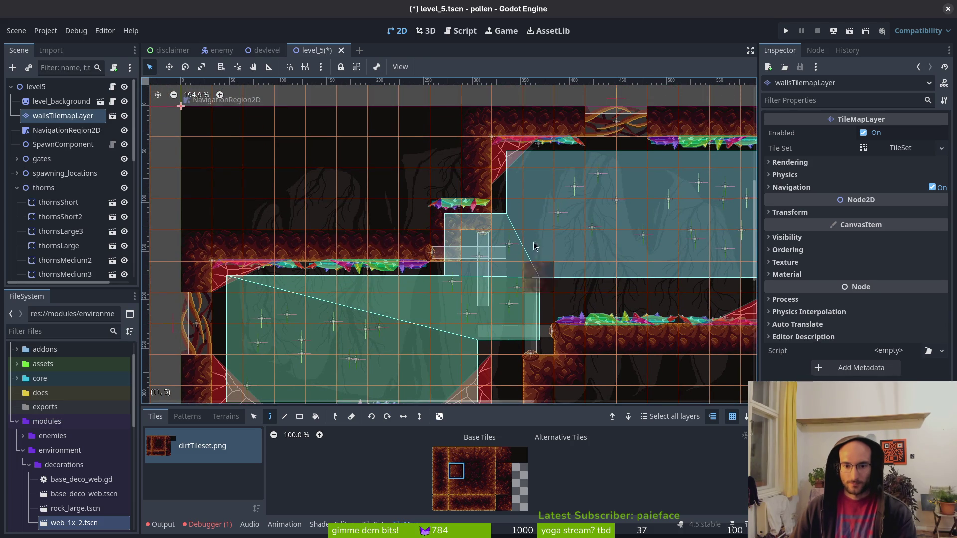
pyautogui.click(537, 232)
# Step: Delete the thornsShort thorn patch from the level and save level_5
pyautogui.moveTo(570, 233)
pyautogui.mouseDown()
pyautogui.moveTo(441, 203)
pyautogui.moveTo(505, 213)
pyautogui.mouseUp()
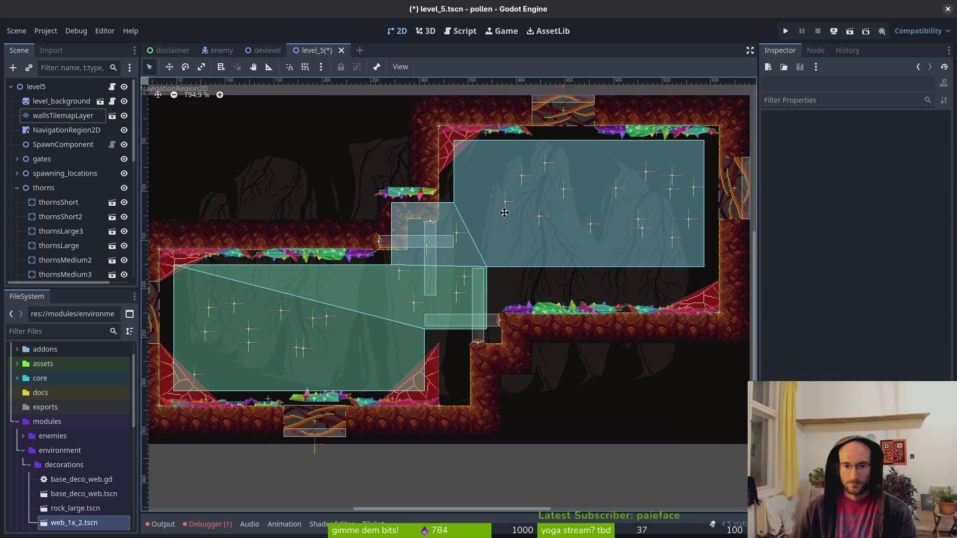
pyautogui.click(395, 192)
pyautogui.press('Delete')
pyautogui.press('Return')
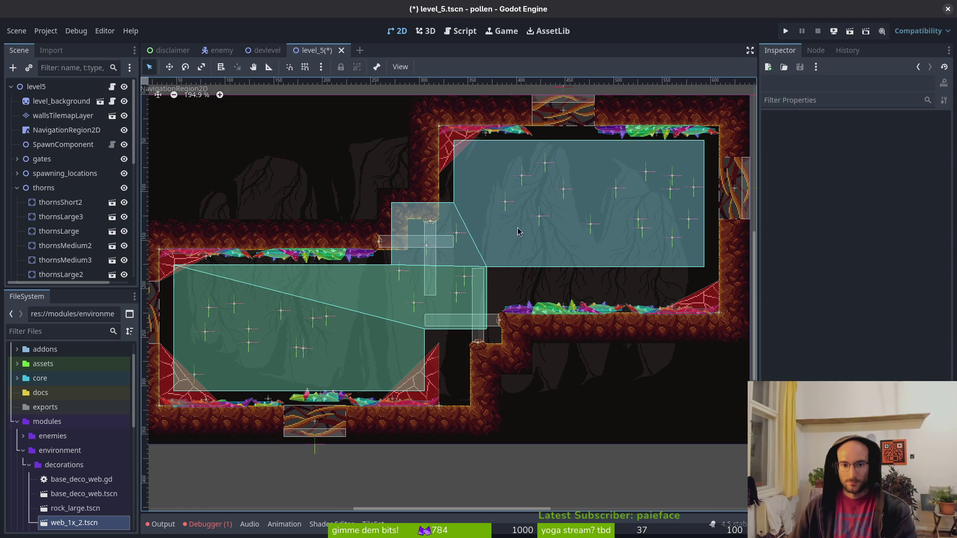
pyautogui.moveTo(513, 235); pyautogui.dragTo(492, 199)
pyautogui.hotkey('ctrl', 's')
pyautogui.hscroll(-5, 507, 209)
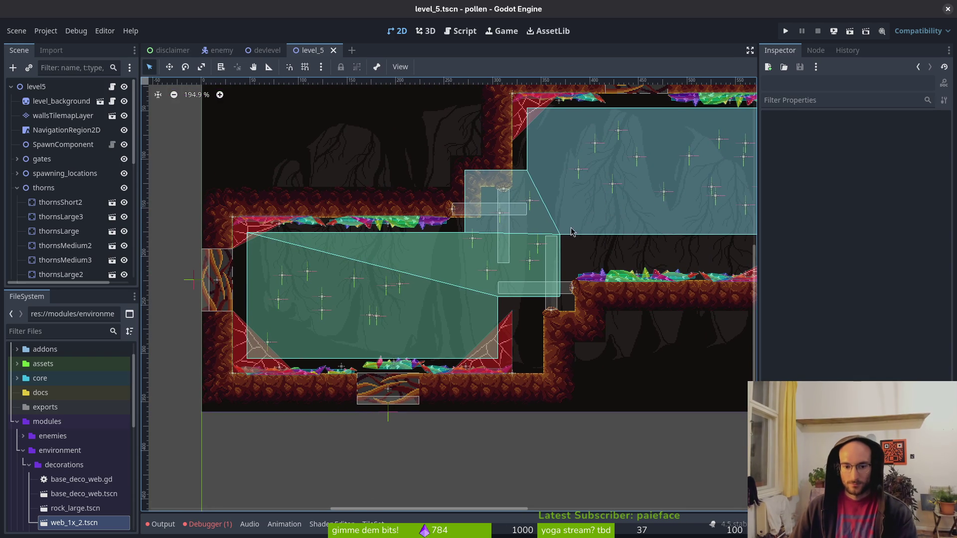
pyautogui.hscroll(3, 574, 232)
# Step: Drag the web2x3 web decoration into place
pyautogui.click(441, 380)
pyautogui.scroll(5, 442, 380)
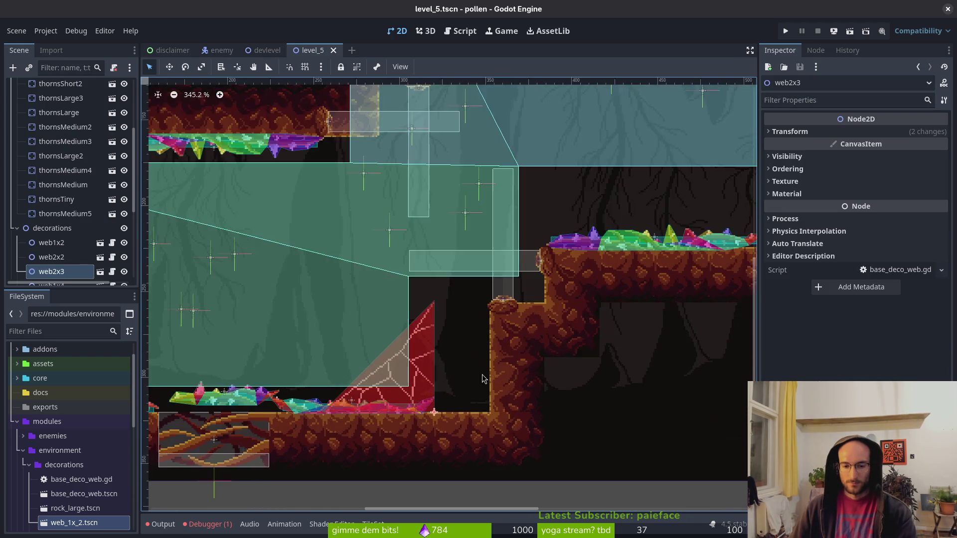
pyautogui.moveTo(410, 288); pyautogui.dragTo(466, 282)
pyautogui.scroll(-3, 498, 285)
pyautogui.scroll(2, 498, 285)
pyautogui.scroll(2, 406, 212)
# Step: Set the fumes vent's x to 290, nudge it down one pixel, and save
pyautogui.click(413, 210)
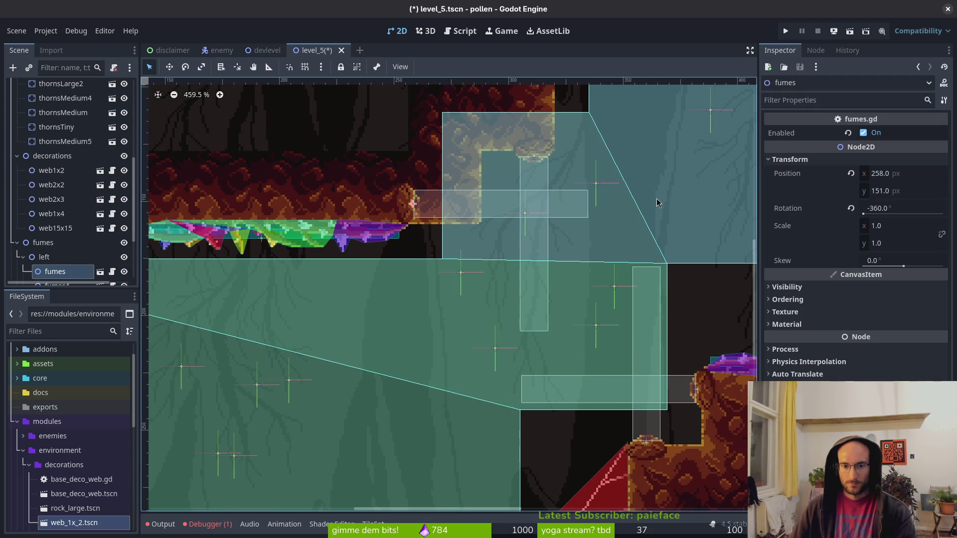
pyautogui.click(907, 159)
pyautogui.click(919, 173)
pyautogui.write('290')
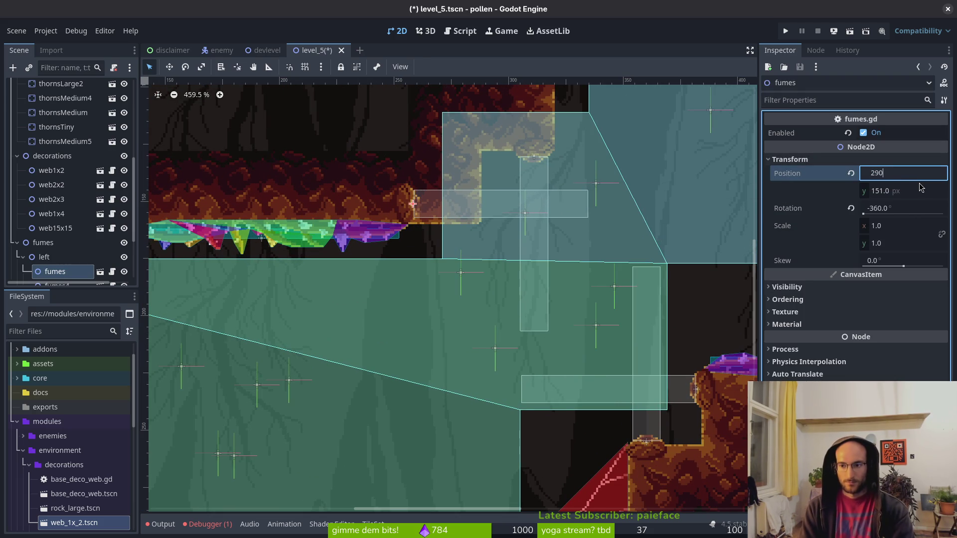
pyautogui.press('Return')
pyautogui.scroll(5, 491, 246)
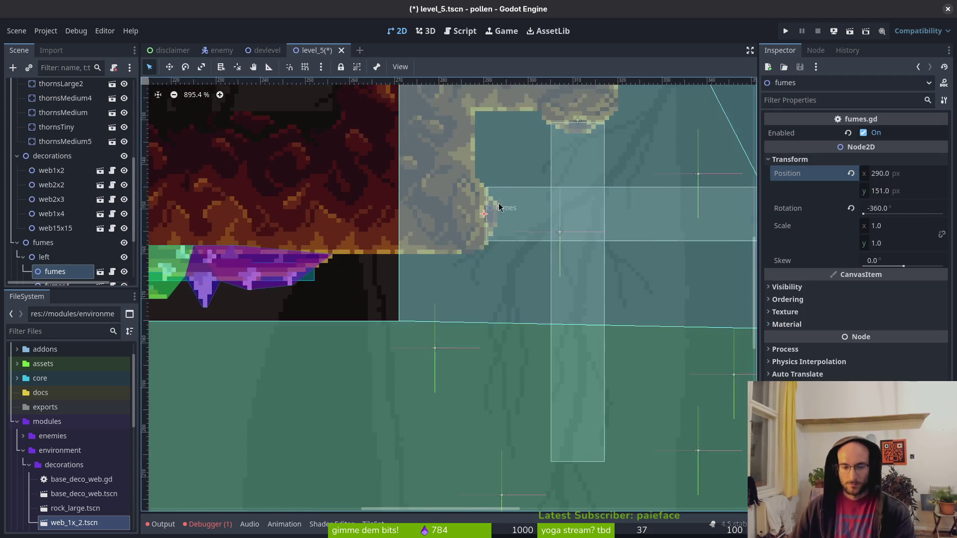
pyautogui.scroll(-5, 491, 245)
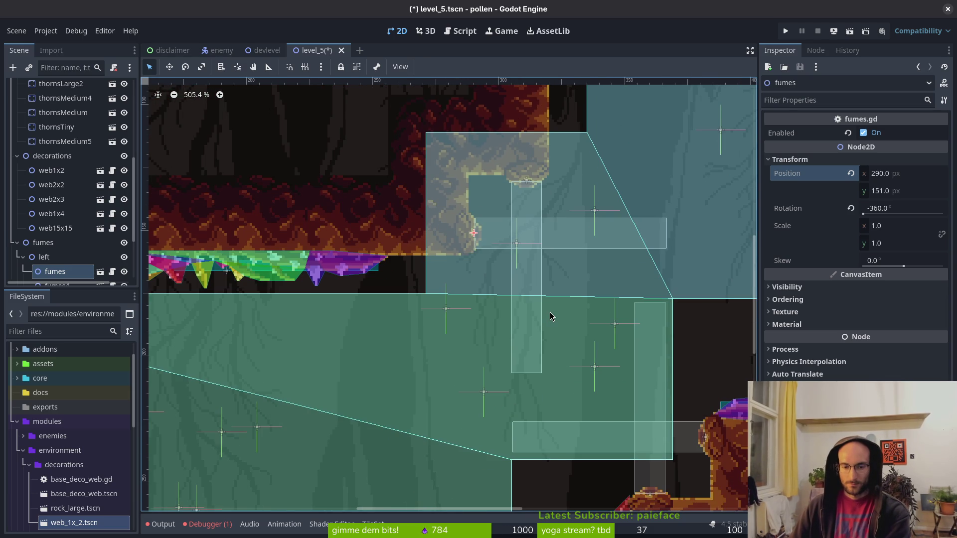
pyautogui.press('Down')
pyautogui.scroll(-2, 536, 286)
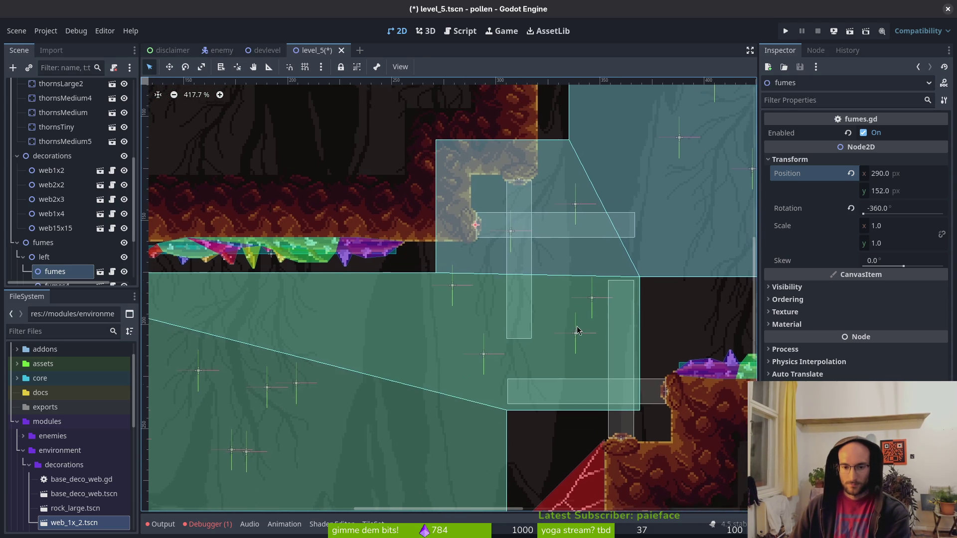
pyautogui.hscroll(2, 543, 274)
pyautogui.press('Escape')
pyautogui.hotkey('ctrl', 's')
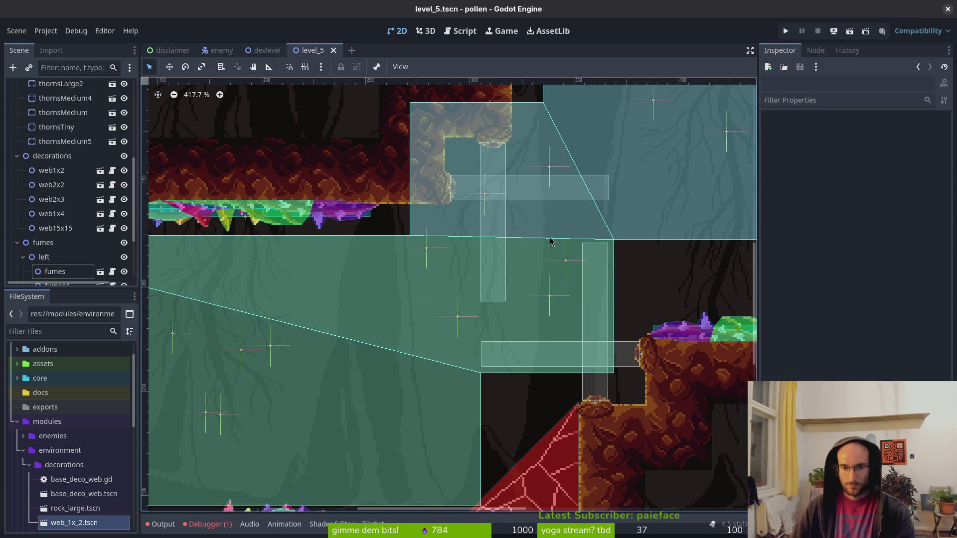
# Step: Nudge the fumes4 vent by the slope one pixel left
pyautogui.hscroll(1, 517, 316)
pyautogui.scroll(-2, 549, 379)
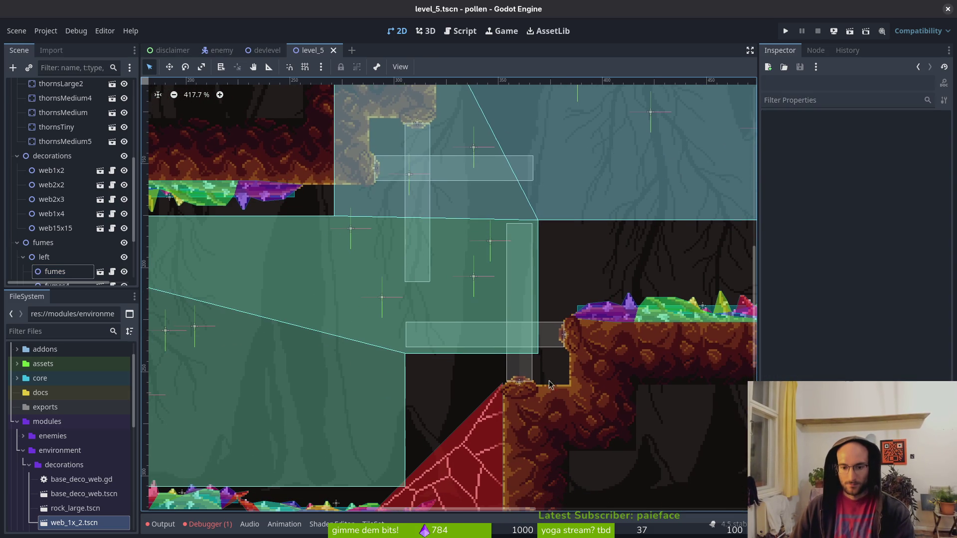
pyautogui.click(526, 390)
pyautogui.scroll(8, 522, 399)
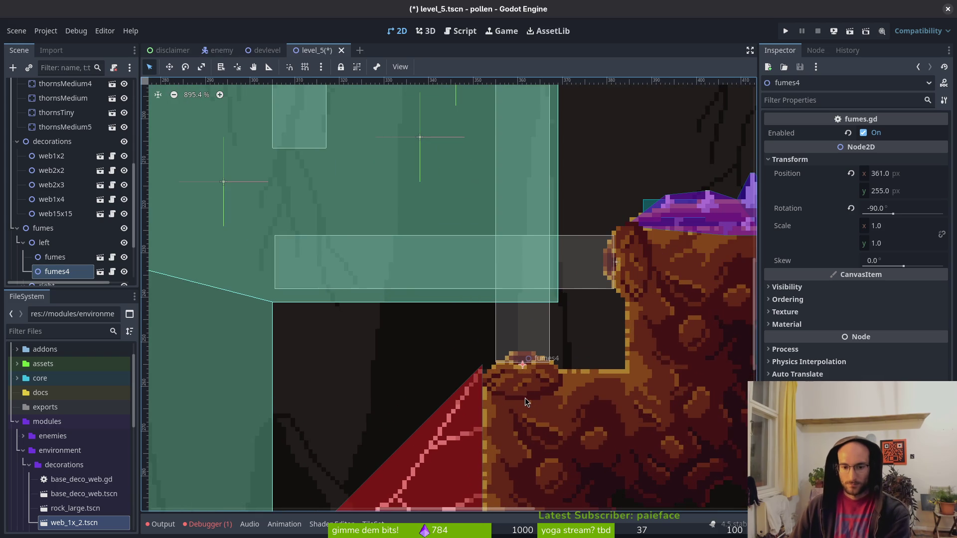
pyautogui.press('Left')
pyautogui.scroll(-7, 491, 357)
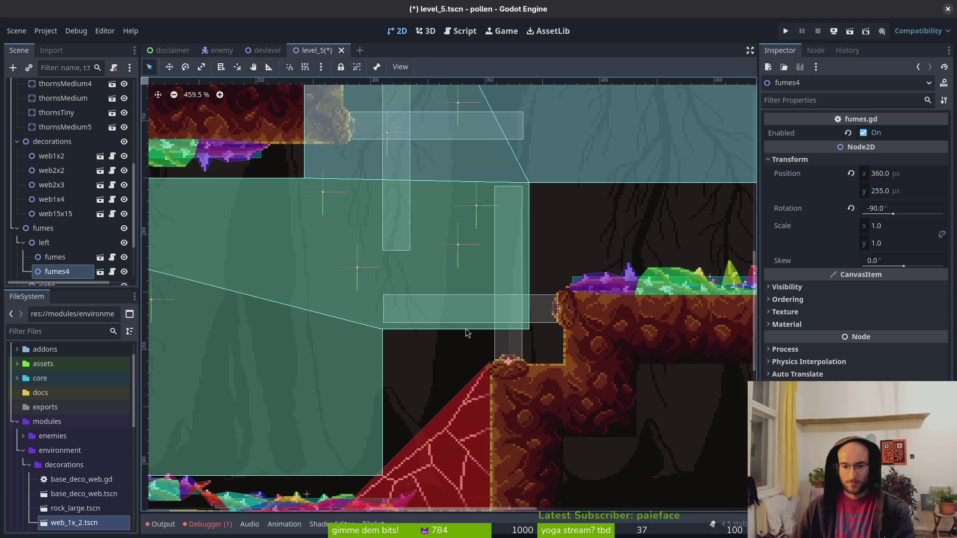
pyautogui.scroll(5, 458, 279)
pyautogui.hscroll(-1, 449, 239)
# Step: Nudge fumes2 one pixel right, save, and undo a test drag of it
pyautogui.click(432, 194)
pyautogui.press('Right')
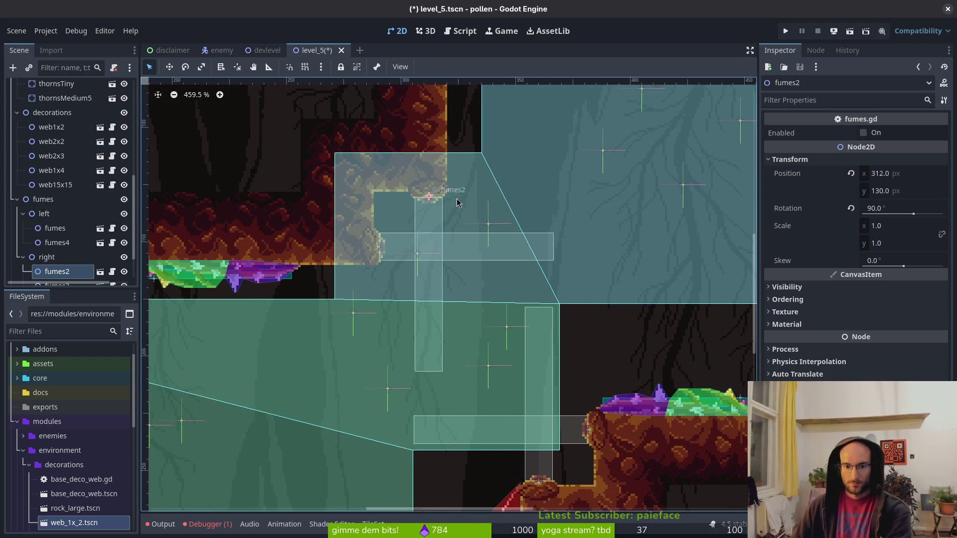
pyautogui.scroll(-5, 414, 189)
pyautogui.hotkey('ctrl', 's')
pyautogui.moveTo(409, 187); pyautogui.dragTo(423, 189)
pyautogui.hotkey('ctrl', 'z')
pyautogui.click(433, 154)
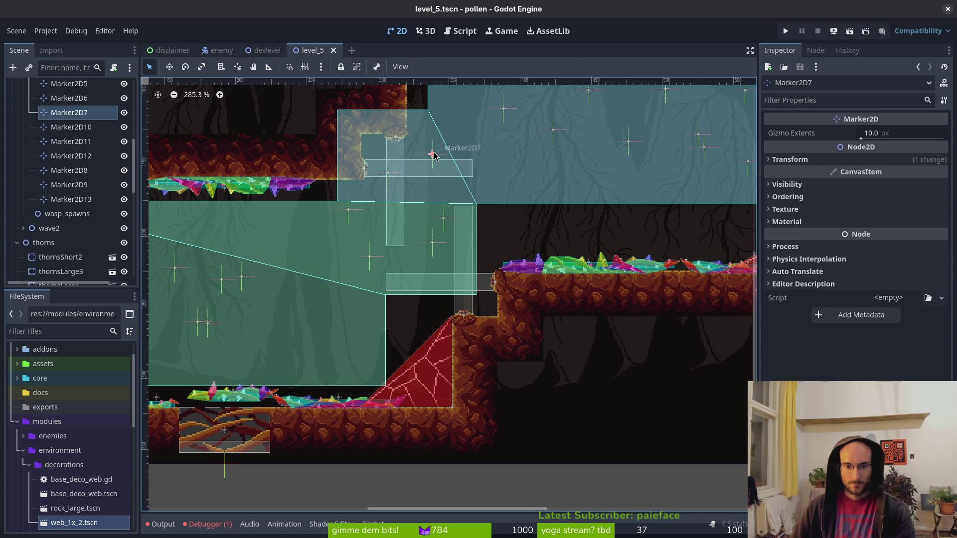
# Step: Reposition spawn markers Marker2D7 and Marker2D in the 2D viewport
pyautogui.moveTo(433, 156)
pyautogui.mouseDown()
pyautogui.moveTo(439, 186)
pyautogui.moveTo(491, 176)
pyautogui.moveTo(432, 178)
pyautogui.moveTo(442, 150)
pyautogui.mouseUp()
pyautogui.moveTo(444, 219)
pyautogui.mouseDown()
pyautogui.moveTo(458, 199)
pyautogui.moveTo(440, 245)
pyautogui.moveTo(490, 240)
pyautogui.mouseUp()
pyautogui.click(388, 177)
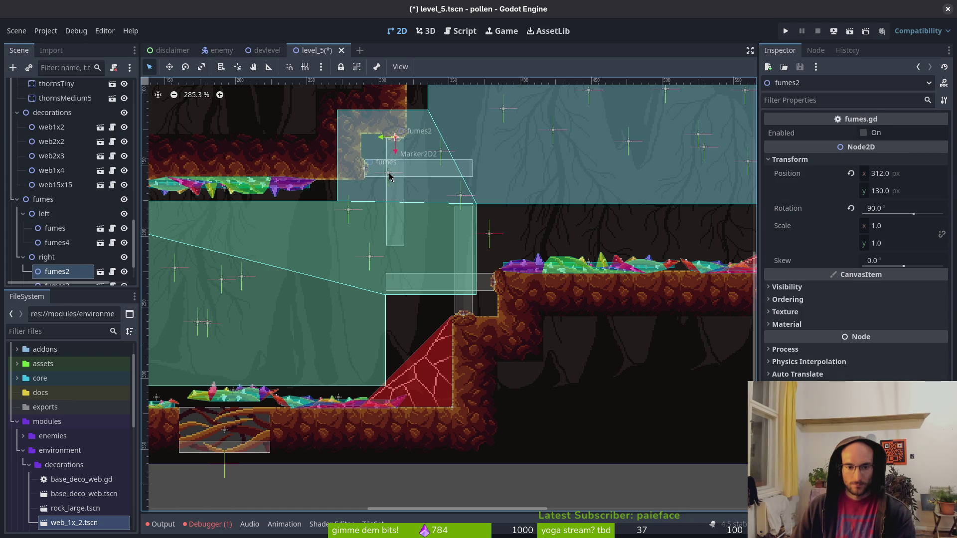
pyautogui.click(348, 212)
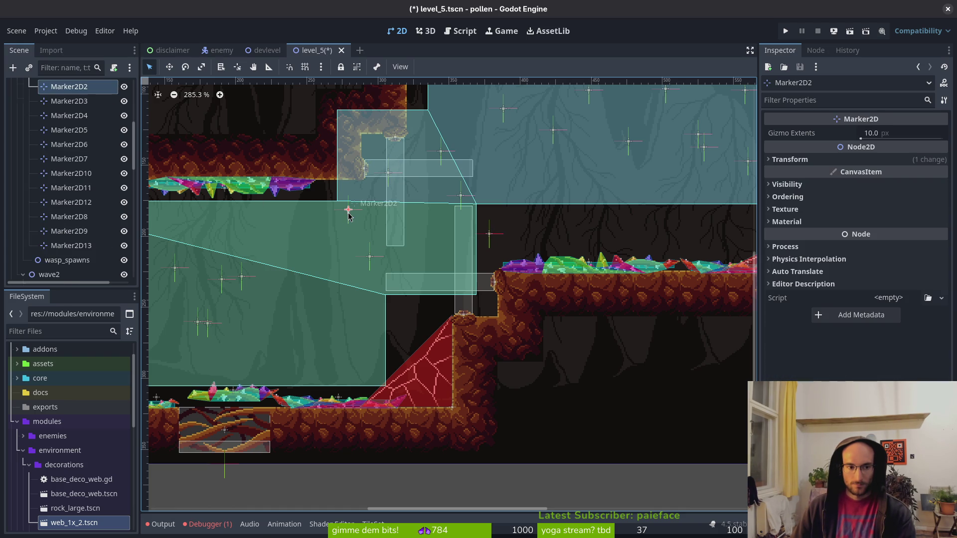
# Step: Check each fruitfly spawn marker, Marker2D2 through Marker2D13, in the Scene dock
pyautogui.click(70, 101)
pyautogui.click(89, 116)
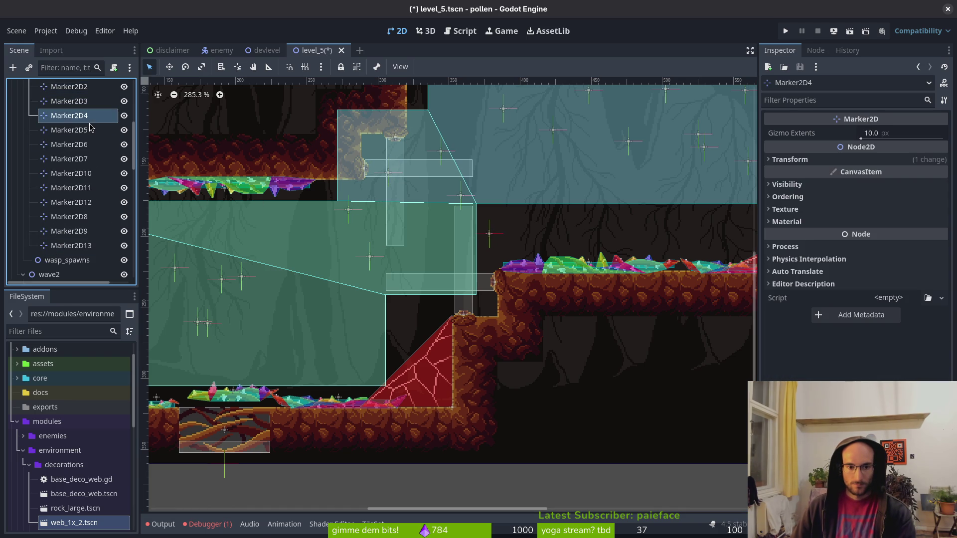
pyautogui.click(90, 128)
pyautogui.scroll(2, 85, 130)
pyautogui.click(79, 125)
pyautogui.click(79, 136)
pyautogui.click(81, 151)
pyautogui.click(82, 179)
pyautogui.click(82, 166)
pyautogui.click(82, 194)
pyautogui.click(81, 208)
pyautogui.click(81, 223)
pyautogui.click(79, 237)
pyautogui.click(81, 252)
pyautogui.click(82, 266)
pyautogui.scroll(-3, 99, 269)
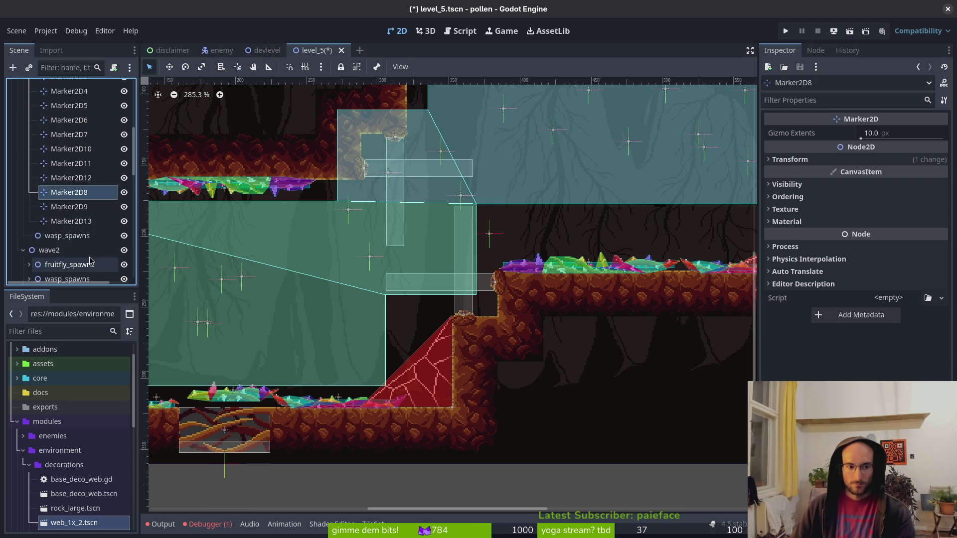
pyautogui.click(85, 209)
pyautogui.click(82, 222)
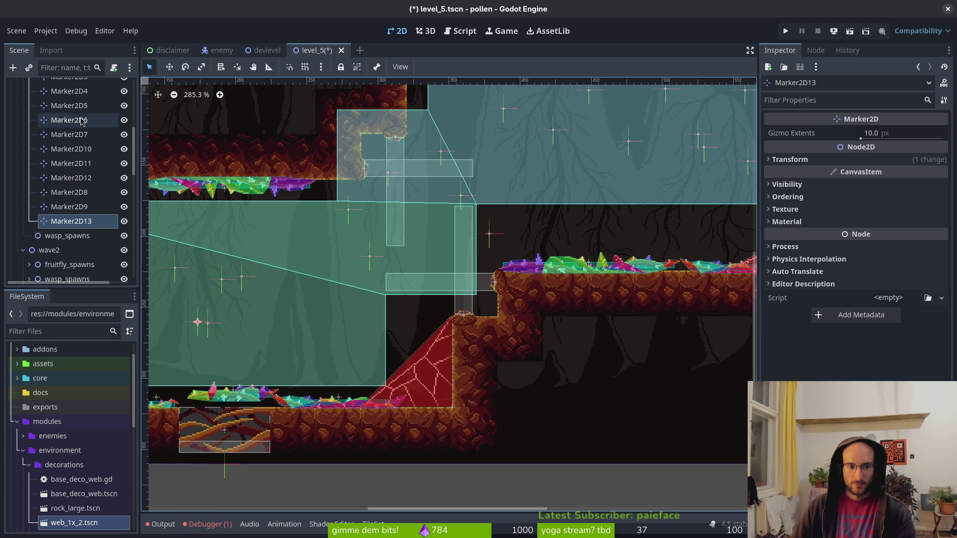
pyautogui.scroll(5, 96, 188)
# Step: Browse the wave1 and wave2 fruitfly spawn groups down to flower_spawns
pyautogui.click(90, 189)
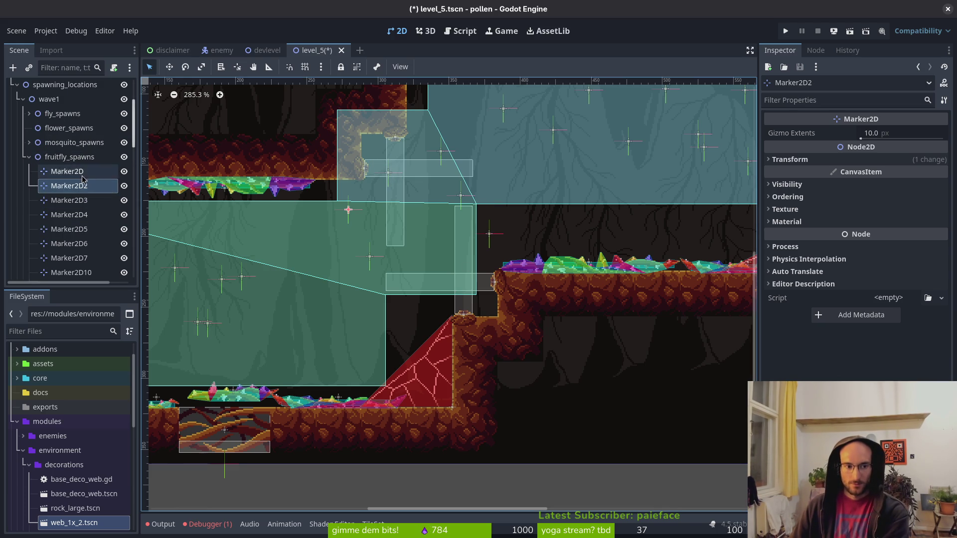
pyautogui.press('Down')
pyautogui.press('Down')
pyautogui.press('Down')
pyautogui.press('Down')
pyautogui.press('Down')
pyautogui.press('Down')
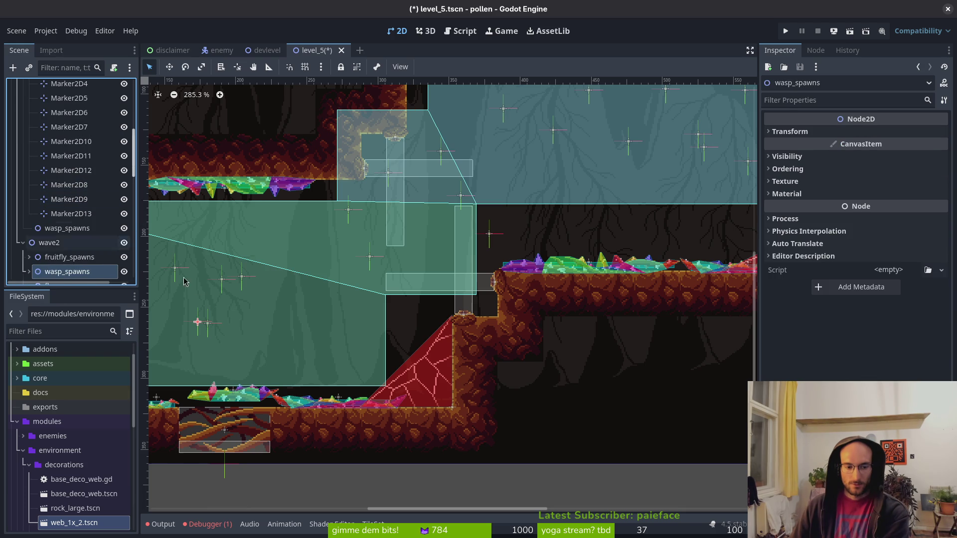
pyautogui.scroll(5, 55, 214)
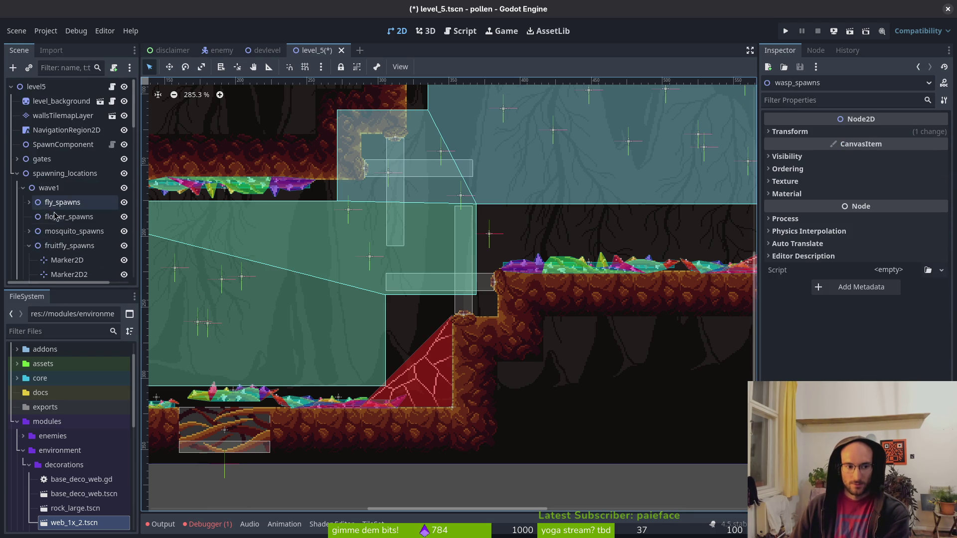
pyautogui.click(23, 187)
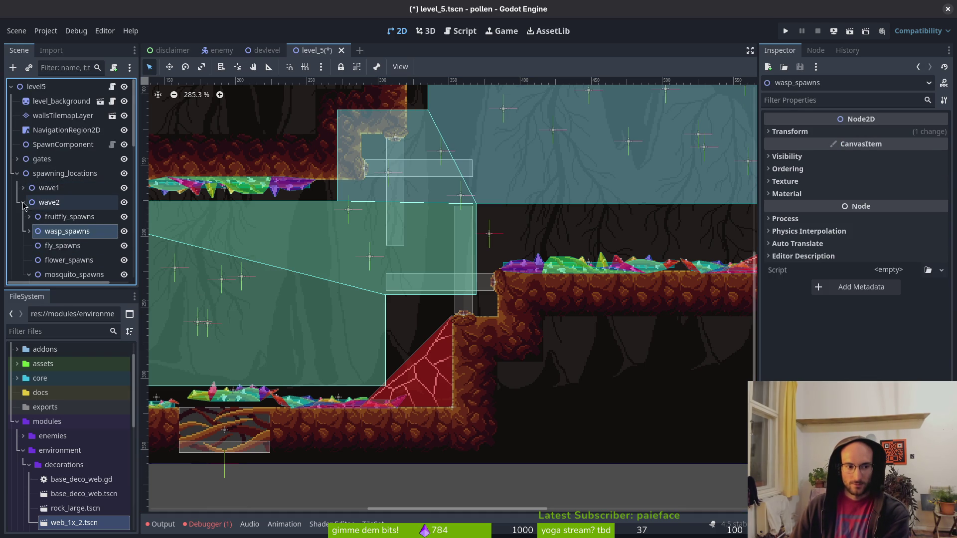
pyautogui.press('Up')
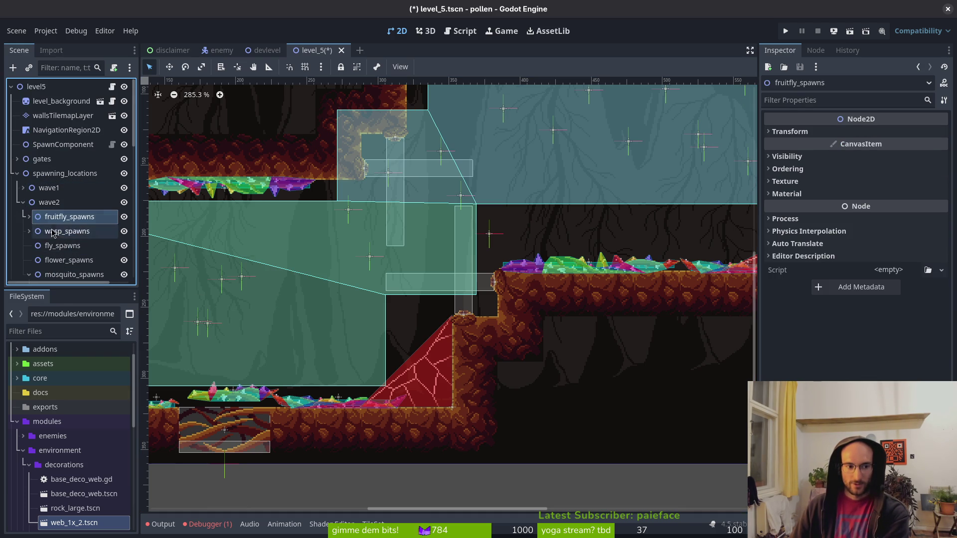
pyautogui.press('Right')
pyautogui.press('Down')
pyautogui.press('Down')
pyautogui.press('Down')
pyautogui.press('Down')
pyautogui.press('Down')
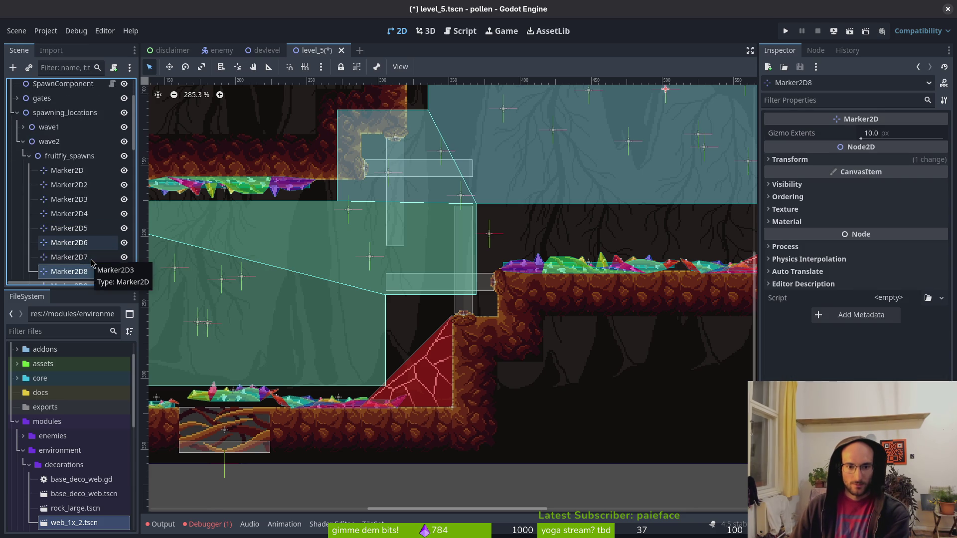
pyautogui.press('Down')
pyautogui.press('Down')
pyautogui.press('Down')
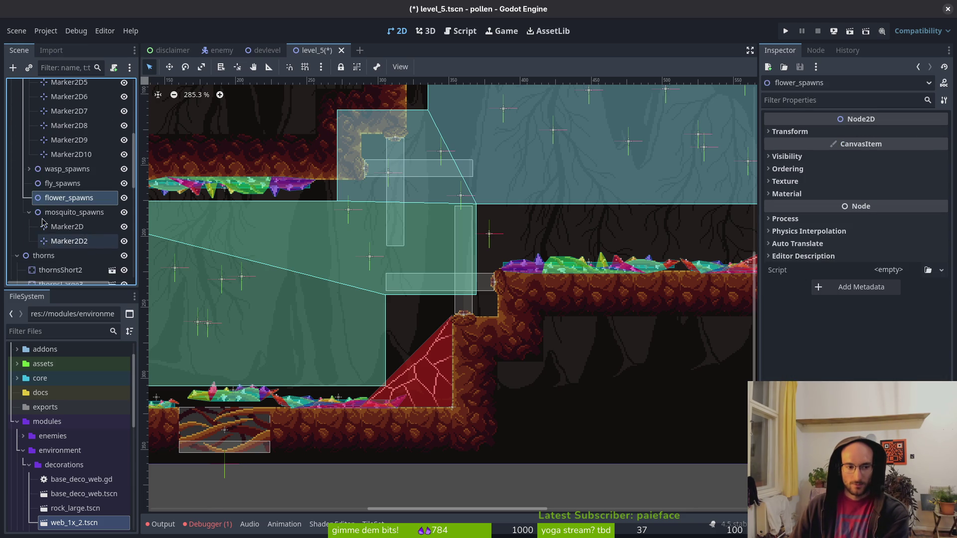
# Step: Compare the mosquito spawn markers and nudge Marker2D2 left and down into the lower cave
pyautogui.click(29, 169)
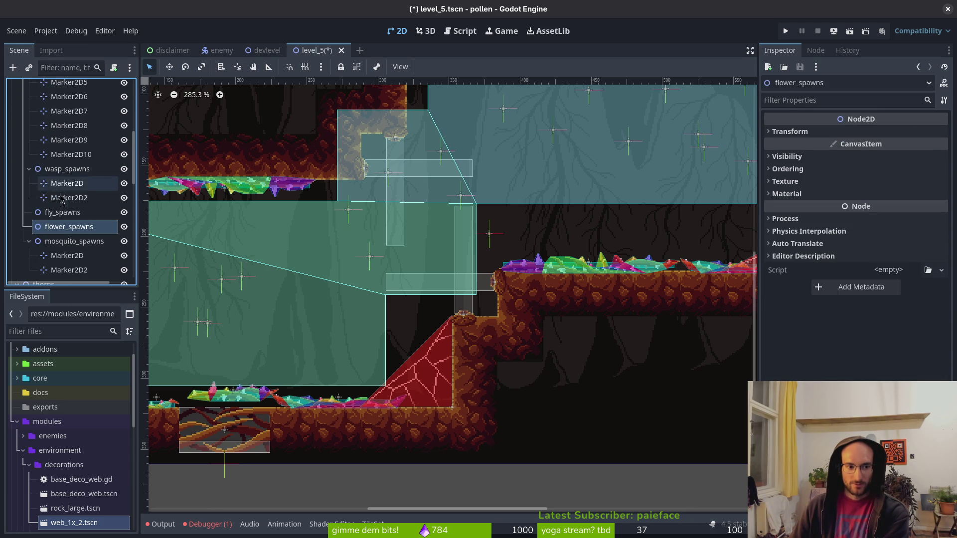
pyautogui.click(29, 169)
pyautogui.press('Down')
pyautogui.press('Down')
pyautogui.press('Down')
pyautogui.press('Up')
pyautogui.press('Down')
pyautogui.press('Up')
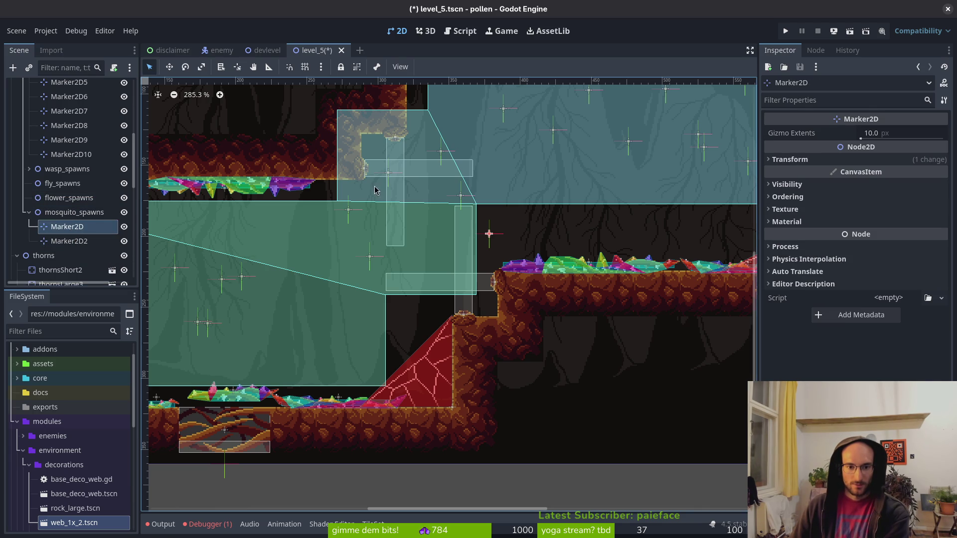
pyautogui.press('Down')
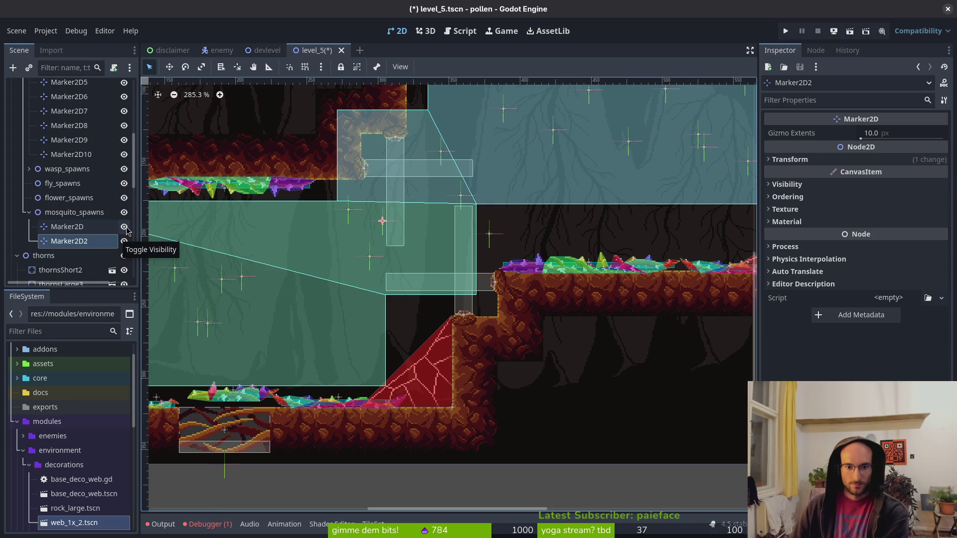
pyautogui.press('Left')
pyautogui.press('Down')
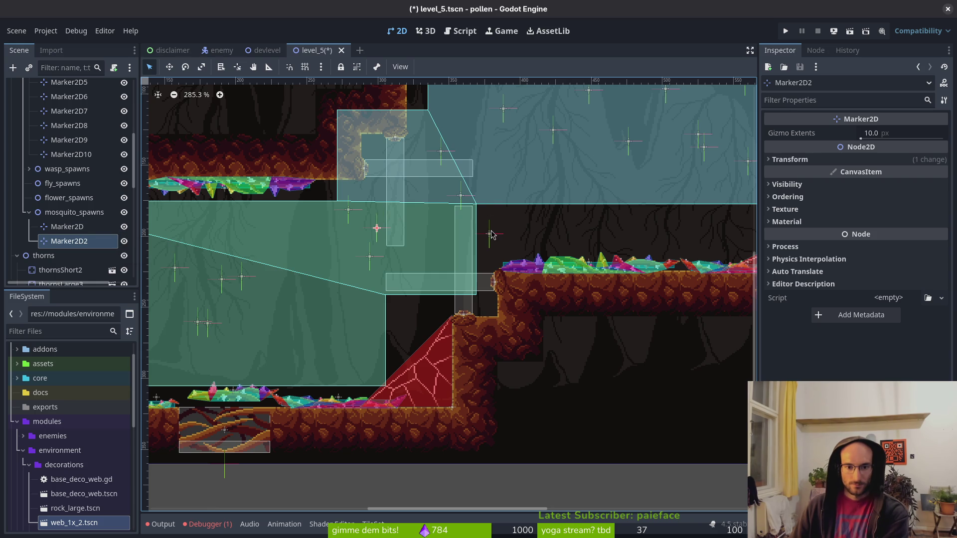
# Step: Drag Marker2D3, Marker2D2, Marker2D7 and the mosquito spawn marker to new spots around the ledges
pyautogui.moveTo(367, 260)
pyautogui.mouseDown()
pyautogui.moveTo(399, 265)
pyautogui.moveTo(363, 283)
pyautogui.moveTo(422, 263)
pyautogui.mouseUp()
pyautogui.moveTo(348, 209); pyautogui.dragTo(333, 218)
pyautogui.moveTo(442, 154); pyautogui.dragTo(430, 153)
pyautogui.moveTo(488, 238)
pyautogui.mouseDown()
pyautogui.moveTo(421, 207)
pyautogui.moveTo(509, 240)
pyautogui.moveTo(500, 240)
pyautogui.mouseUp()
# Step: Reposition Marker2D2 lower then further right, and move Marker2D up and right
pyautogui.click(432, 213)
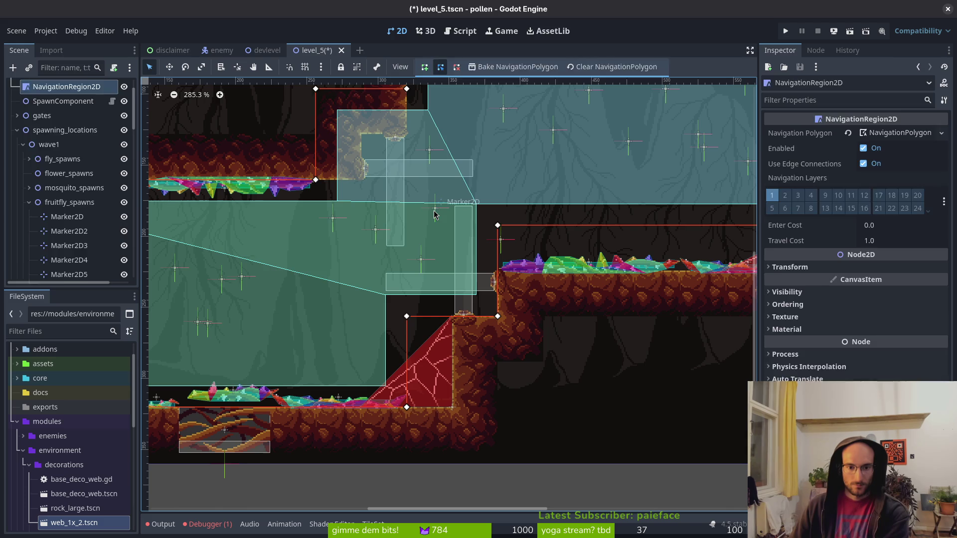
pyautogui.click(435, 214)
pyautogui.click(375, 231)
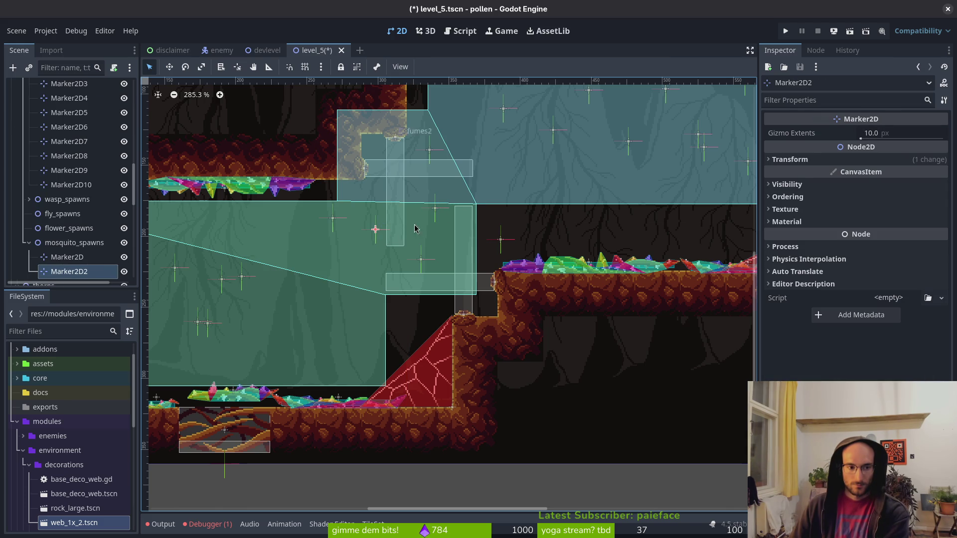
pyautogui.click(432, 214)
pyautogui.click(377, 233)
pyautogui.click(427, 152)
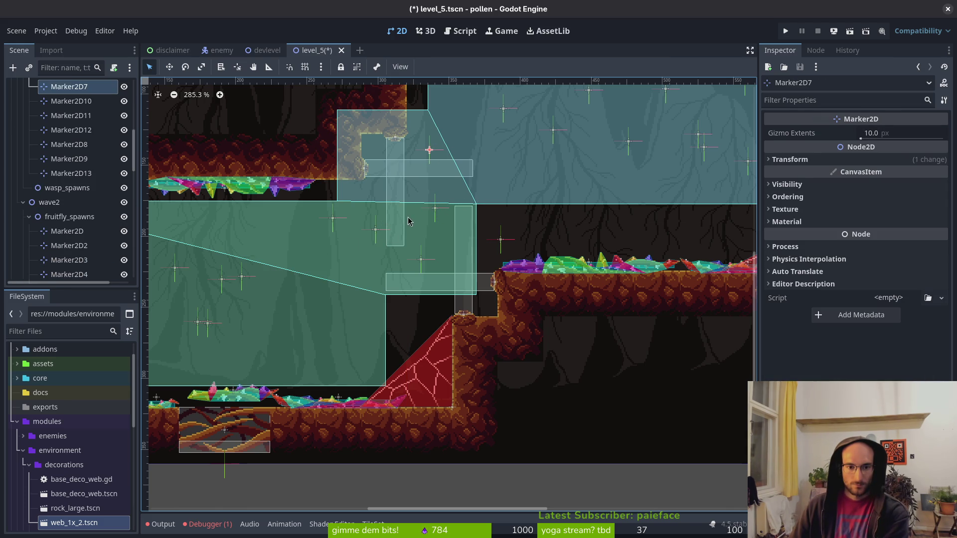
pyautogui.click(376, 232)
pyautogui.moveTo(373, 232); pyautogui.dragTo(365, 252)
pyautogui.moveTo(434, 214)
pyautogui.mouseDown()
pyautogui.moveTo(479, 188)
pyautogui.moveTo(460, 200)
pyautogui.mouseUp()
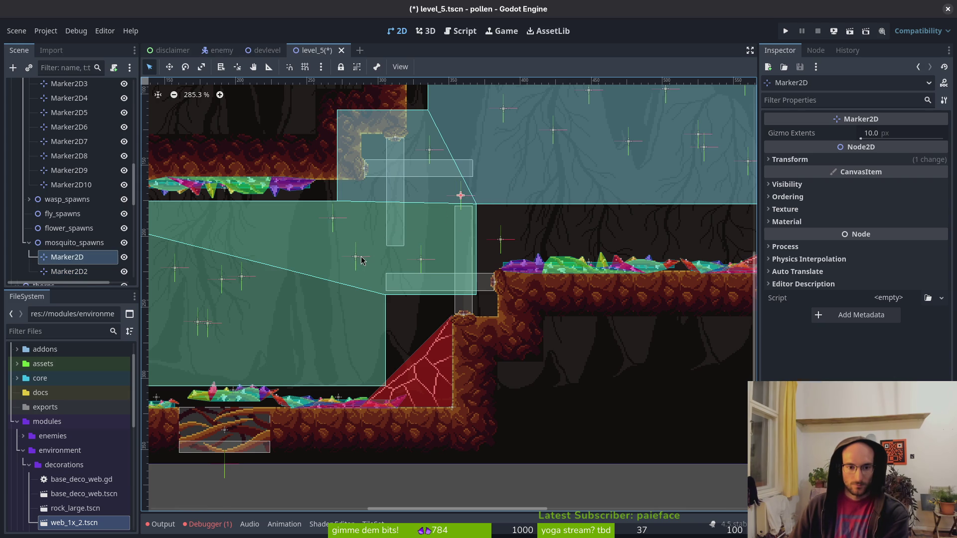
pyautogui.moveTo(355, 261)
pyautogui.mouseDown()
pyautogui.moveTo(423, 278)
pyautogui.moveTo(426, 308)
pyautogui.mouseUp()
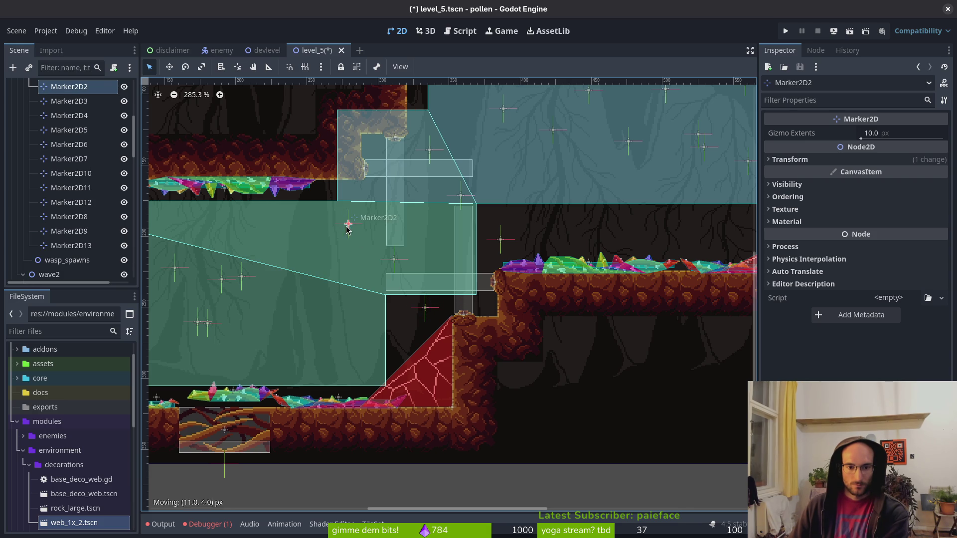
pyautogui.moveTo(501, 240); pyautogui.dragTo(495, 232)
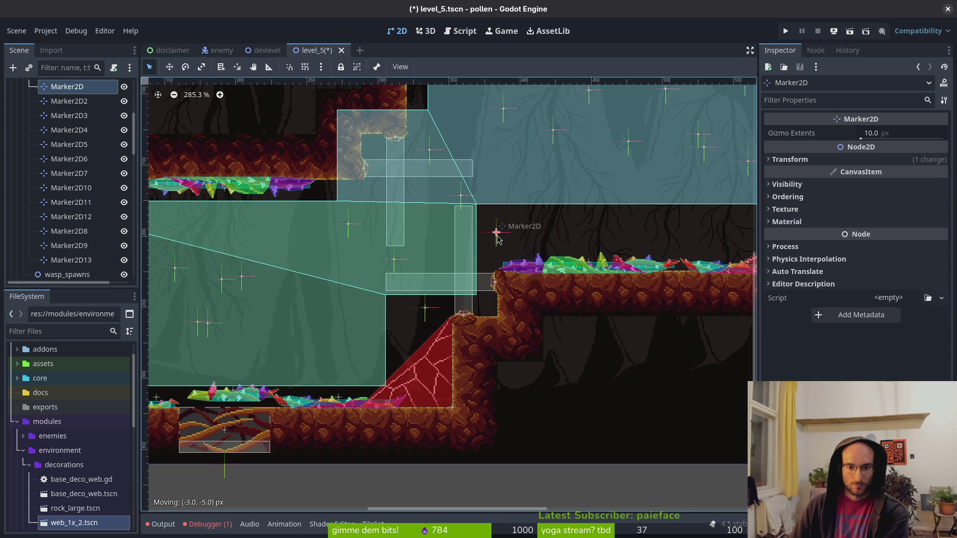
# Step: Fine-tune Marker2D7 slightly right and Marker2D3 slightly left, then save level_5
pyautogui.click(434, 153)
pyautogui.click(432, 154)
pyautogui.moveTo(431, 151); pyautogui.dragTo(441, 153)
pyautogui.scroll(-5, 454, 174)
pyautogui.moveTo(435, 265); pyautogui.dragTo(434, 265)
pyautogui.scroll(2, 444, 249)
pyautogui.hotkey('ctrl', 's')
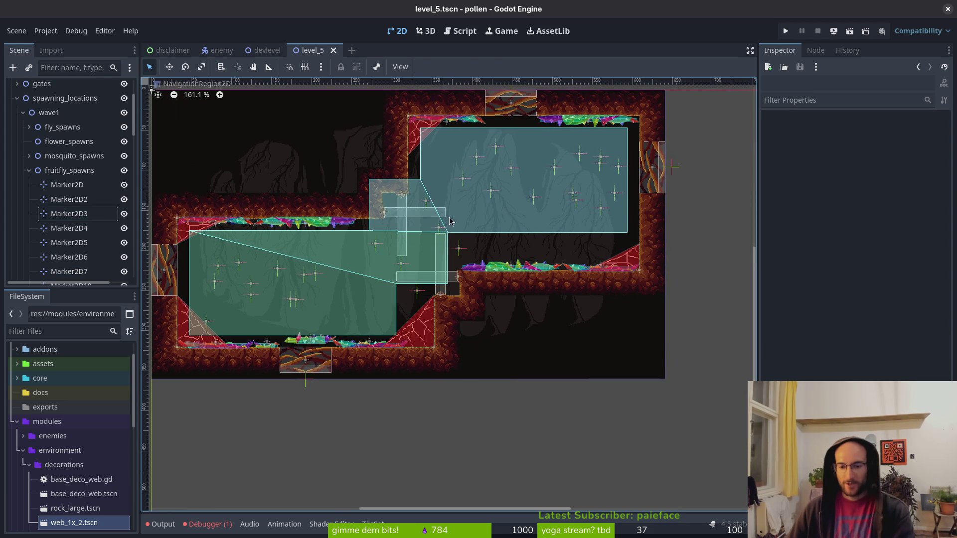
# Step: Move thornsMedium right, then nudge it one pixel left and down
pyautogui.scroll(3, 475, 249)
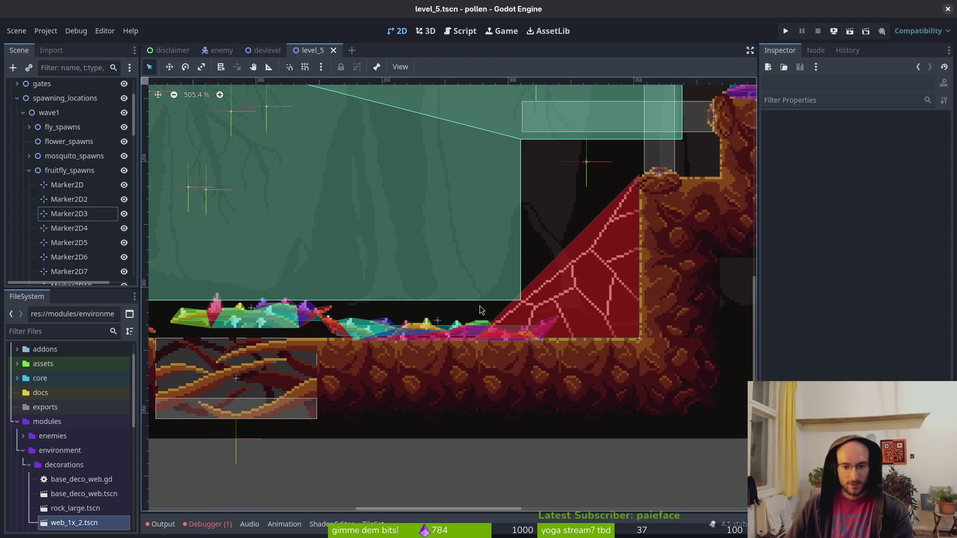
pyautogui.click(431, 334)
pyautogui.moveTo(359, 302); pyautogui.dragTo(445, 302)
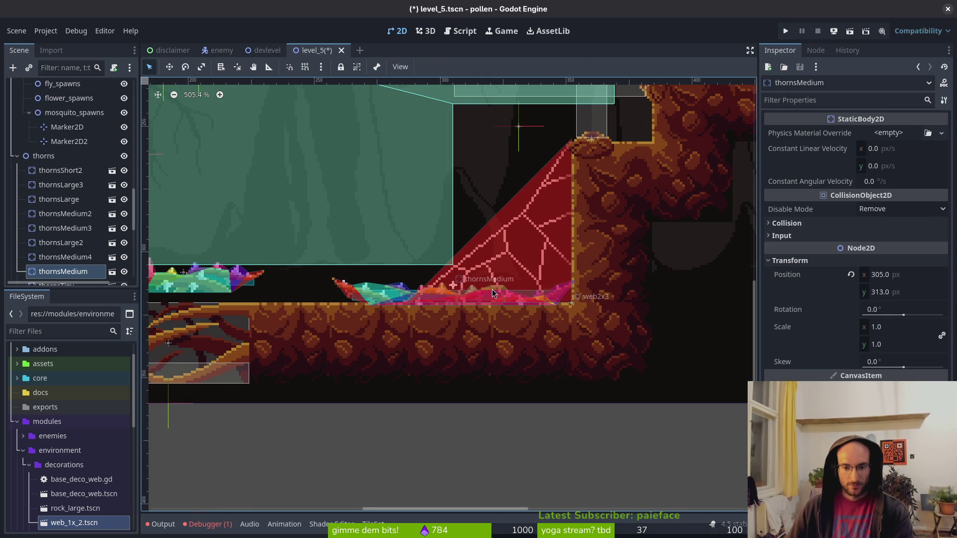
pyautogui.scroll(3, 482, 258)
pyautogui.press('Left')
pyautogui.press('Down')
# Step: Delete the thornsShort2 thorns from level_5
pyautogui.scroll(-4, 474, 264)
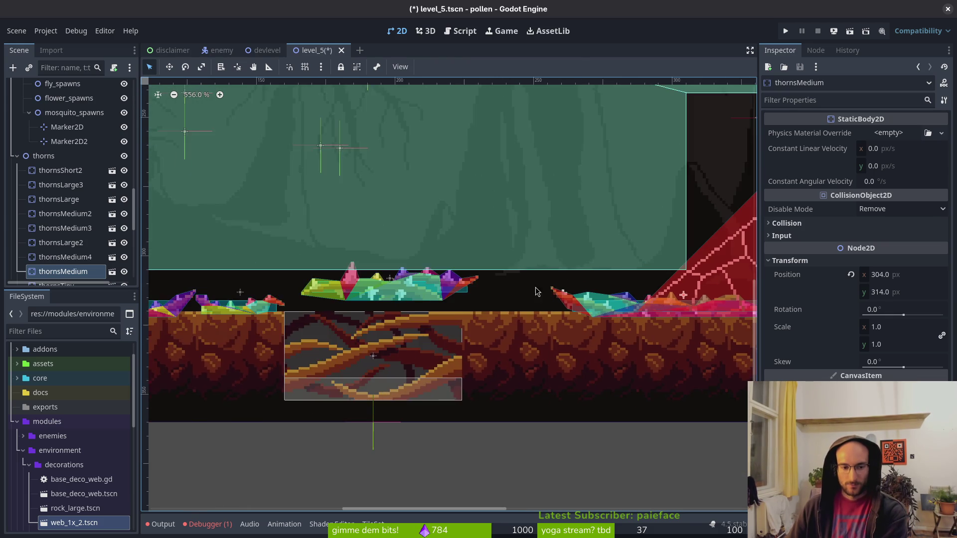
pyautogui.scroll(-3, 460, 277)
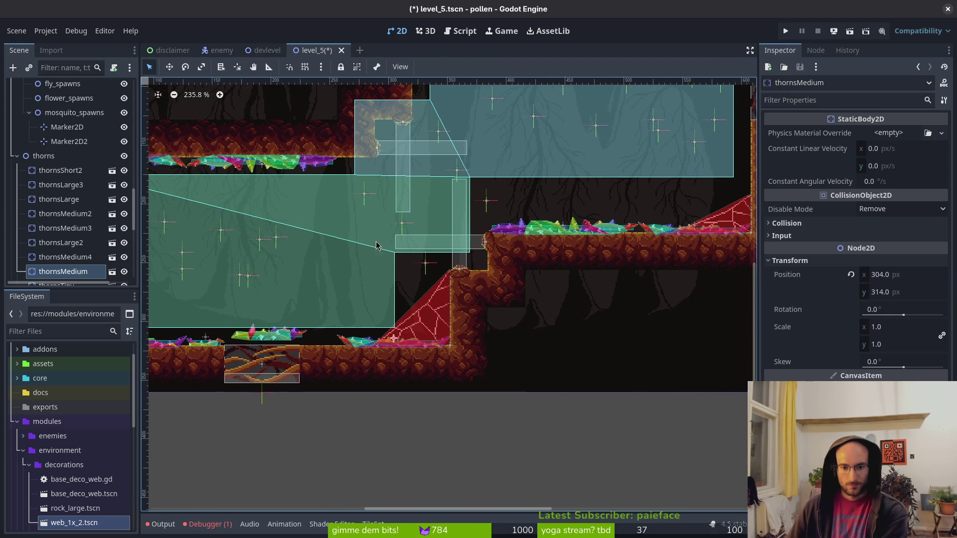
pyautogui.scroll(5, 442, 158)
pyautogui.hscroll(3, 439, 200)
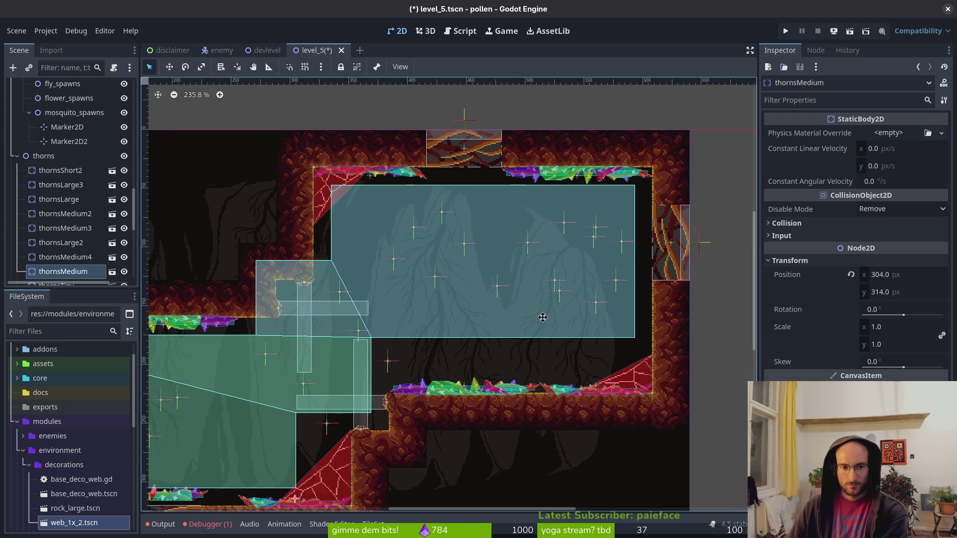
pyautogui.scroll(-5, 407, 287)
pyautogui.hscroll(-5, 408, 287)
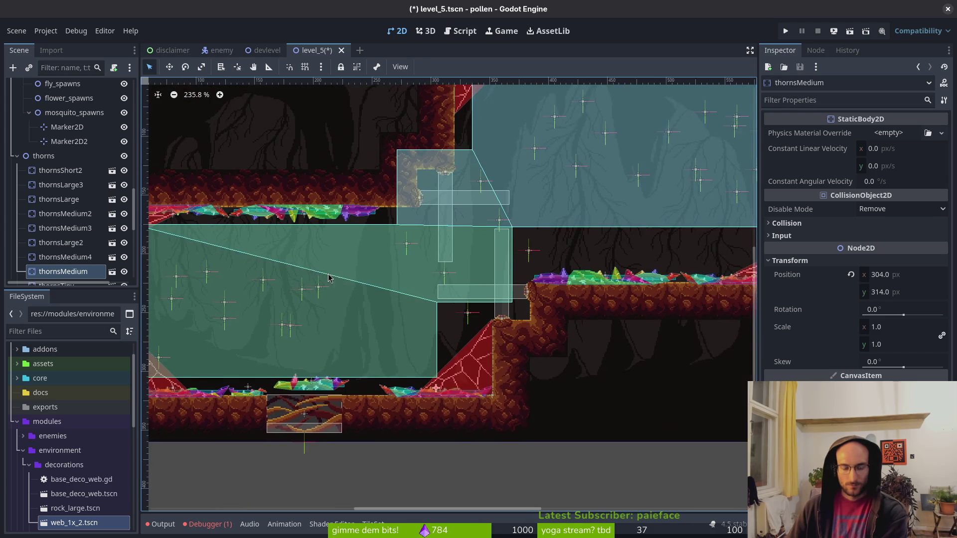
pyautogui.click(386, 324)
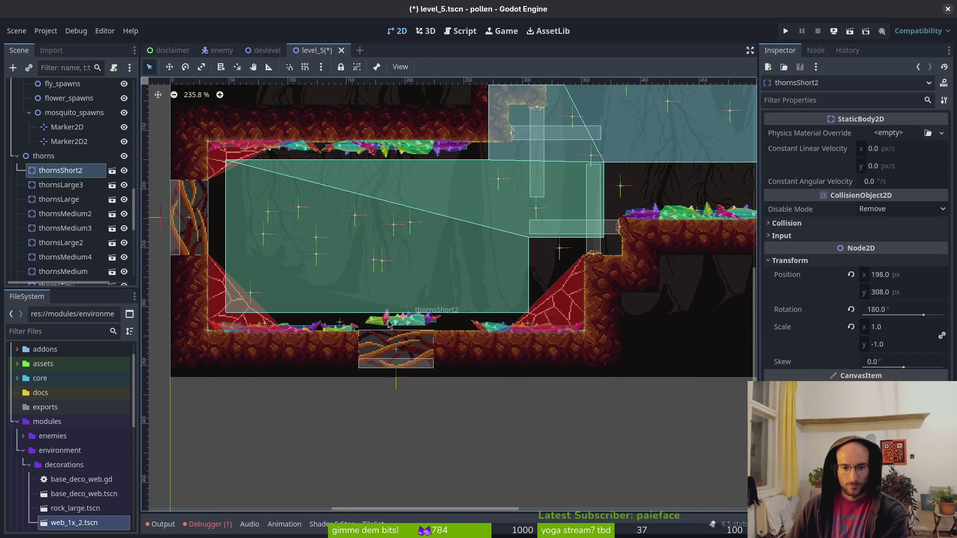
pyautogui.press('Delete')
pyautogui.press('Return')
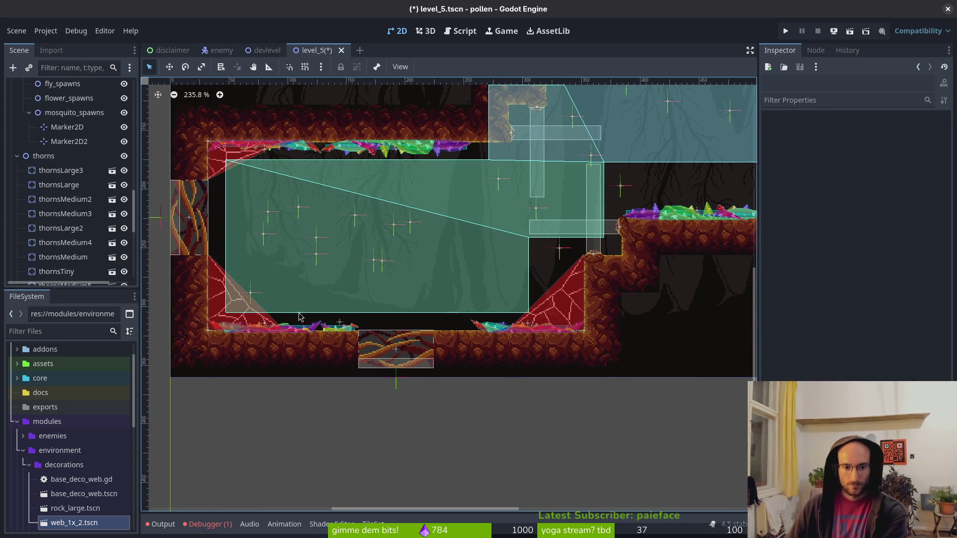
# Step: Duplicate thornsTiny and place the thornsTiny2 copy further right along the cave floor
pyautogui.click(327, 330)
pyautogui.scroll(3, 347, 324)
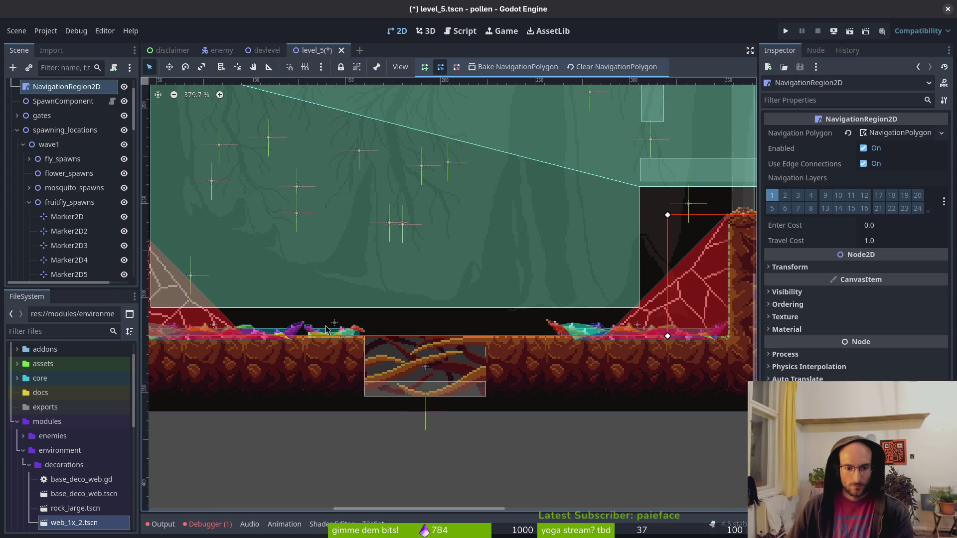
pyautogui.click(346, 335)
pyautogui.hotkey('ctrl', 'd')
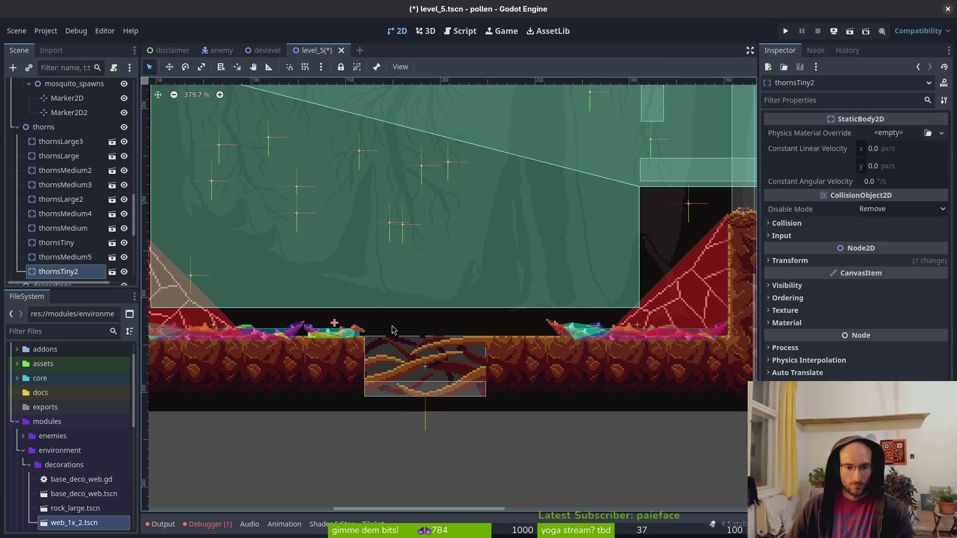
pyautogui.moveTo(346, 338)
pyautogui.mouseDown()
pyautogui.moveTo(523, 330)
pyautogui.moveTo(515, 327)
pyautogui.mouseUp()
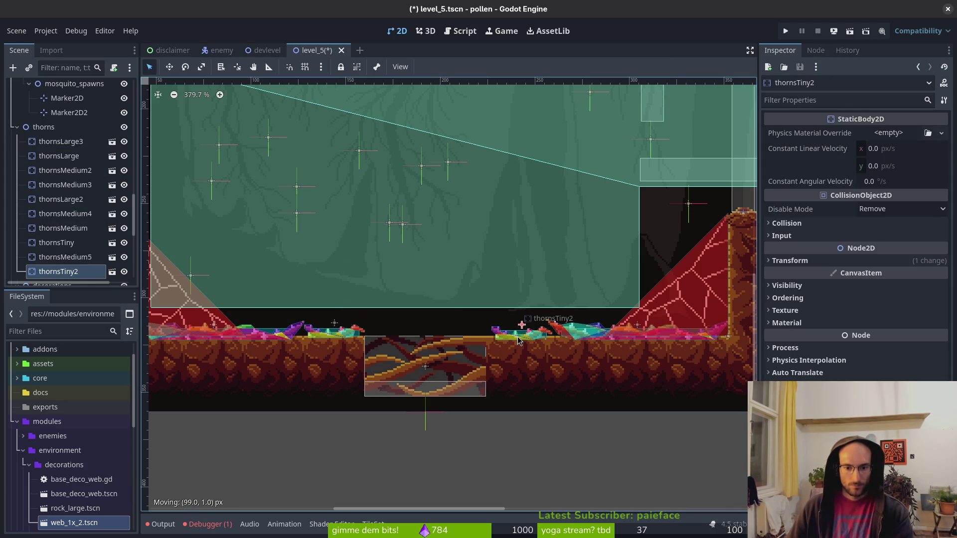
pyautogui.scroll(3, 515, 326)
pyautogui.scroll(1, 518, 326)
pyautogui.scroll(1, 505, 319)
pyautogui.scroll(2, 524, 324)
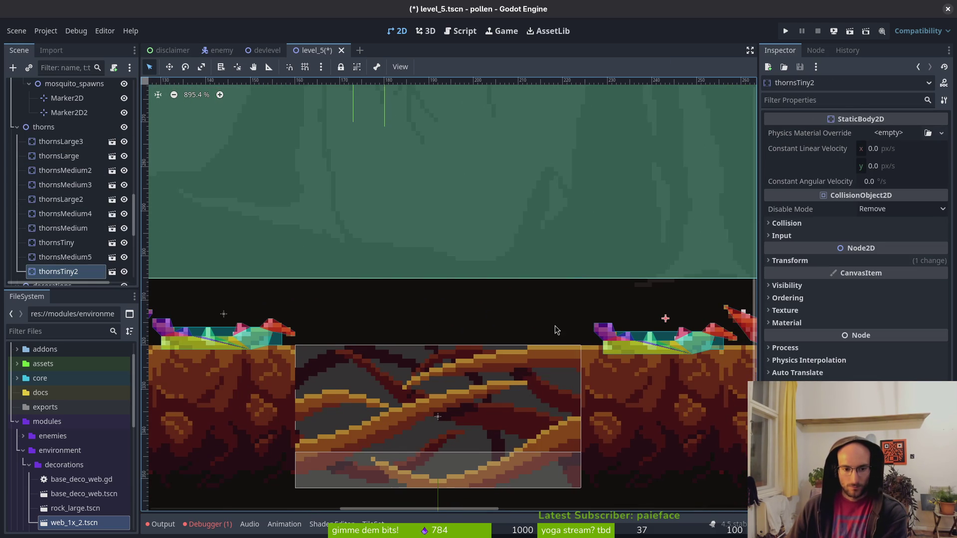
pyautogui.hscroll(3, 548, 355)
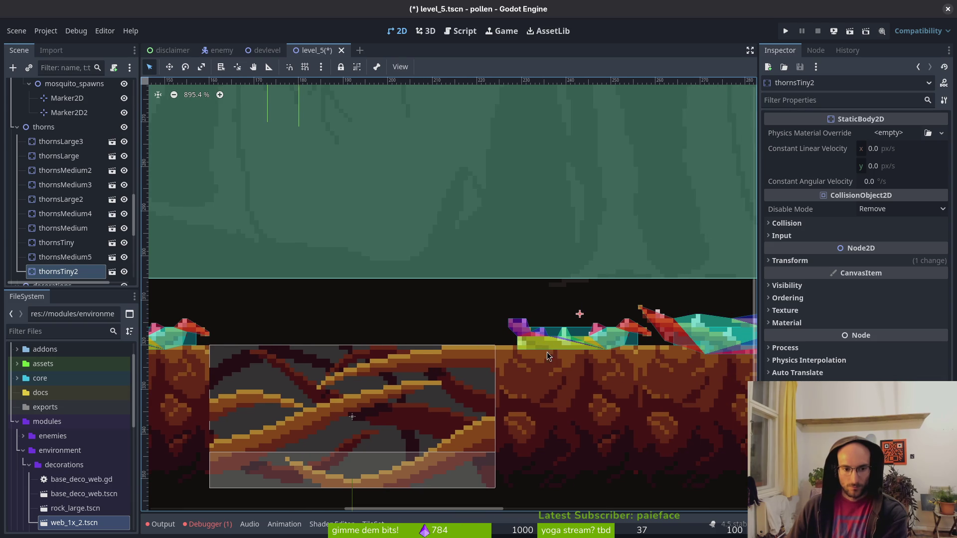
pyautogui.press('Left')
pyautogui.press('Left')
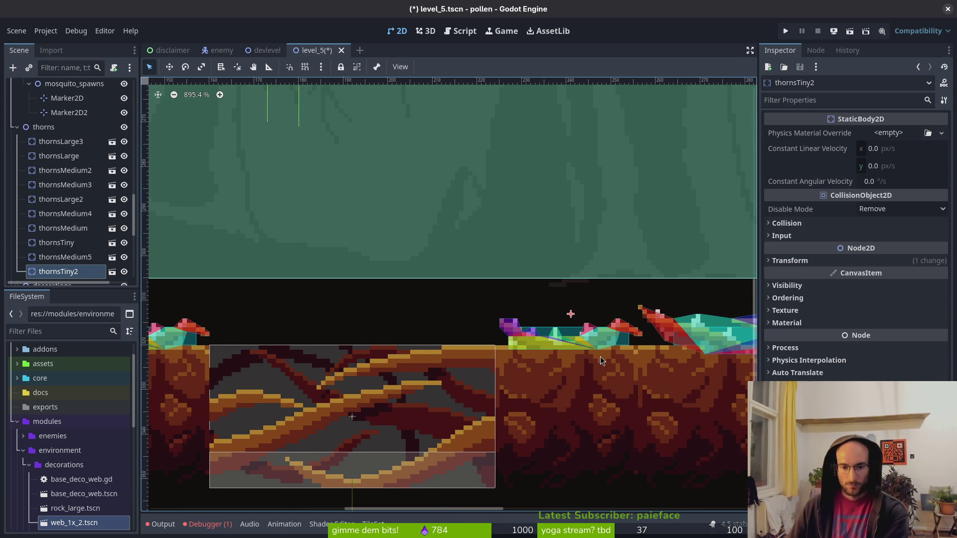
pyautogui.scroll(-2, 523, 340)
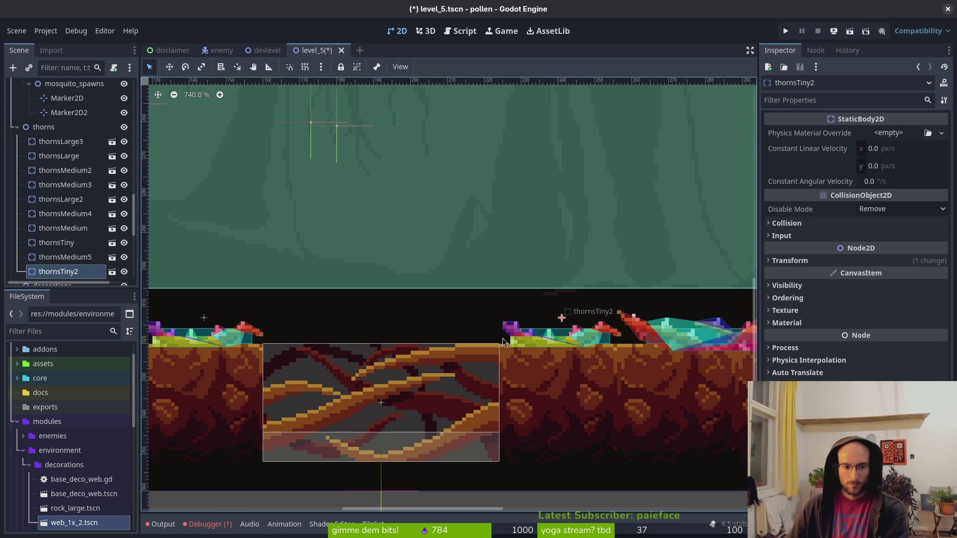
pyautogui.press('Left')
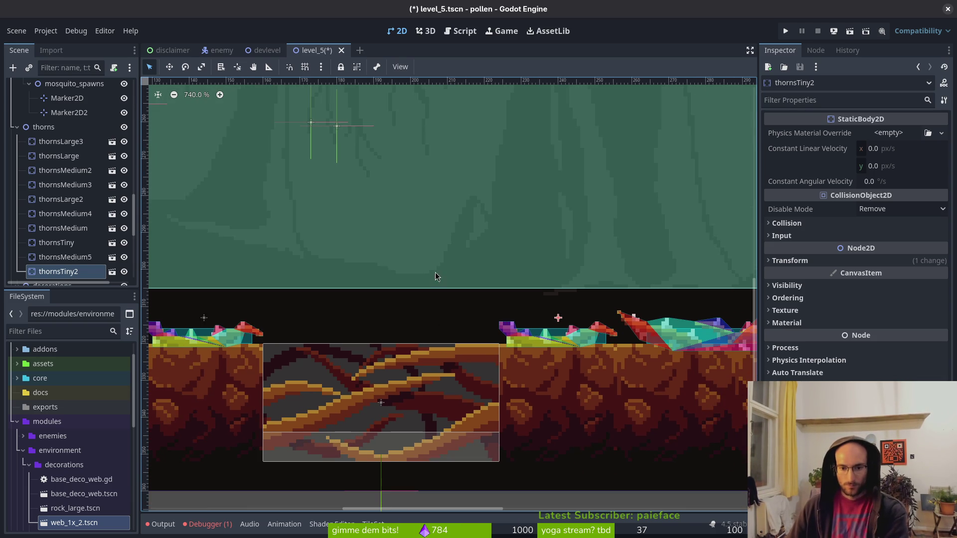
pyautogui.scroll(-1, 437, 282)
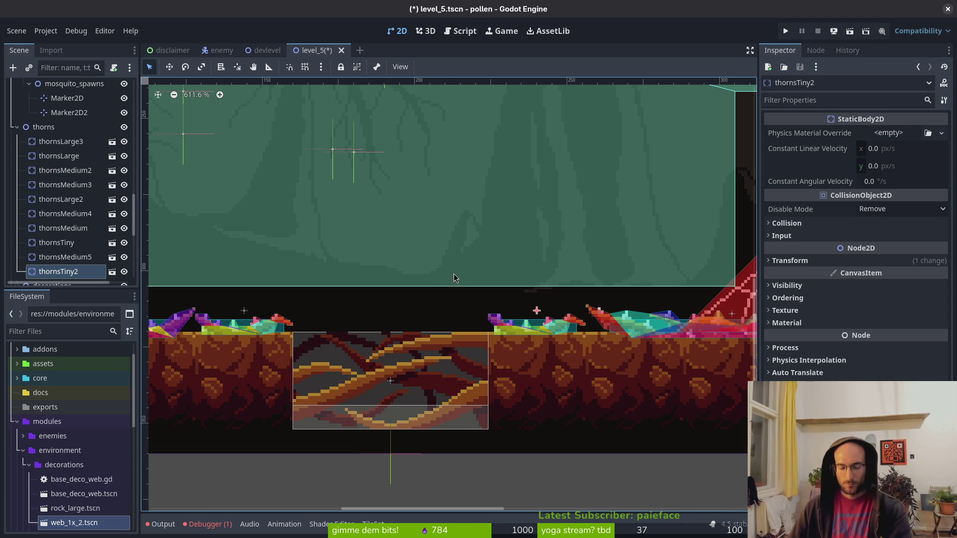
# Step: Save level_5, inspect web2x3 and thornsMedium, and fit the whole map in view
pyautogui.hotkey('ctrl', 's')
pyautogui.scroll(-3, 505, 278)
pyautogui.click(627, 307)
pyautogui.scroll(2, 626, 306)
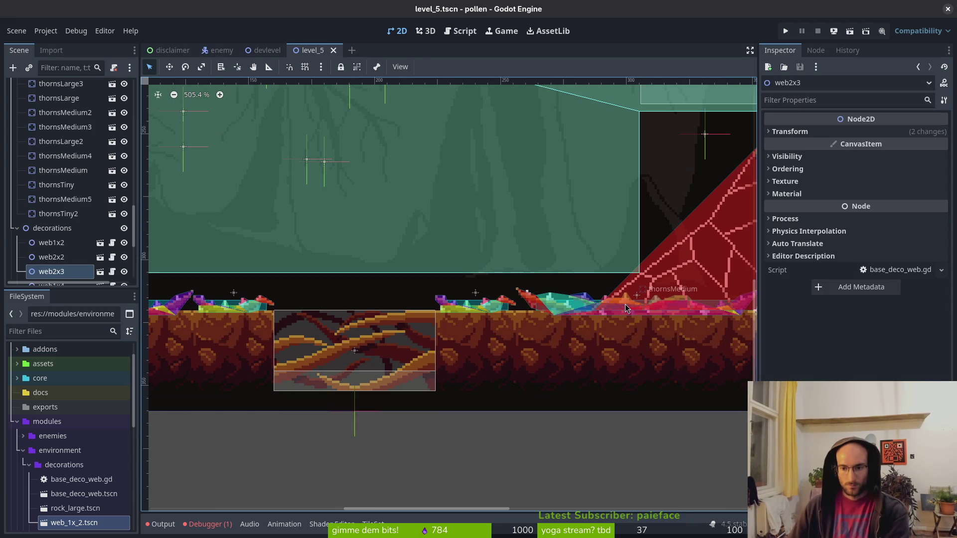
pyautogui.click(558, 298)
pyautogui.scroll(-3, 430, 325)
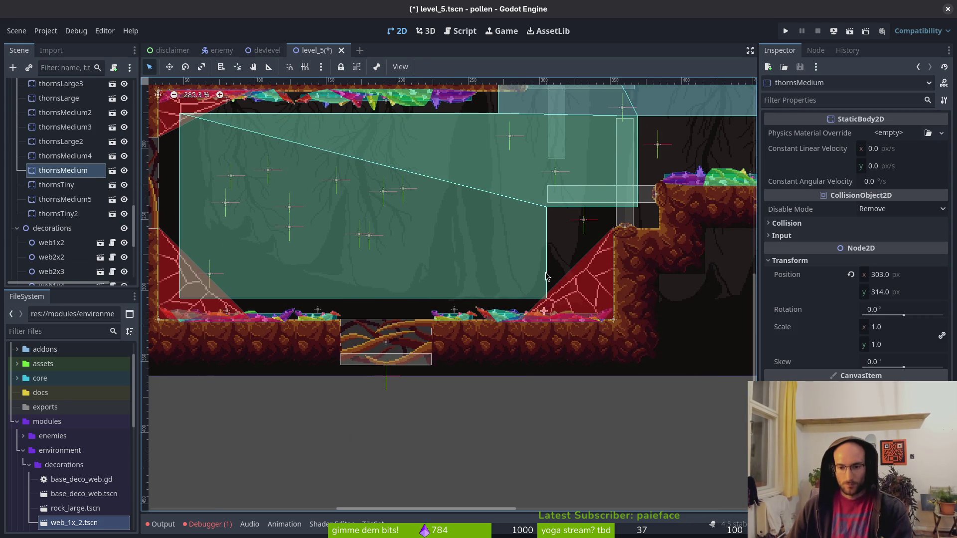
pyautogui.hotkey('ctrl', 's')
pyautogui.scroll(-2, 562, 278)
pyautogui.hotkey('ctrl', 's')
pyautogui.scroll(15, 739, 100)
pyautogui.hotkey('ctrl', '0')
pyautogui.hscroll(3, 564, 264)
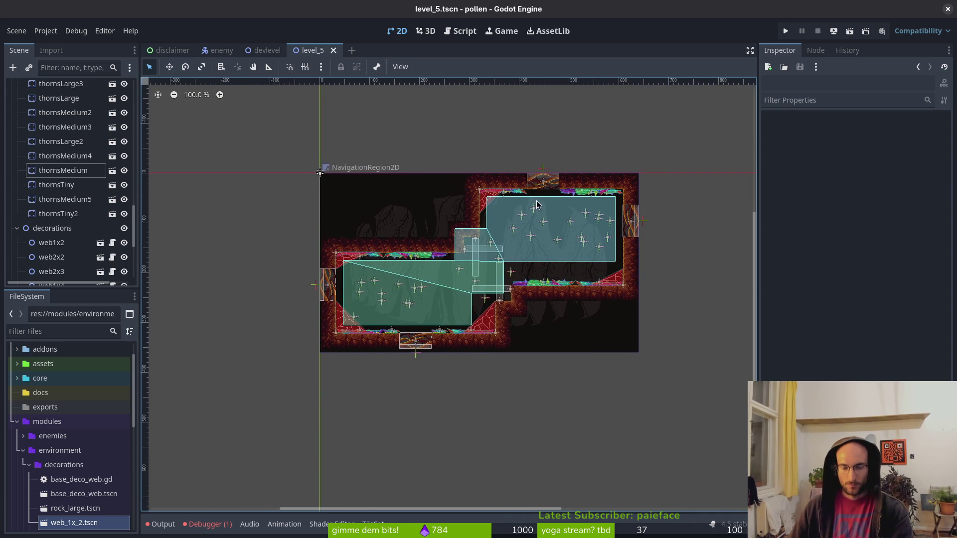
# Step: Collapse the thorns, decorations, fumes, spawn and wave groups in the Scene tree
pyautogui.scroll(5, 65, 164)
pyautogui.click(17, 169)
pyautogui.click(17, 183)
pyautogui.click(17, 197)
pyautogui.scroll(3, 23, 195)
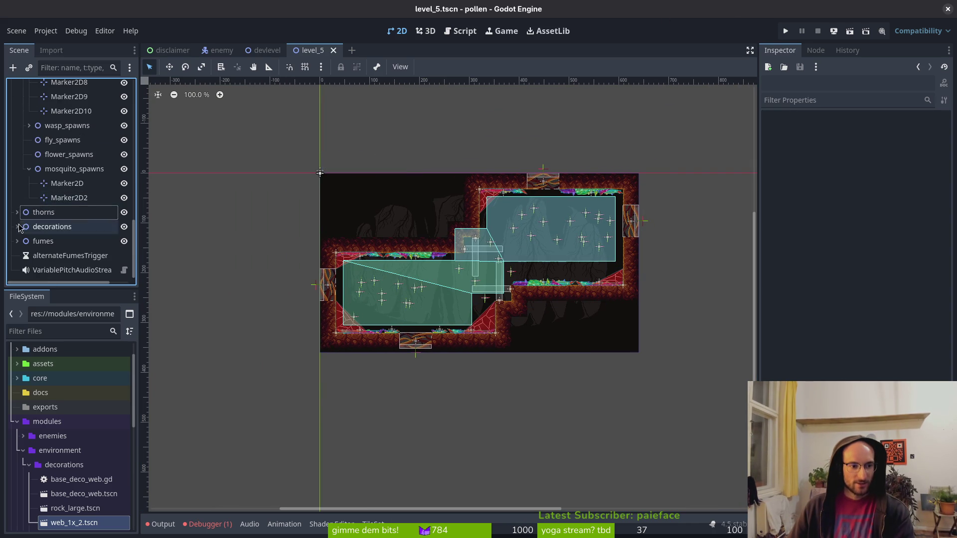
pyautogui.click(29, 219)
pyautogui.scroll(5, 28, 199)
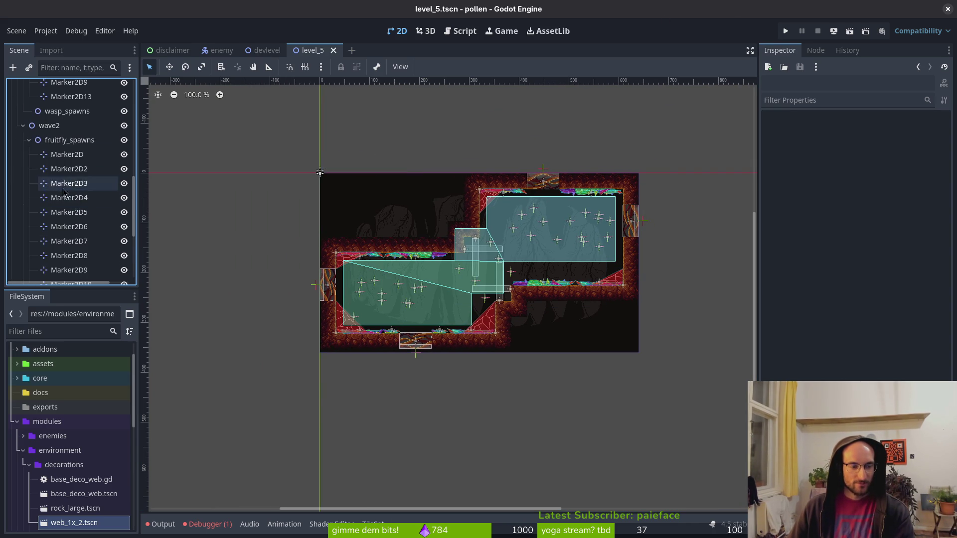
pyautogui.click(29, 140)
pyautogui.click(23, 126)
pyautogui.scroll(3, 30, 150)
pyautogui.click(29, 133)
pyautogui.scroll(3, 39, 141)
pyautogui.click(23, 188)
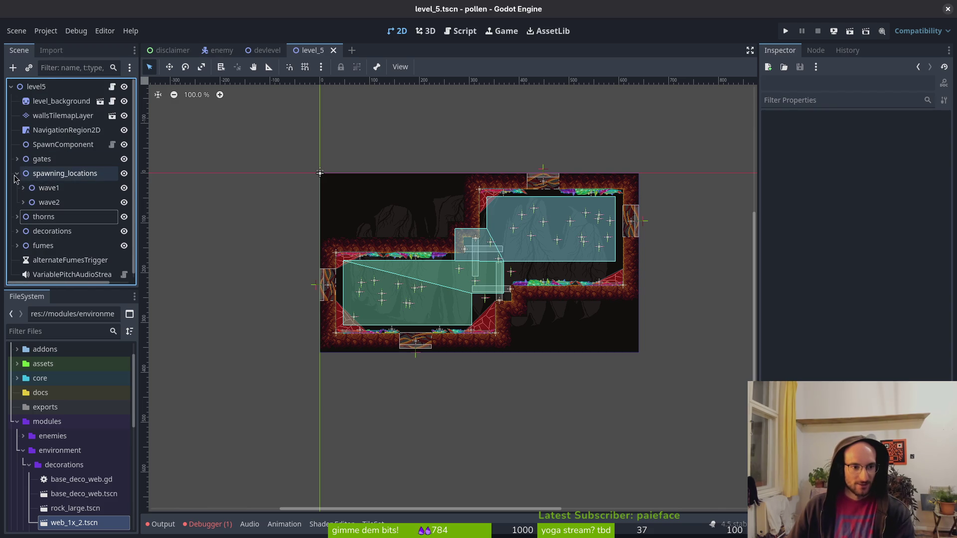
pyautogui.click(17, 173)
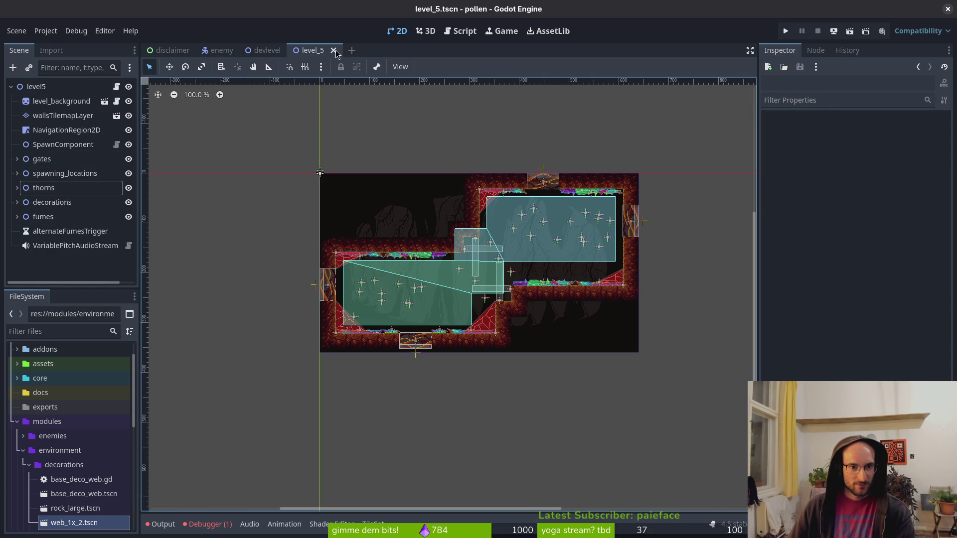
# Step: Close the level_5 and devlevel scene tabs and run the project with F5
pyautogui.middleClick(311, 53)
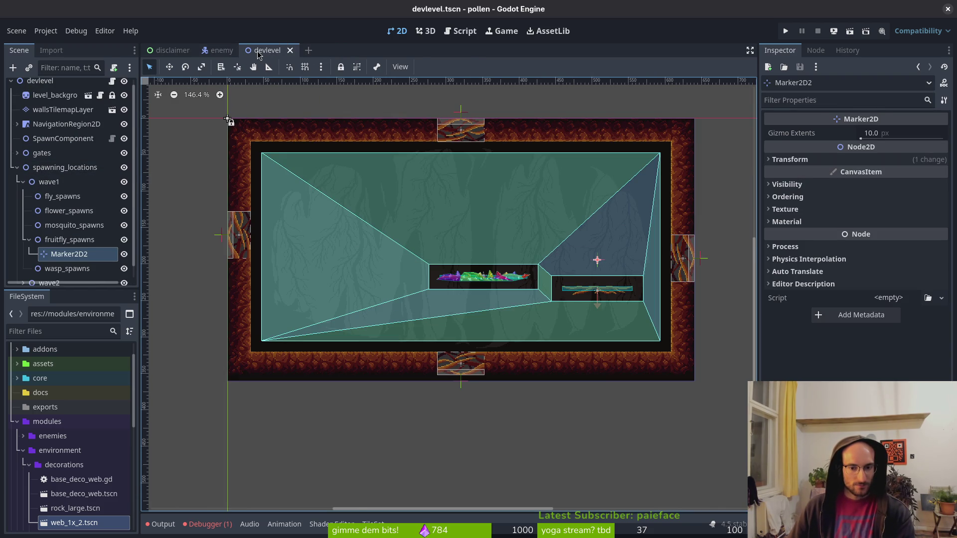
pyautogui.middleClick(247, 54)
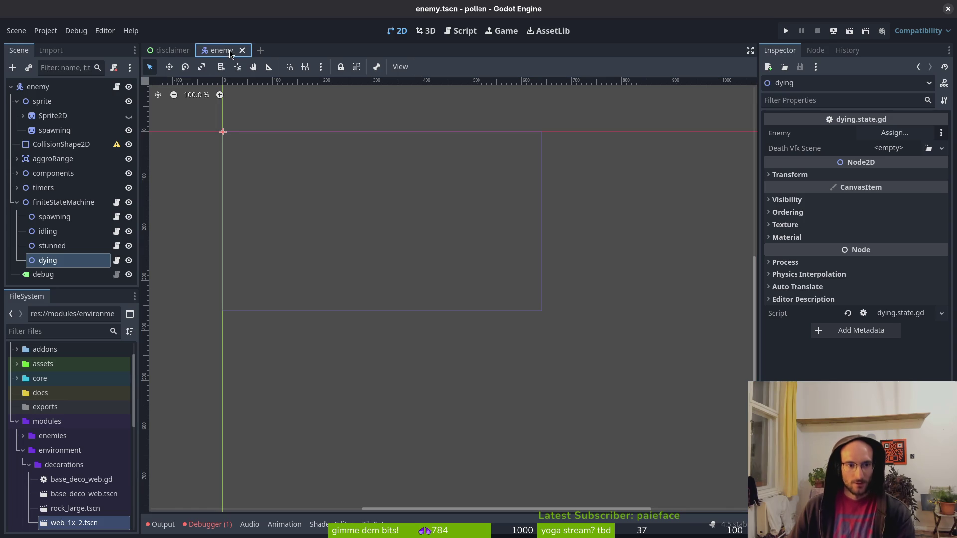
pyautogui.press('F5')
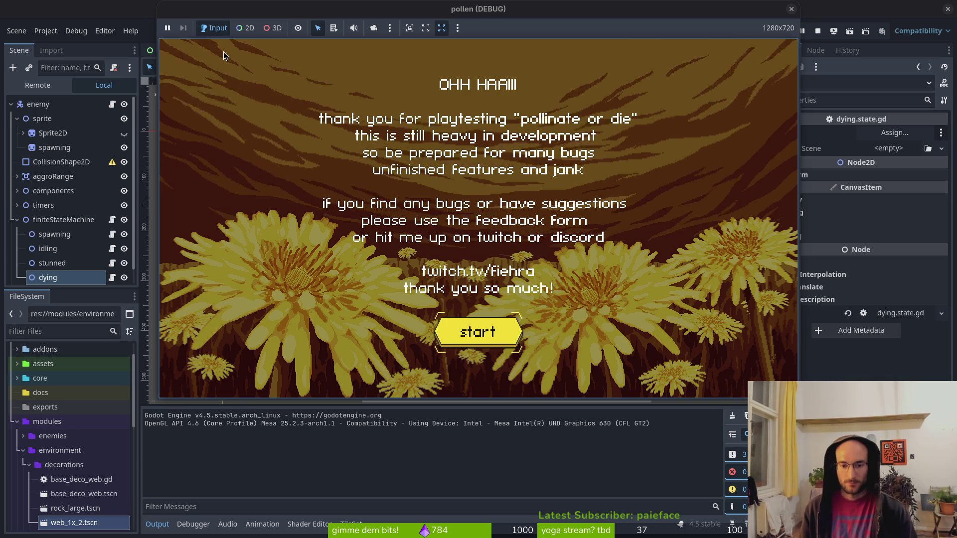
# Step: Get past the disclaimer, start the game, pause, and look at the devLevel setting
pyautogui.press('Return')
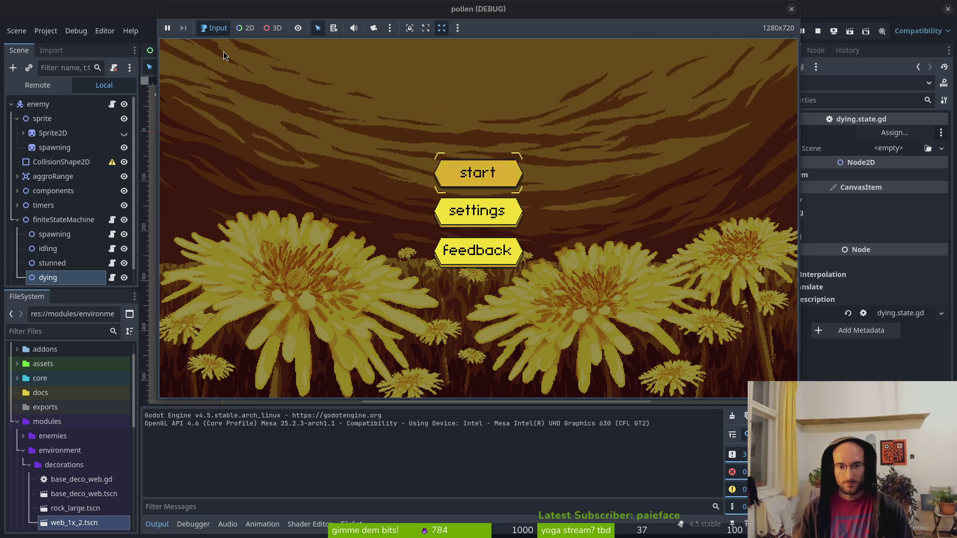
pyautogui.press('Return')
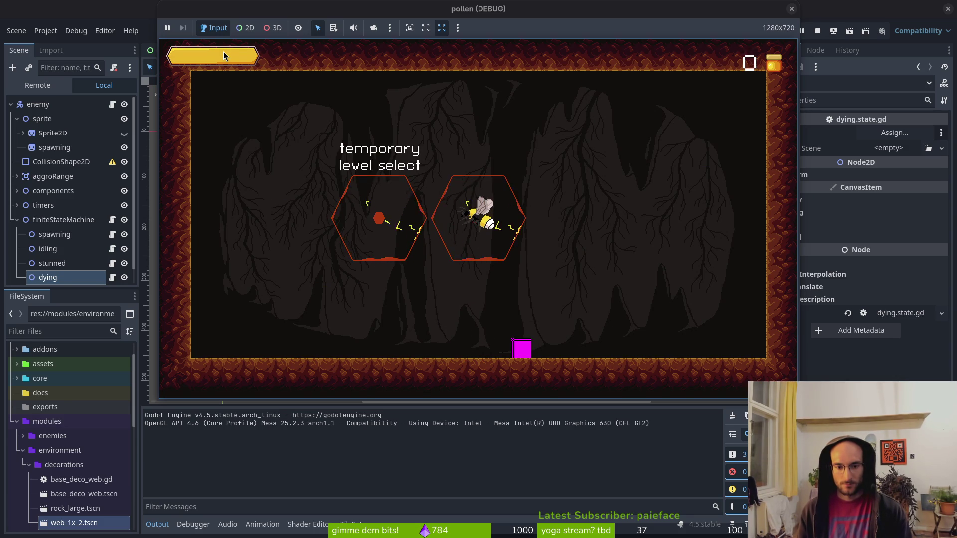
pyautogui.press('Escape')
pyautogui.press('Return')
pyautogui.press('Up')
pyautogui.press('Up')
# Step: Start a level, steer the bee onto the cave floor, then stop the run with F8
pyautogui.press('Escape')
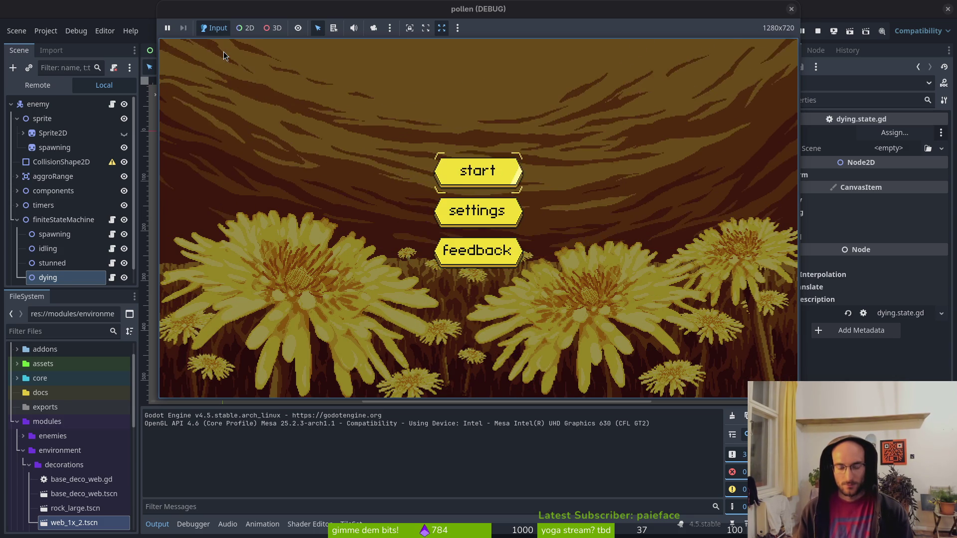
pyautogui.press('Return')
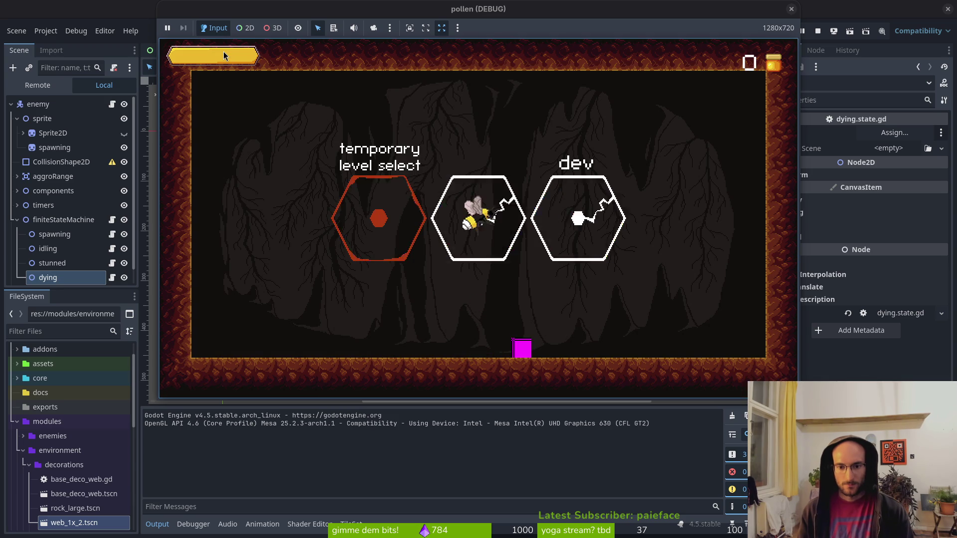
pyautogui.press('Right')
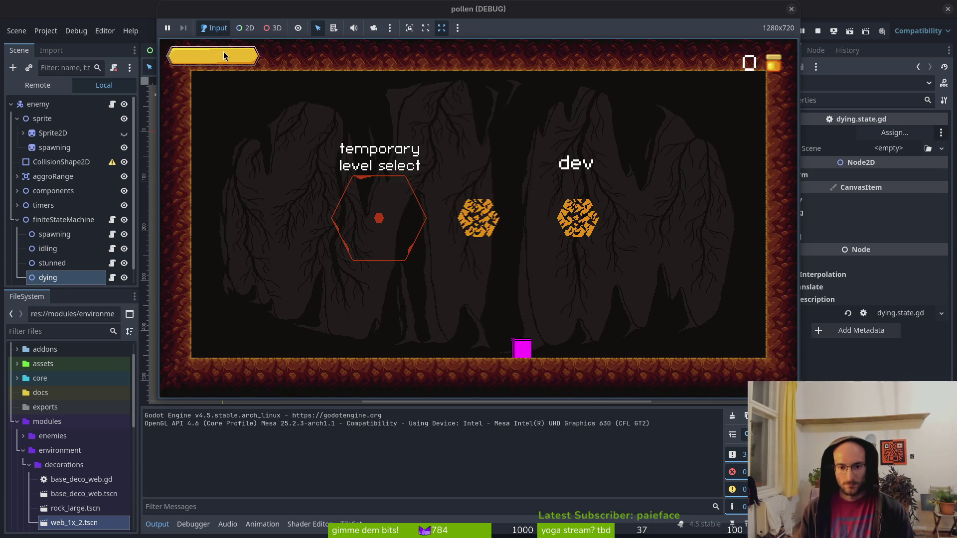
pyautogui.press('Left')
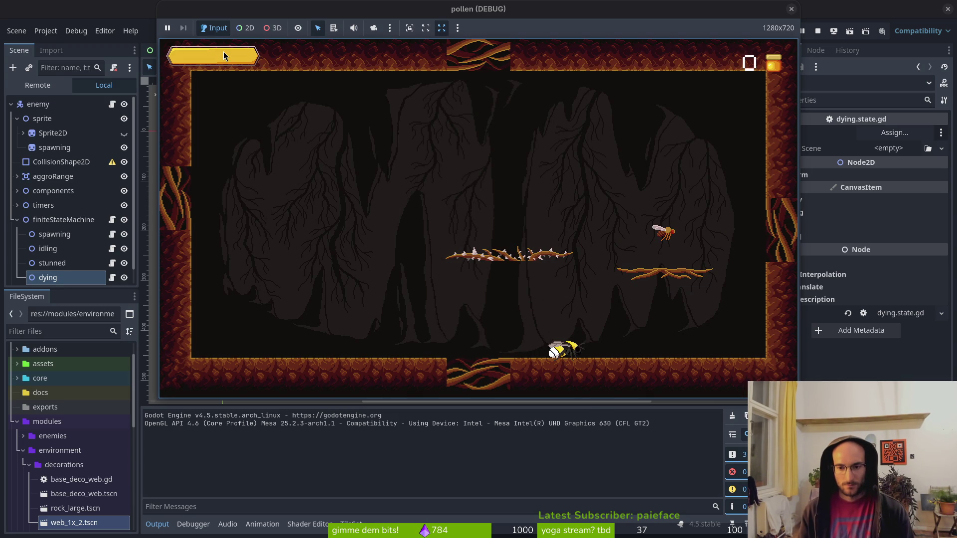
pyautogui.press('F8')
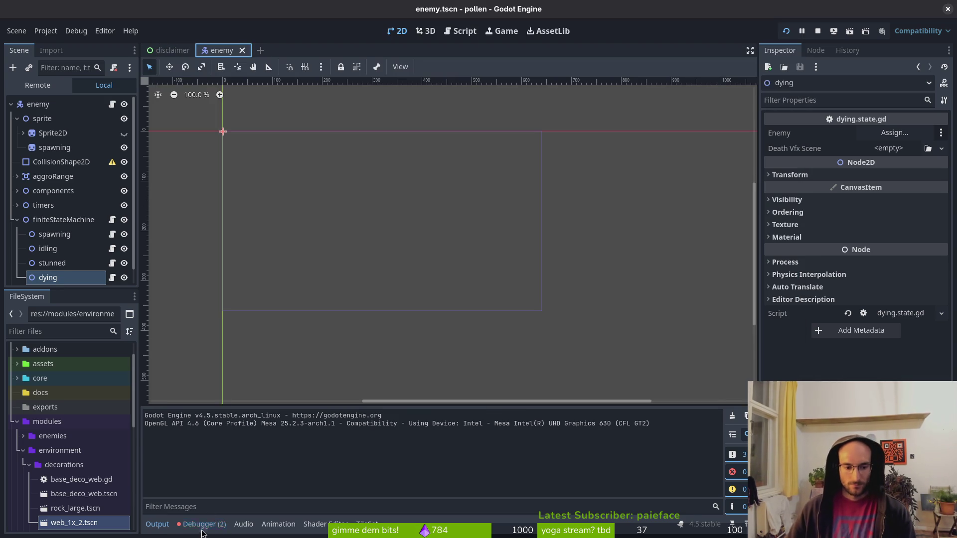
# Step: Review the debugger's errors and quick-open fruitfly.tscn
pyautogui.click(202, 524)
pyautogui.click(211, 399)
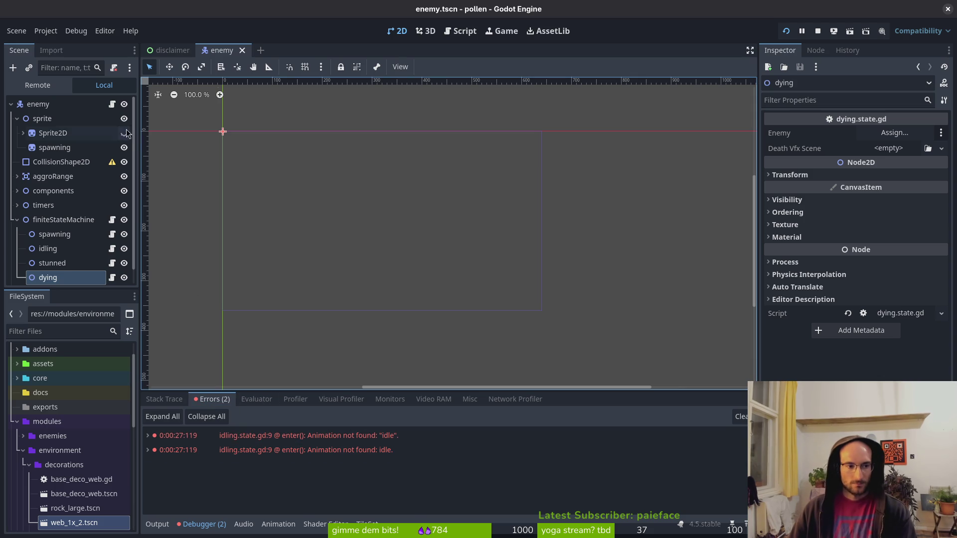
pyautogui.hotkey('ctrl', 'shift', 'o')
pyautogui.write('fruitflyts')
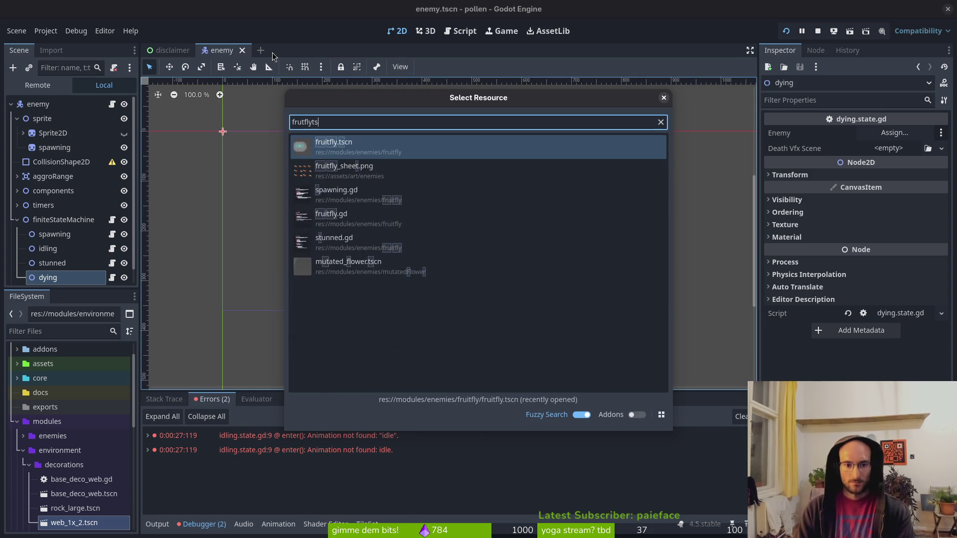
pyautogui.press('Return')
# Step: Rename the AnimationPlayer's hover animation to 'idle' and save the fruitfly scene
pyautogui.click(17, 191)
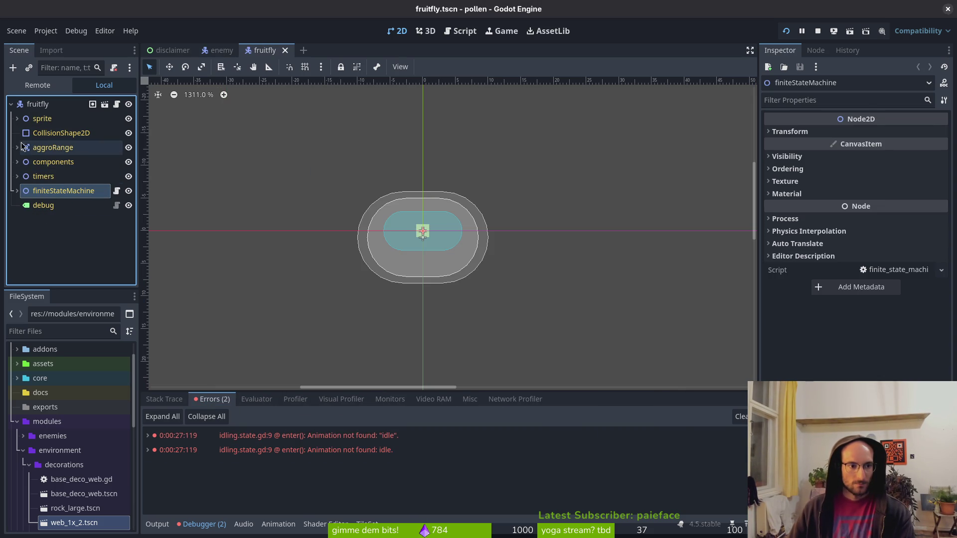
pyautogui.click(30, 104)
pyautogui.click(17, 118)
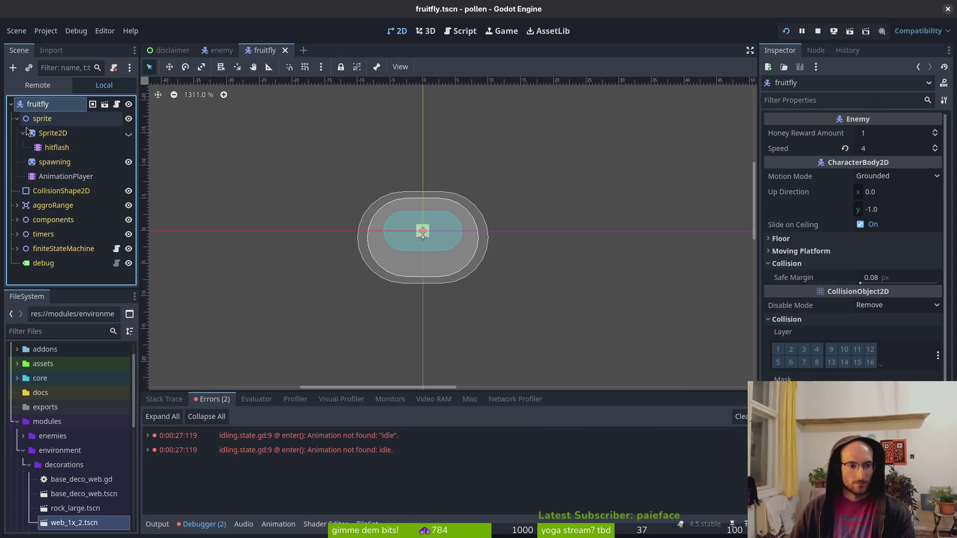
pyautogui.click(63, 176)
pyautogui.click(319, 409)
pyautogui.click(329, 451)
pyautogui.click(288, 409)
pyautogui.click(297, 482)
pyautogui.write('idle')
pyautogui.press('Return')
pyautogui.hotkey('ctrl', 's')
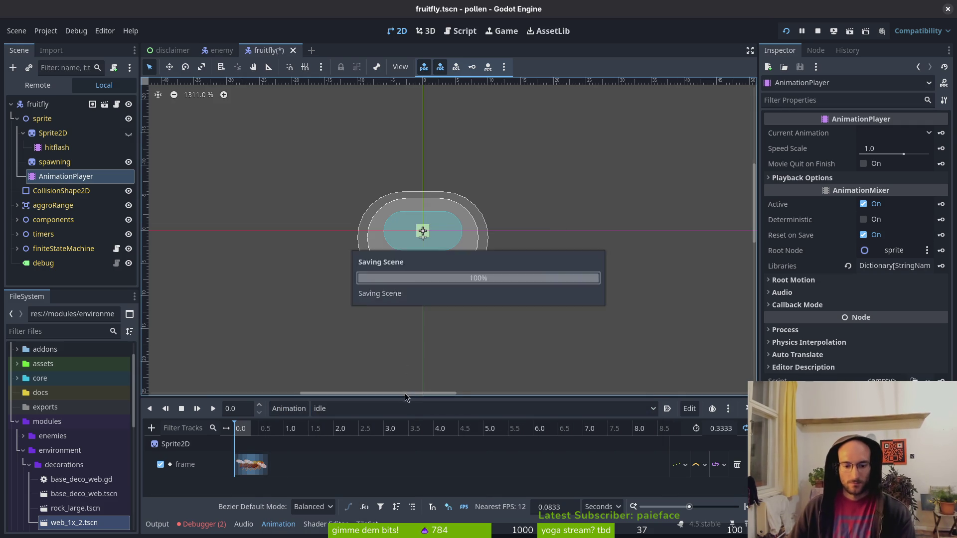
# Step: Run the game again and advance to the level select stage
pyautogui.click(787, 30)
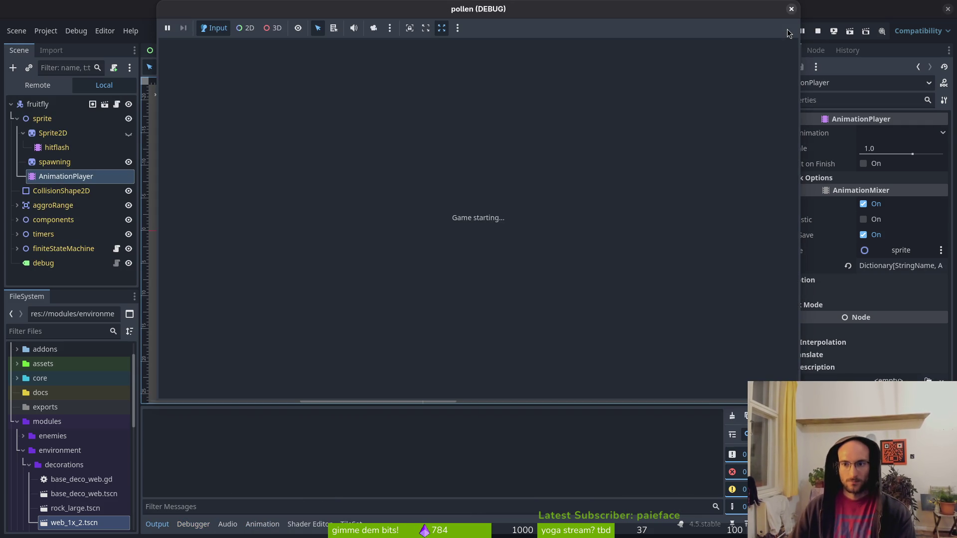
pyautogui.press('Return')
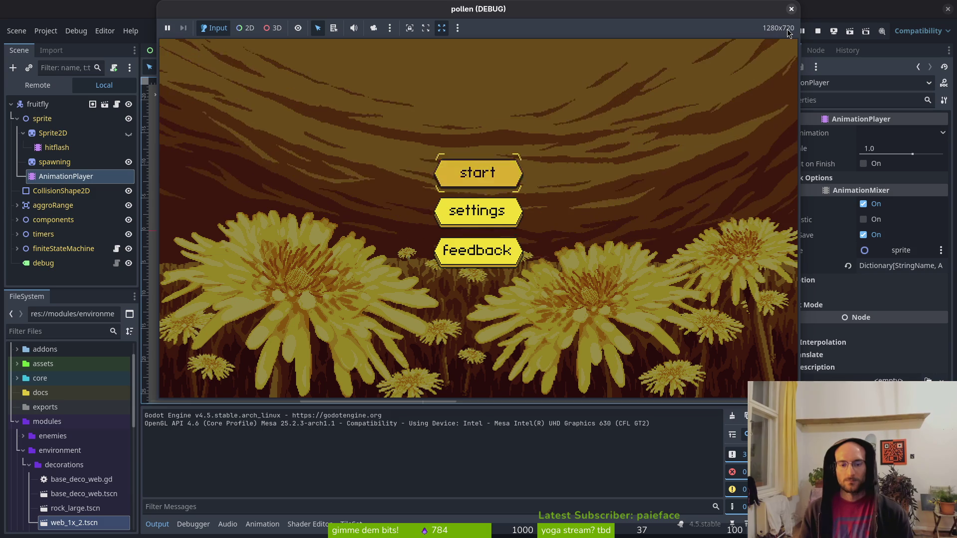
pyautogui.press('Return')
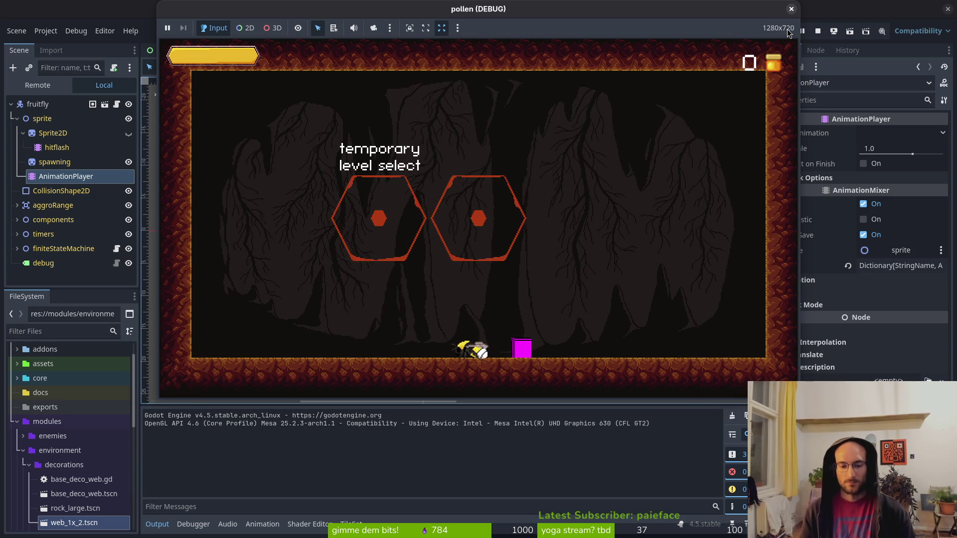
pyautogui.press('super+1')
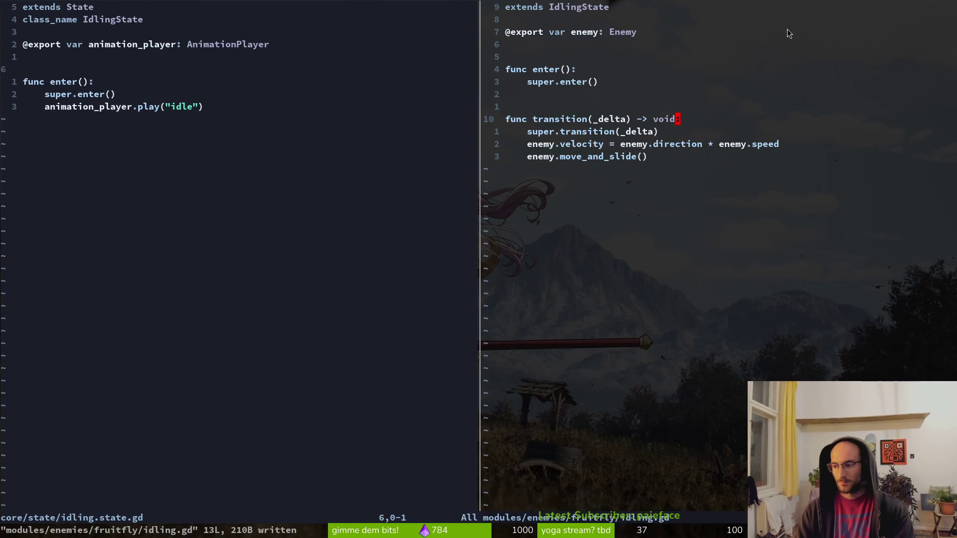
# Step: Open debug.helper.gd and set show_state_label to true
pyautogui.hotkey('ctrl', 'p')
pyautogui.write('debuhe')
pyautogui.press('Return')
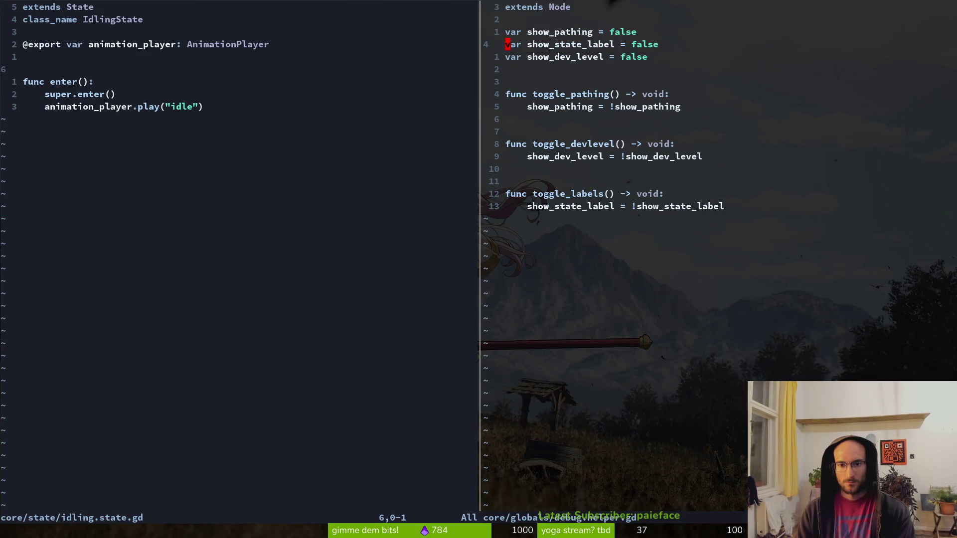
pyautogui.write('true')
pyautogui.press('Escape')
pyautogui.write('j:w')
pyautogui.press('Return')
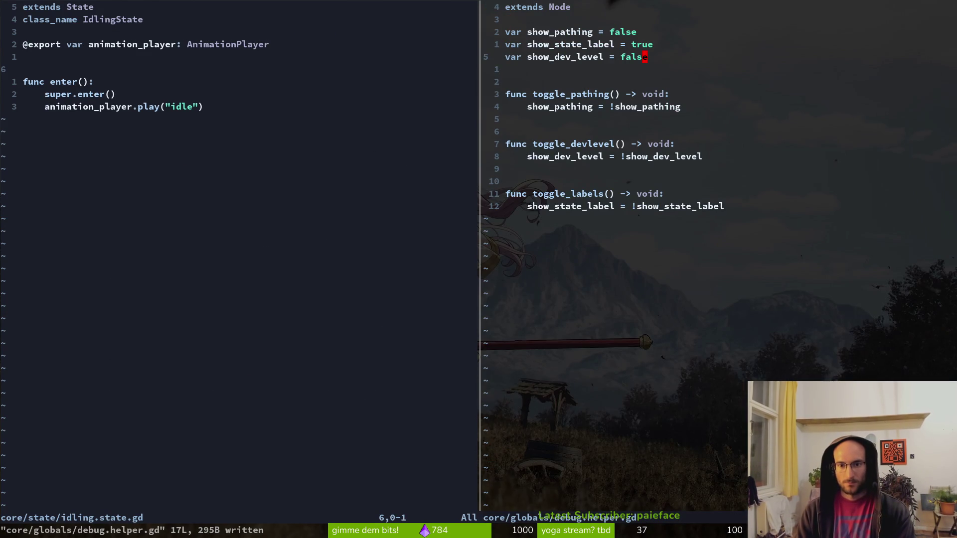
# Step: Set show_dev_level to true, save the file, and relaunch the game
pyautogui.write('ciwtrue')
pyautogui.press('Escape')
pyautogui.write(':w')
pyautogui.press('Return')
pyautogui.write(':wq')
pyautogui.press('F5')
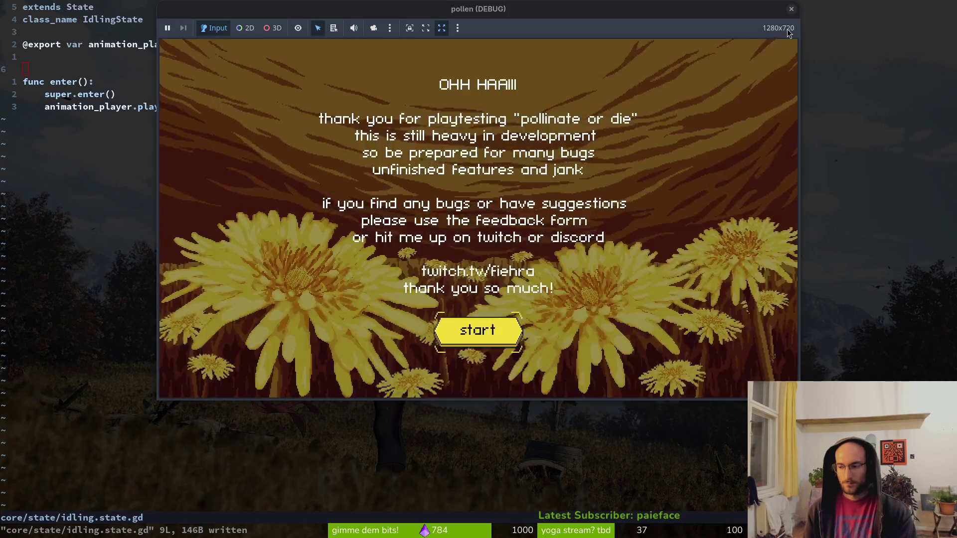
# Step: Close the running game and edit the Main Scene path under Project Settings > Application > Run
pyautogui.press('Return')
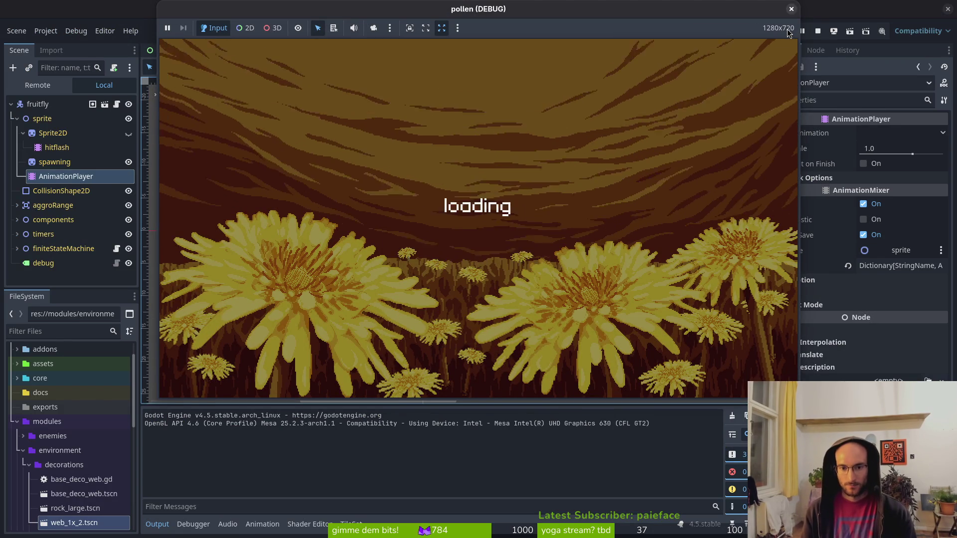
pyautogui.click(791, 9)
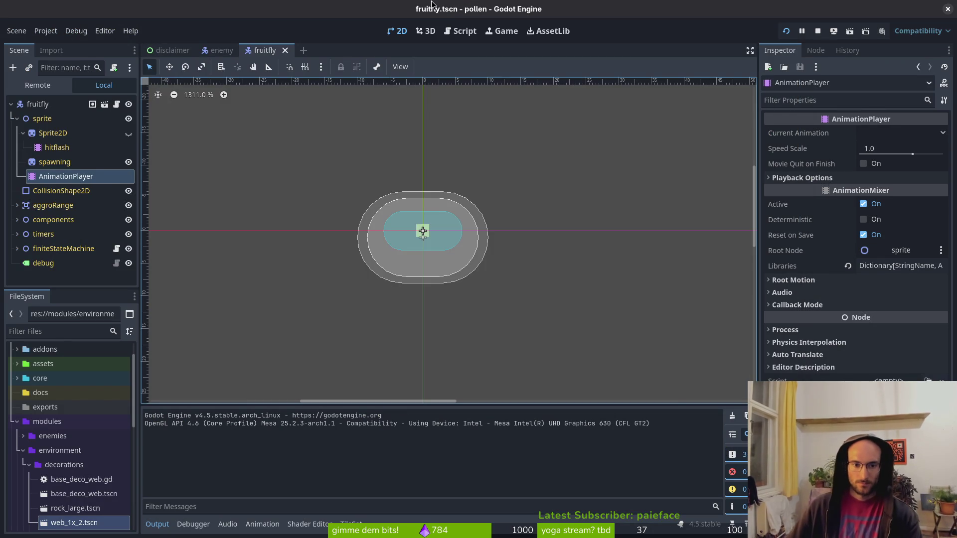
pyautogui.click(45, 31)
pyautogui.click(65, 48)
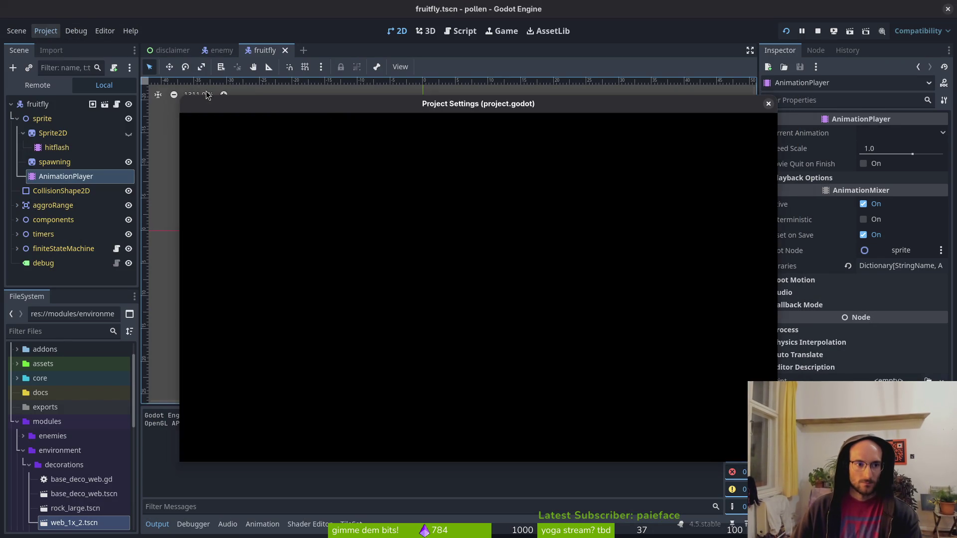
pyautogui.click(208, 189)
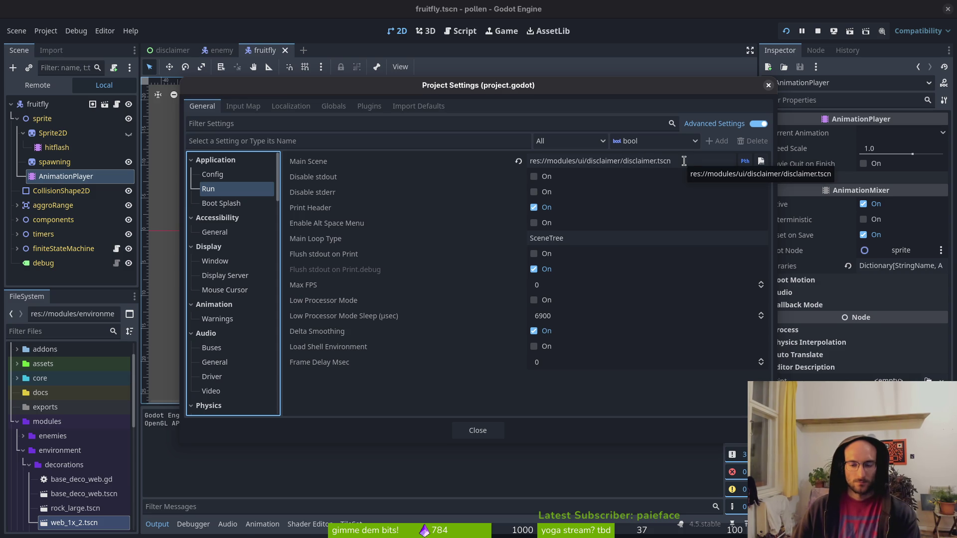
pyautogui.doubleClick(602, 160)
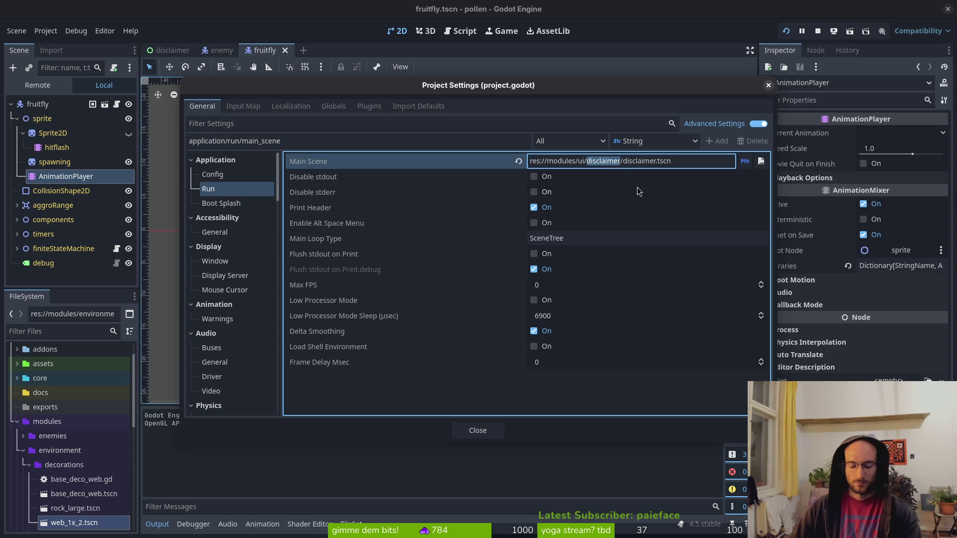
pyautogui.write('ho')
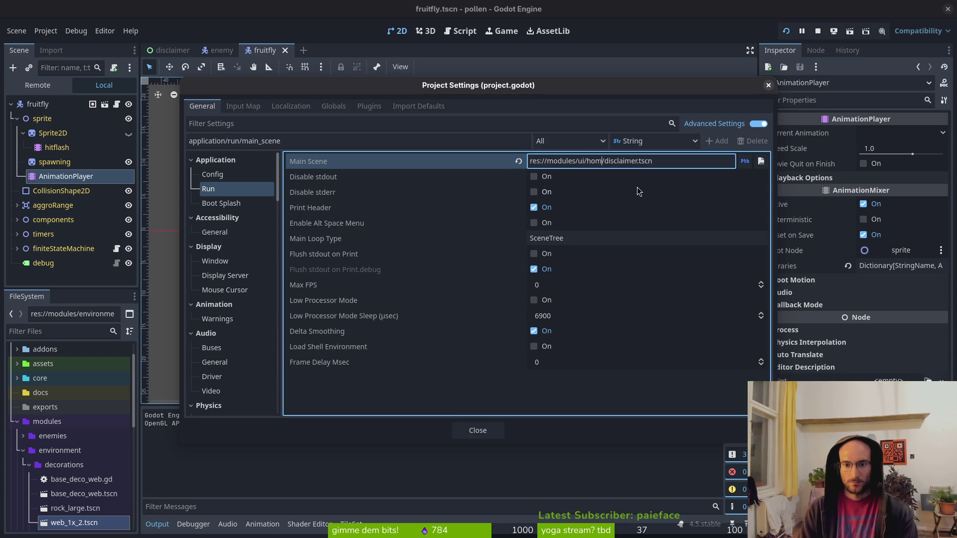
pyautogui.press('Return')
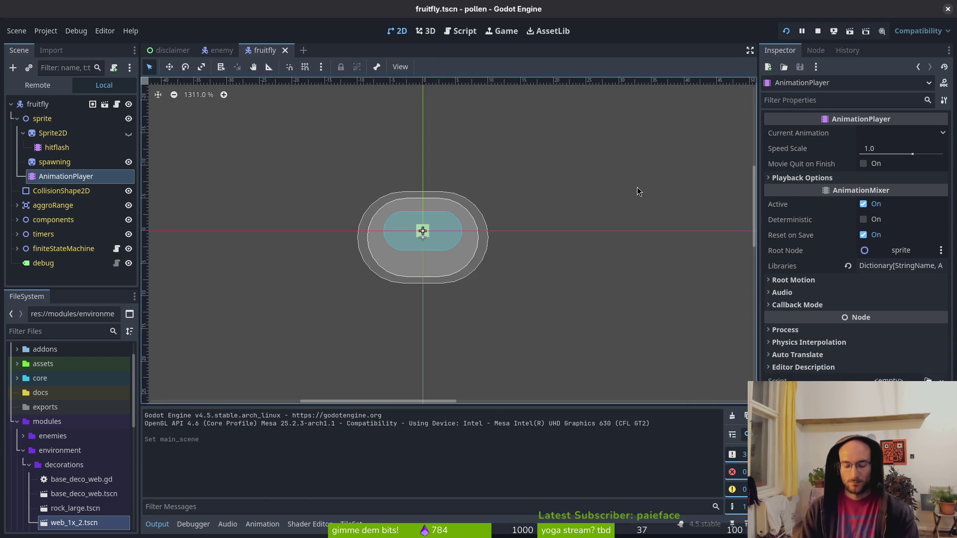
pyautogui.click(45, 31)
pyautogui.click(57, 41)
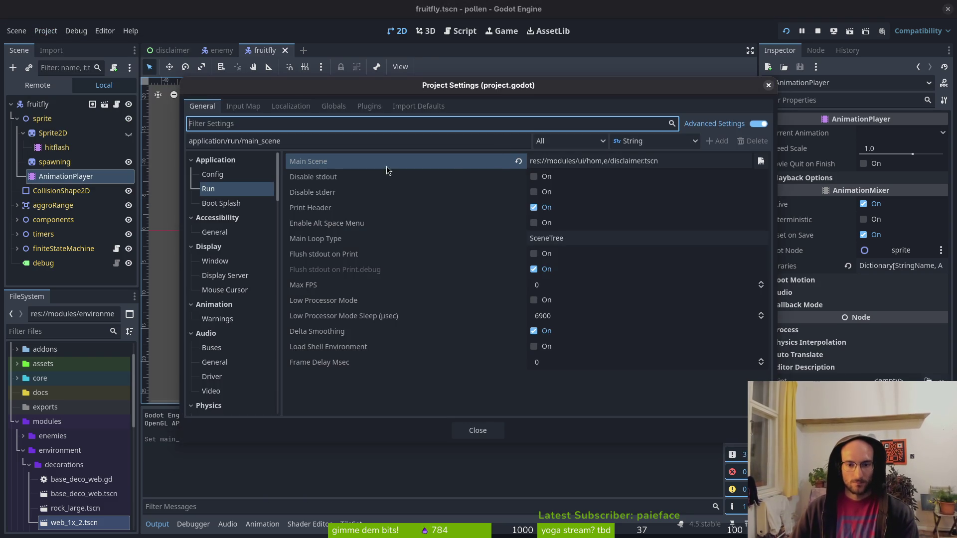
pyautogui.click(677, 160)
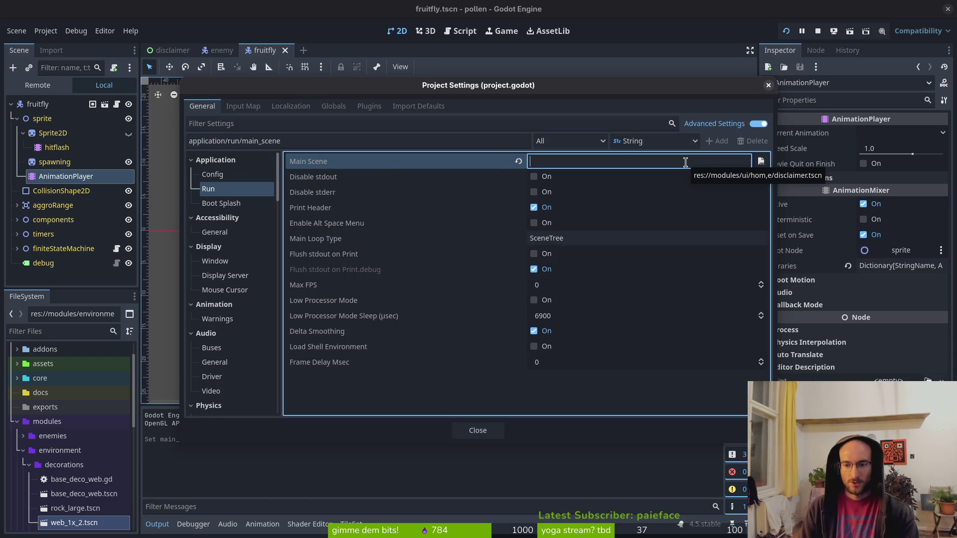
pyautogui.press('Escape')
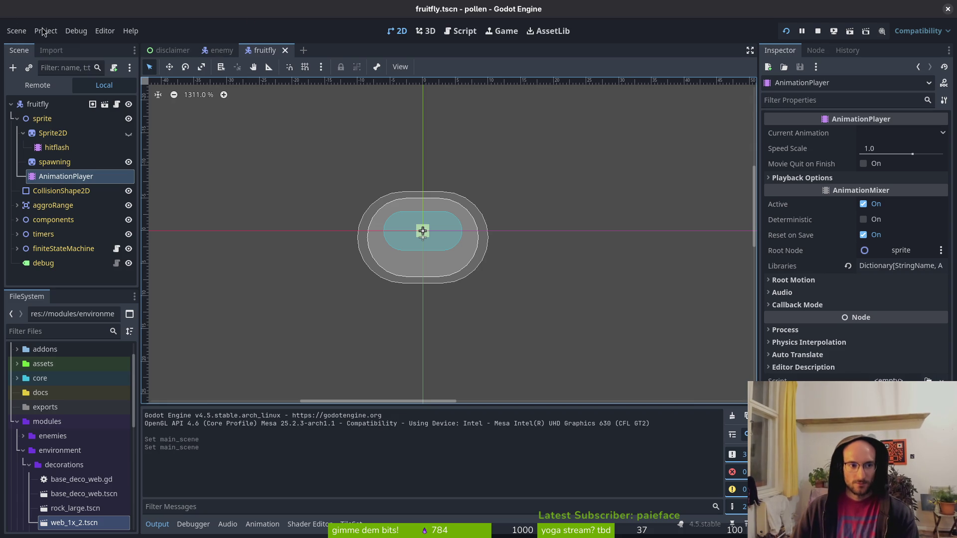
# Step: In the terminal, quit Vim and revert the project.godot changes through tig status
pyautogui.press('super+1')
pyautogui.write(':q')
pyautogui.press('Return')
pyautogui.write('tig status')
pyautogui.press('Return')
pyautogui.press('Down')
pyautogui.press('Down')
pyautogui.press('Down')
pyautogui.press('Down')
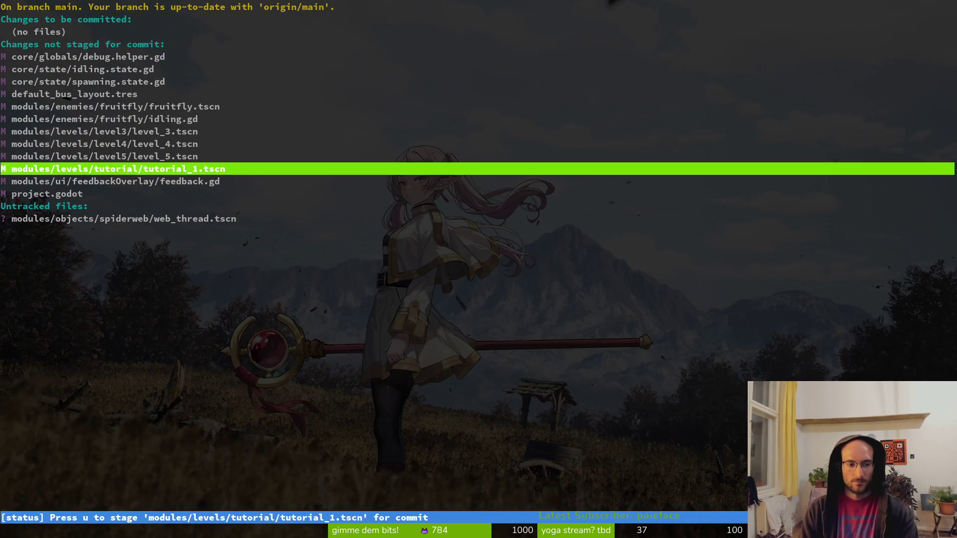
pyautogui.press('Down')
pyautogui.press('Down')
pyautogui.press('Return')
pyautogui.press('!')
pyautogui.press('y')
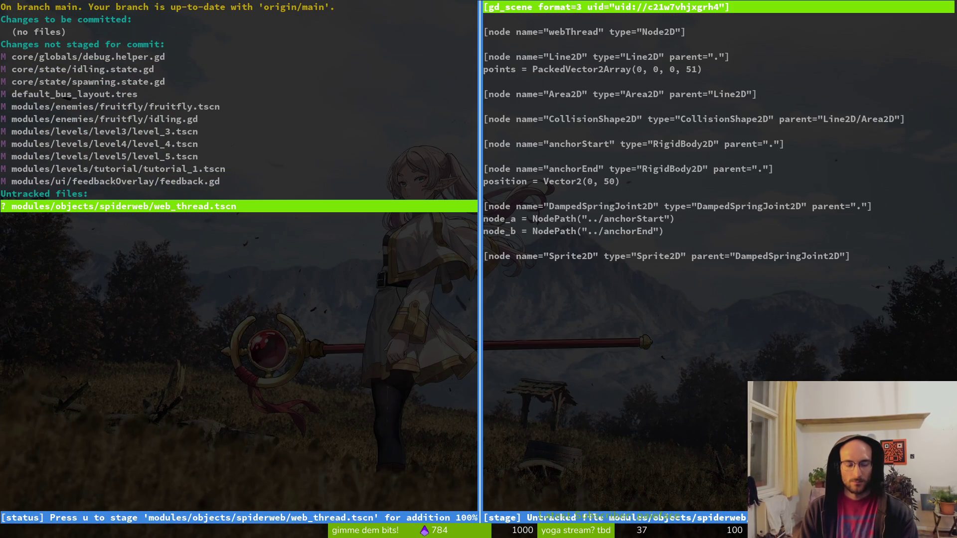
# Step: Back in Godot, reload the changed files from disk and re-edit the Main Scene path
pyautogui.press('super+2')
pyautogui.press('Return')
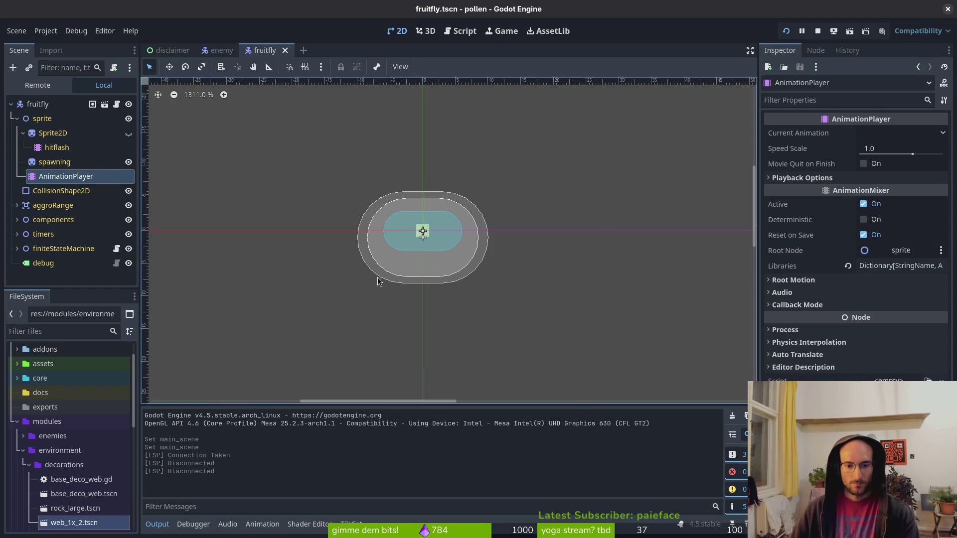
pyautogui.click(46, 31)
pyautogui.click(63, 41)
pyautogui.click(711, 161)
pyautogui.hotkey('ctrl', 'a')
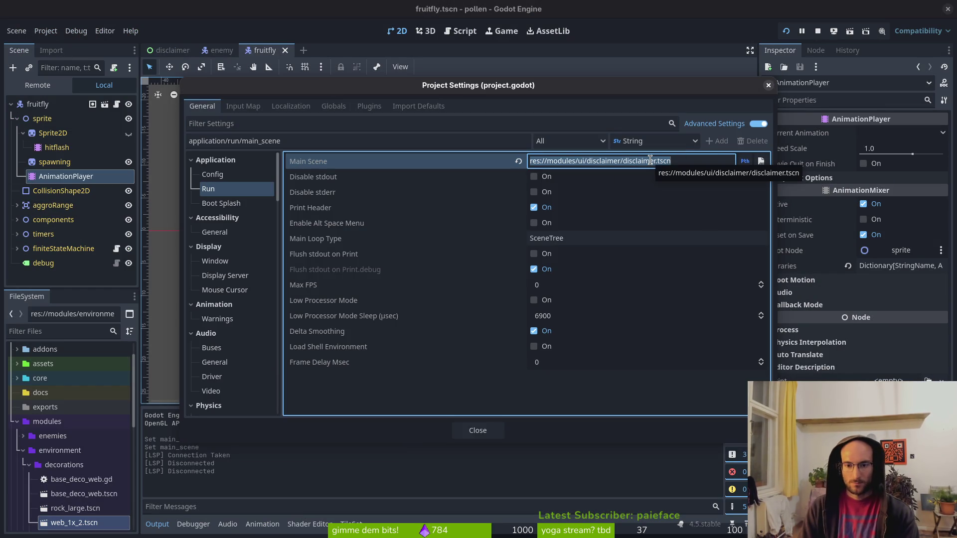
pyautogui.click(650, 160)
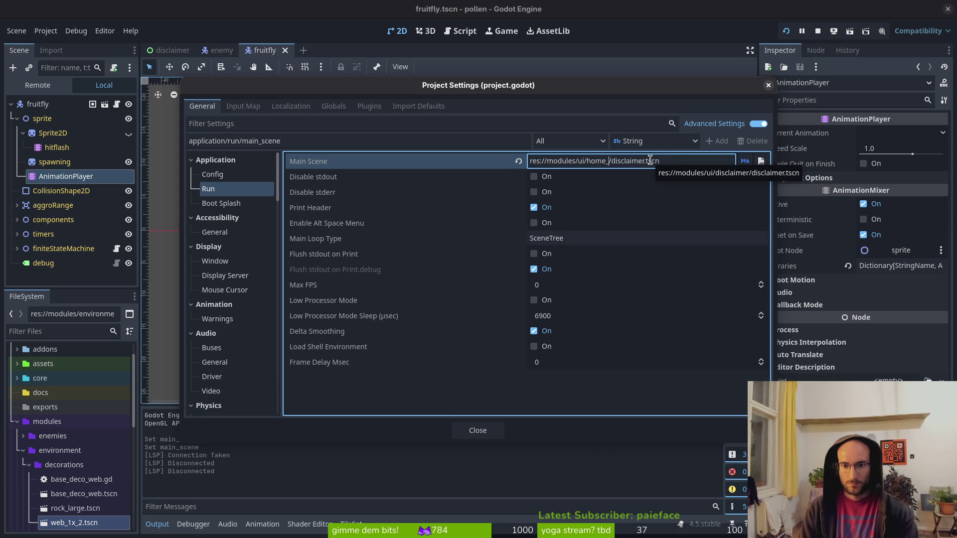
pyautogui.press('Escape')
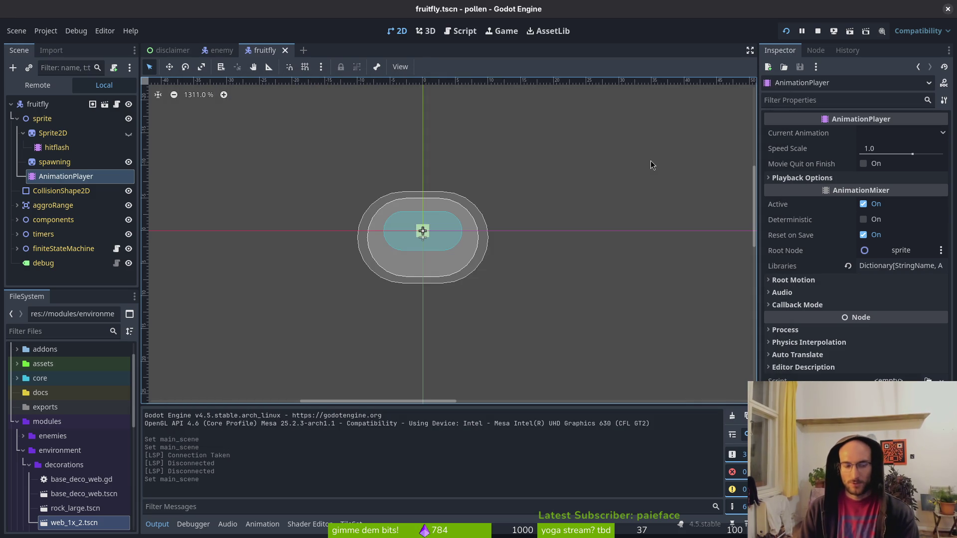
# Step: Set Main Scene to res://modules/ui/home_screen/home.tscn, close Project Settings, and collapse the sprite node
pyautogui.click(76, 30)
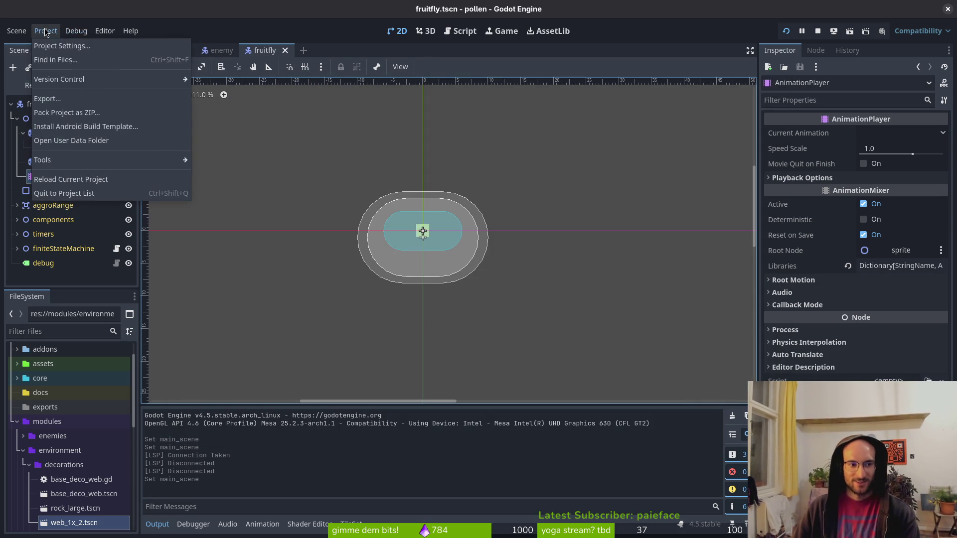
pyautogui.click(154, 45)
pyautogui.click(647, 161)
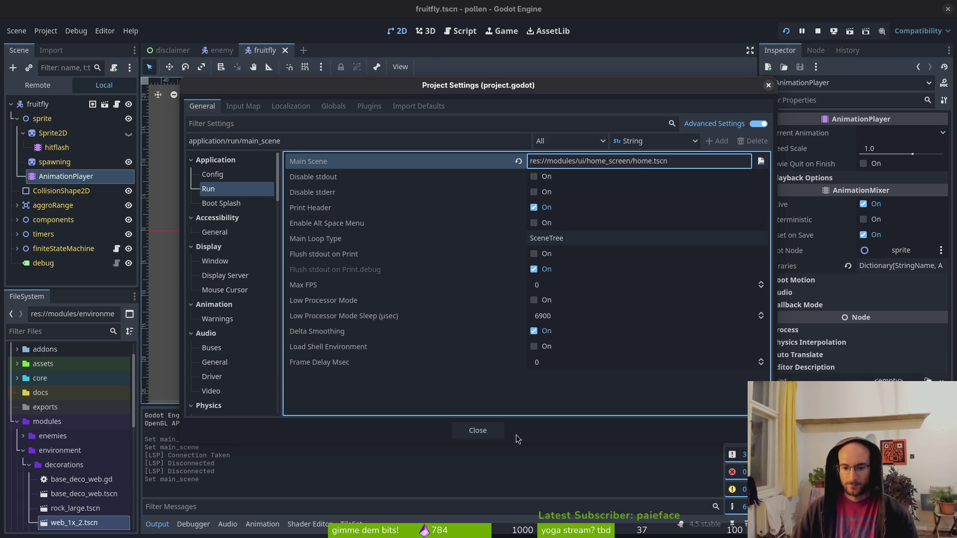
pyautogui.click(492, 428)
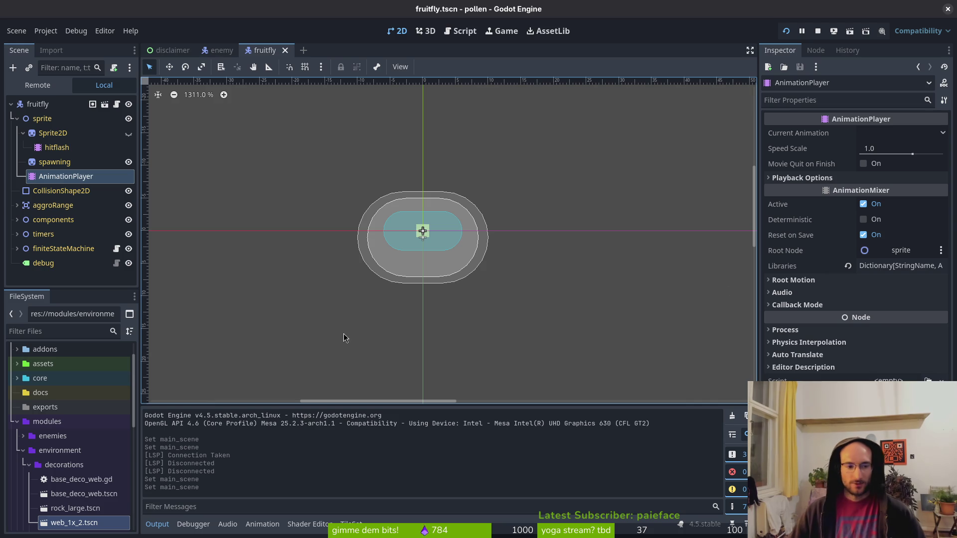
pyautogui.click(17, 120)
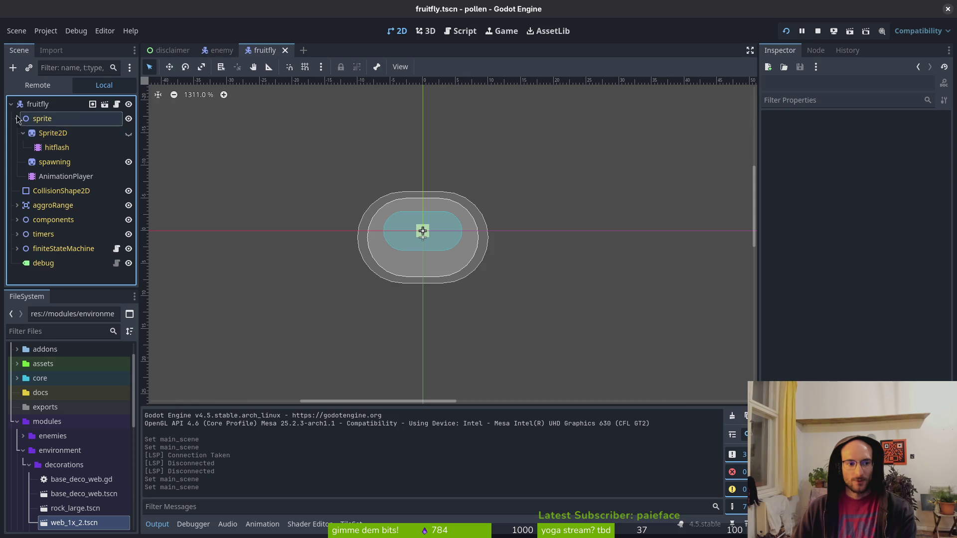
# Step: Restart the game, play from the title menu with a couple of bee jumps, then close it with F8
pyautogui.click(786, 32)
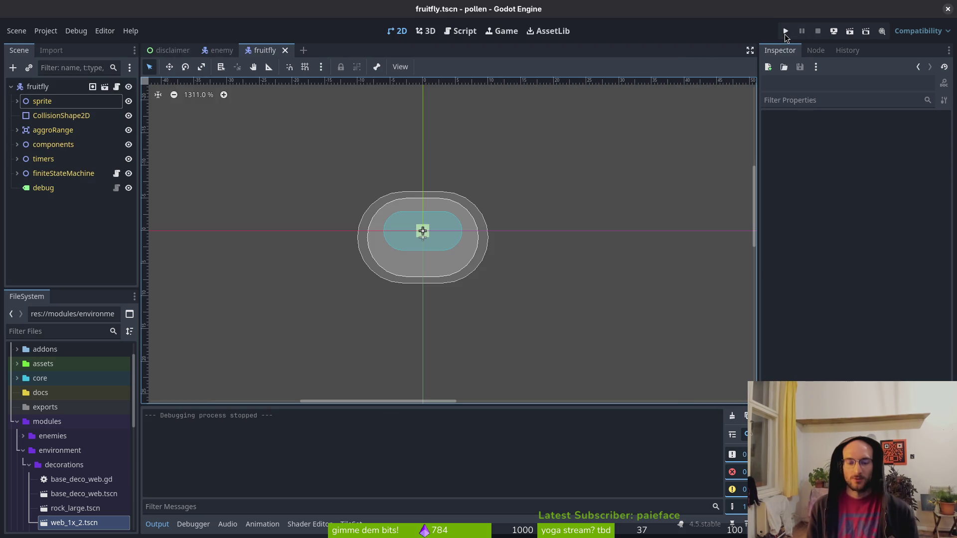
pyautogui.click(785, 33)
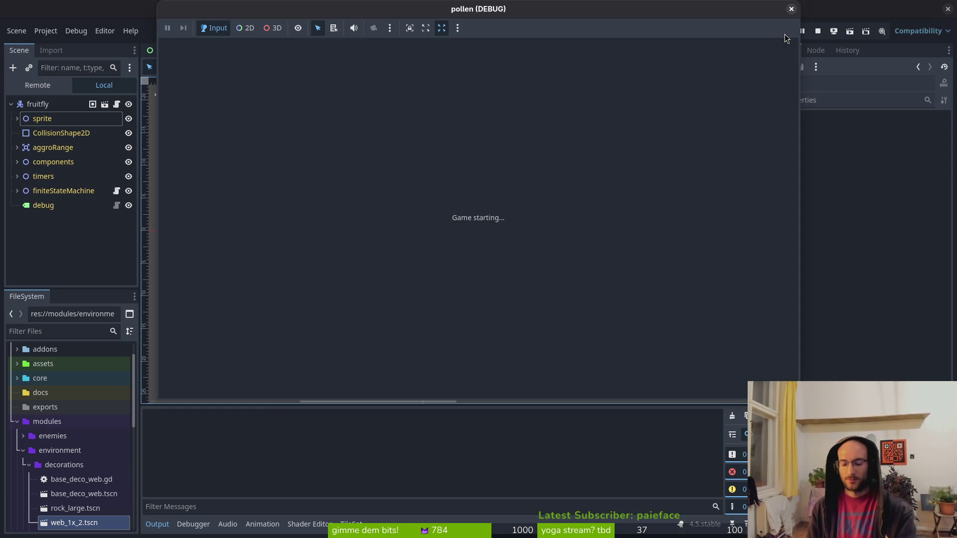
pyautogui.press('Return')
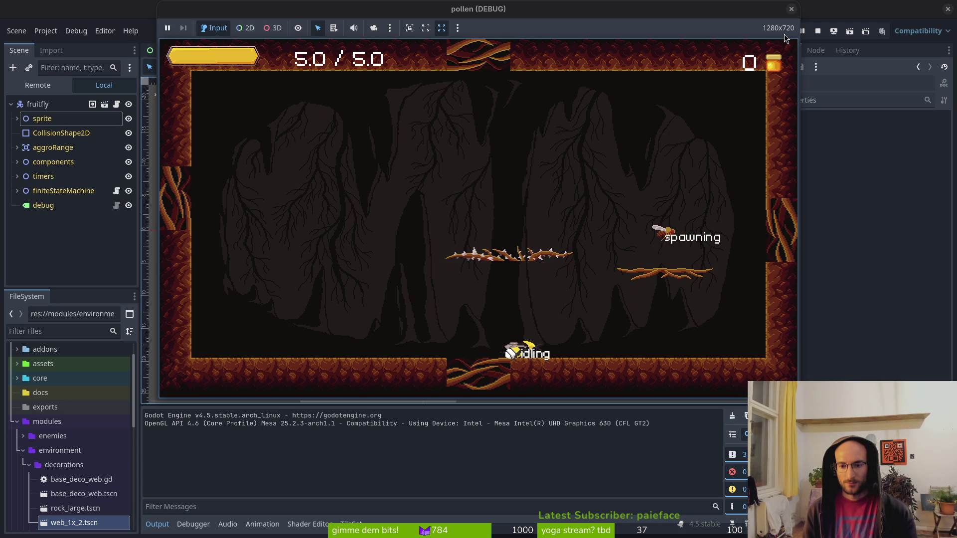
pyautogui.press('space')
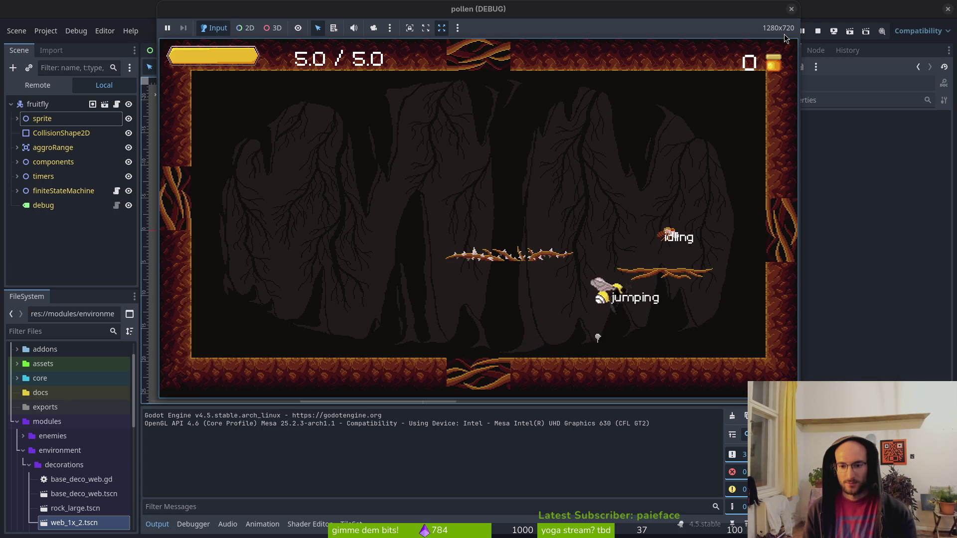
pyautogui.press('space')
pyautogui.press('shift')
pyautogui.press('shift')
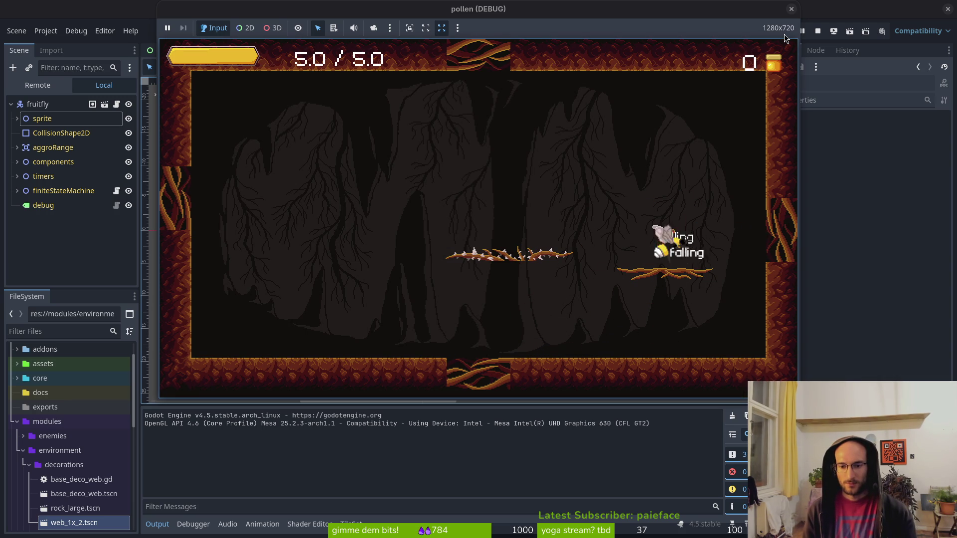
pyautogui.press('F8')
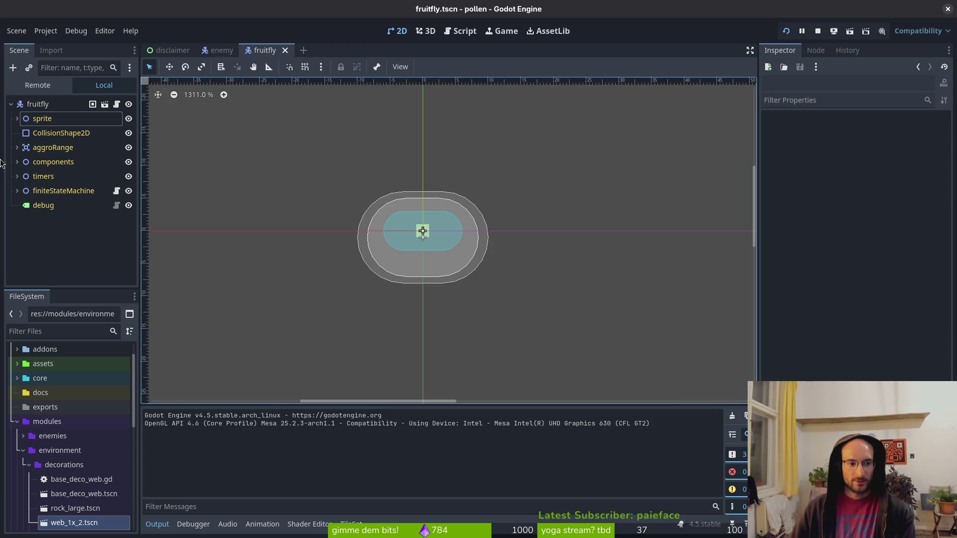
# Step: Inspect the idling, stunned and dying state nodes under finiteStateMachine, then go to the terminal
pyautogui.click(17, 190)
pyautogui.click(52, 220)
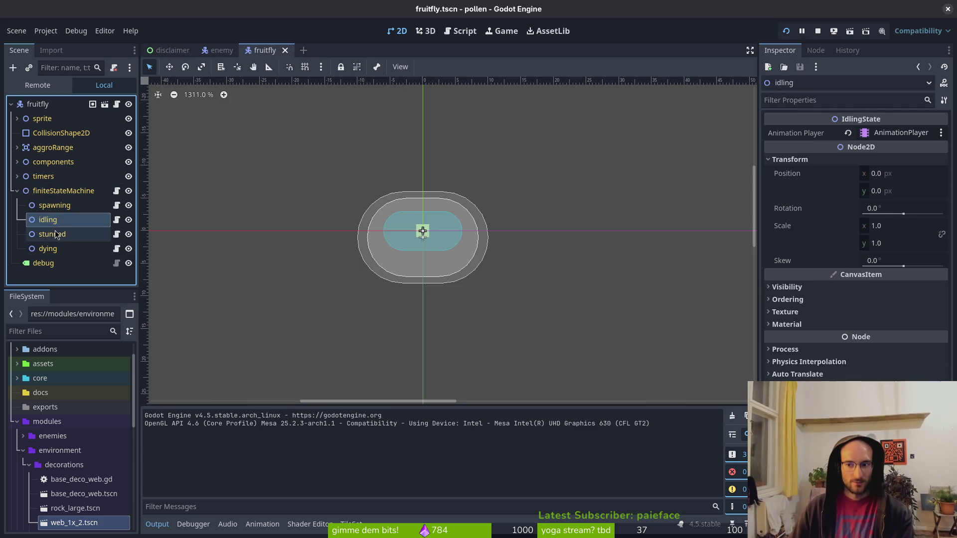
pyautogui.click(52, 234)
pyautogui.click(50, 250)
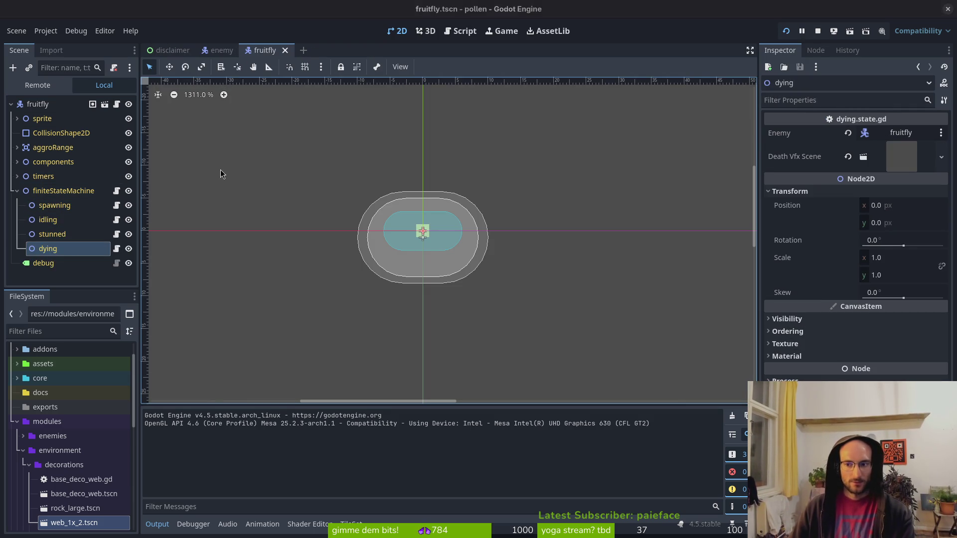
pyautogui.press('super+2')
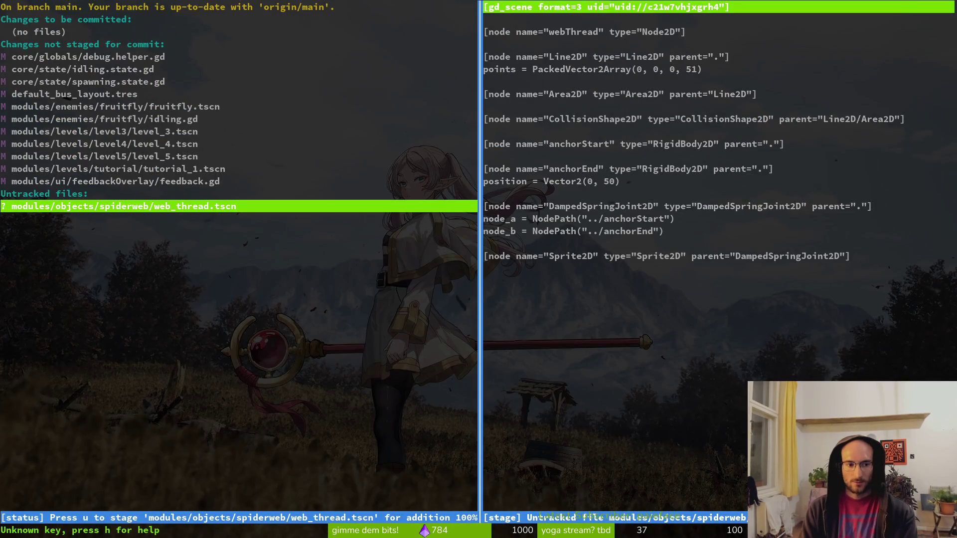
# Step: Quit tig, launch vim, and open the fruitfly enemy's idling.gd from the Git Files picker
pyautogui.write('qvim')
pyautogui.press('Return')
pyautogui.write('fri9t')
pyautogui.press('BackSpace')
pyautogui.press('BackSpace')
pyautogui.write('dl')
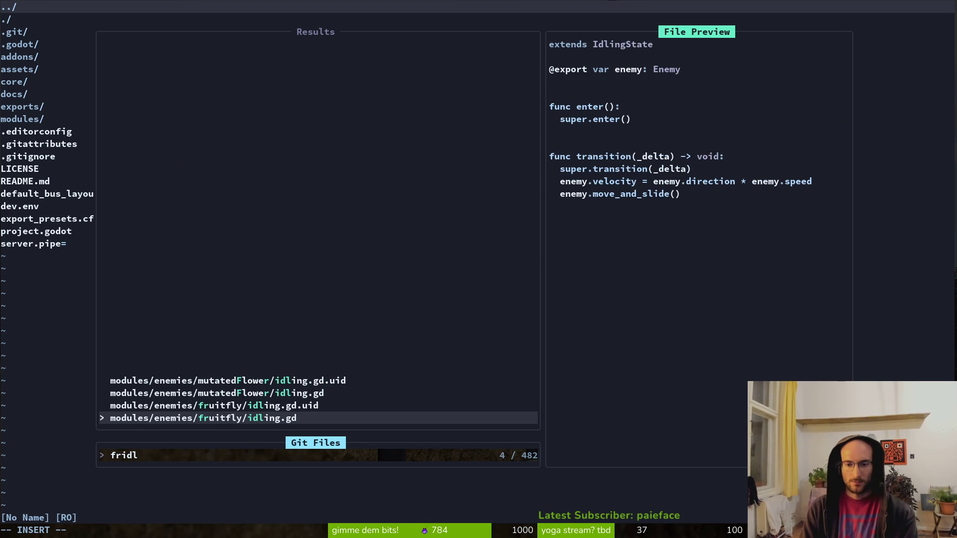
pyautogui.press('Return')
# Step: Open core/state/idling.state.gd in a vertical split beside the fruitfly idling.gd
pyautogui.hotkey('ctrl', 'p')
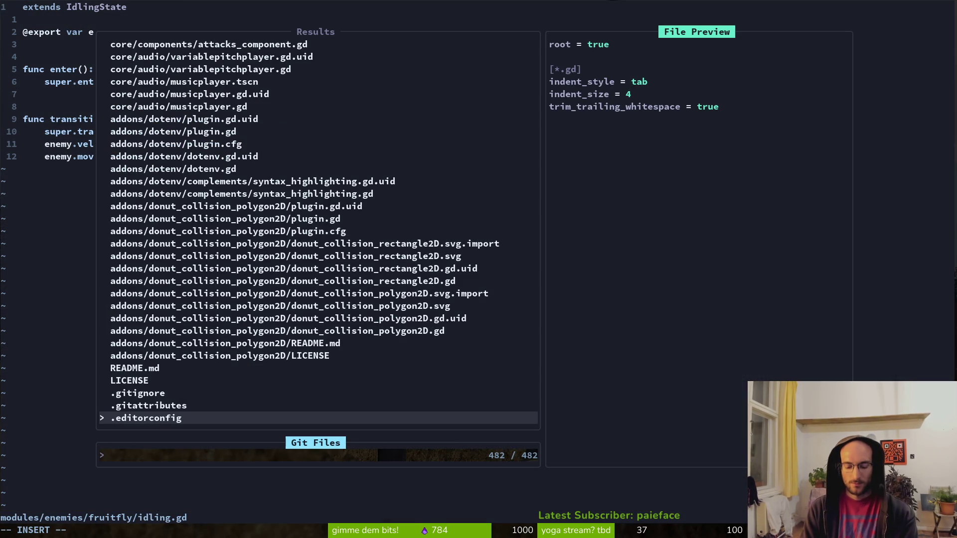
pyautogui.write('idiling')
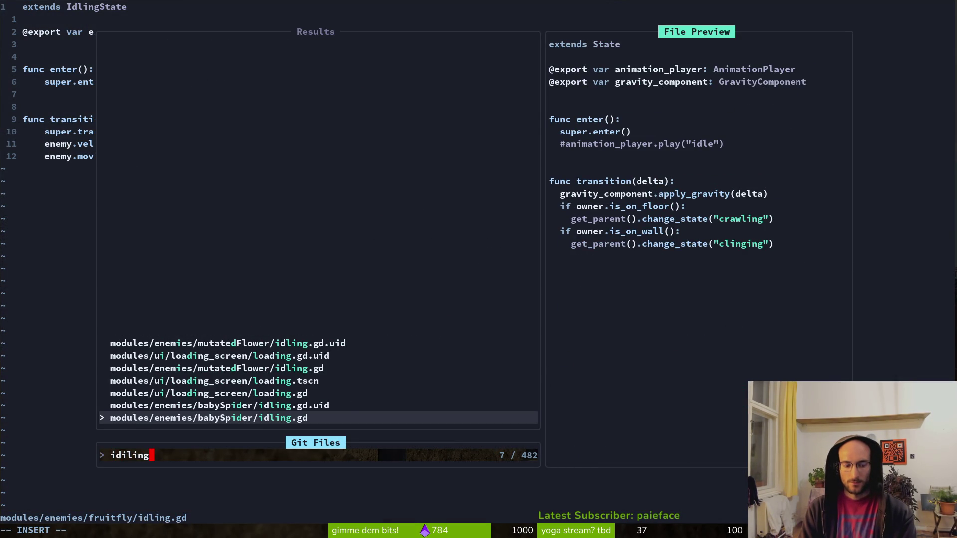
pyautogui.press('Escape')
pyautogui.hotkey('ctrl', 'p')
pyautogui.write('statid')
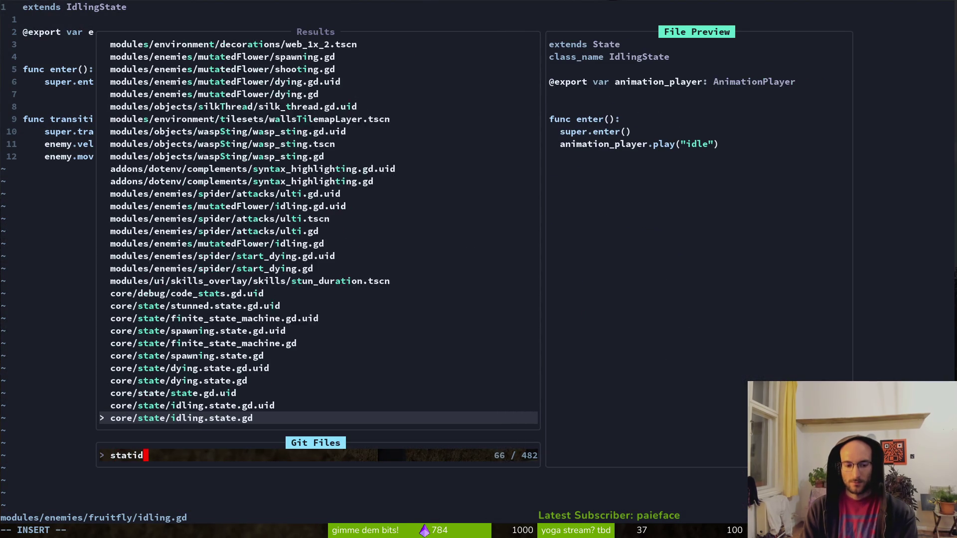
pyautogui.hotkey('ctrl', 'v')
# Step: Open core/state/spawning.state.gd in the left pane via the Git Files picker
pyautogui.press('j')
pyautogui.press('j')
pyautogui.press('j')
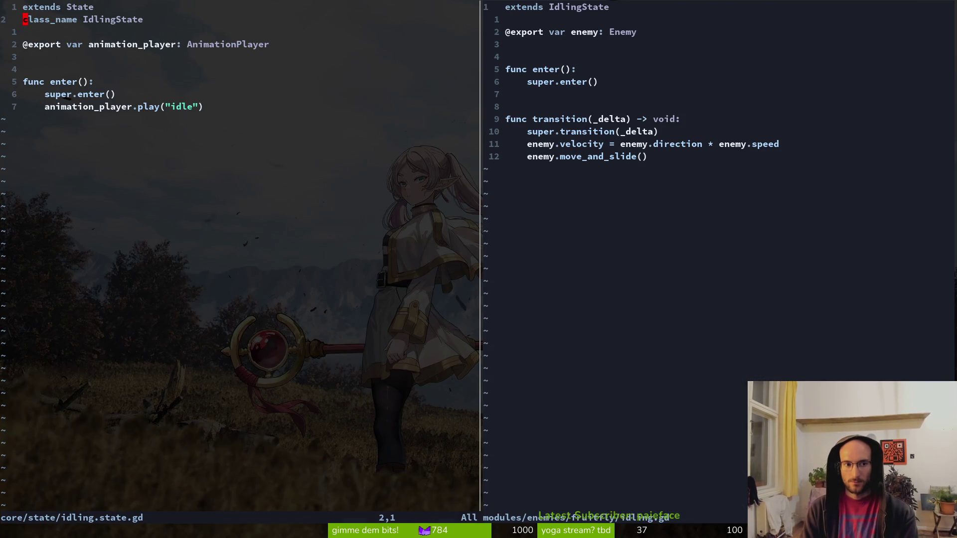
pyautogui.click(26, 69)
pyautogui.hotkey('ctrl', 'p')
pyautogui.write('spawing')
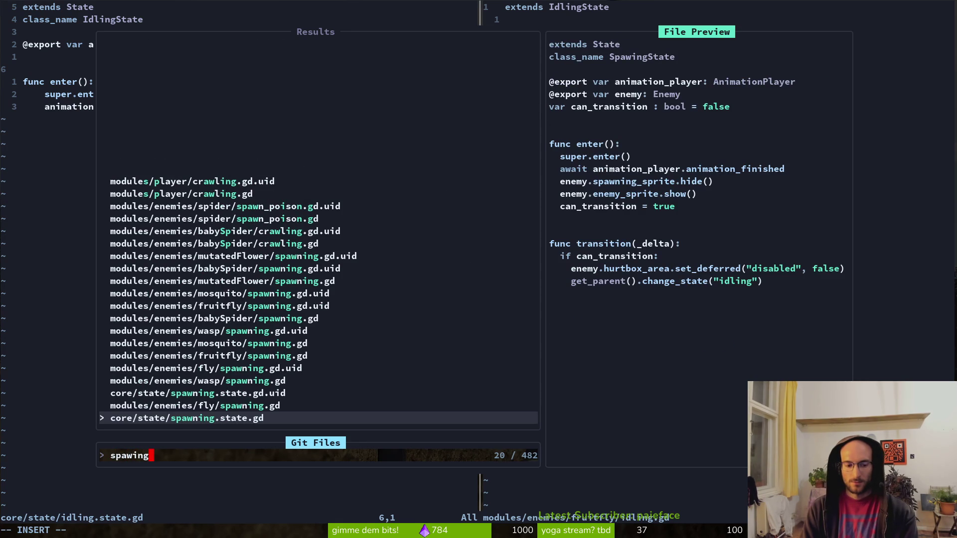
pyautogui.press('Return')
# Step: On line 19, replace hurtbox_area with hurtbox_collision using completion, and save with :w
pyautogui.press('j')
pyautogui.press('7')
pyautogui.press('j')
pyautogui.hotkey('shift', 'g')
pyautogui.press('k')
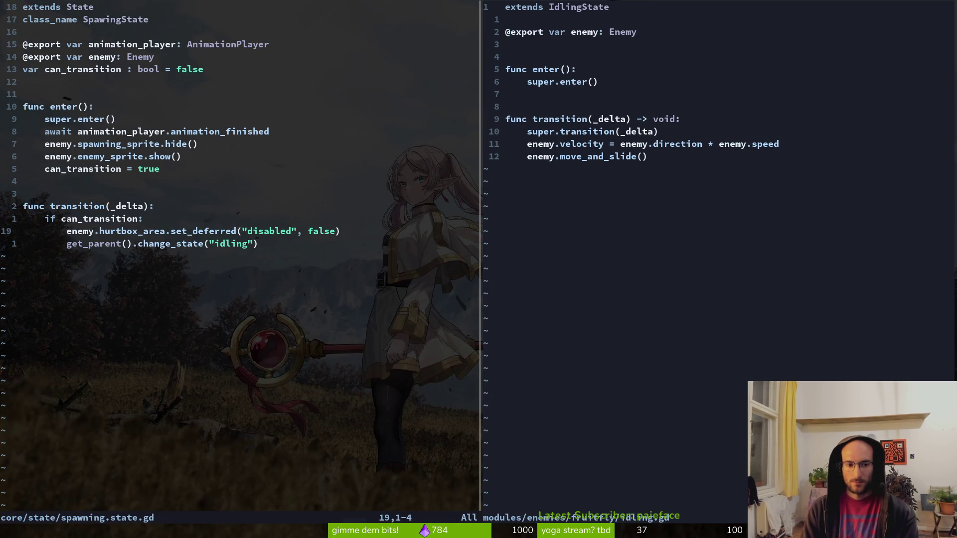
pyautogui.press('w')
pyautogui.press('w')
pyautogui.press('w')
pyautogui.write('cehurtbox_')
pyautogui.press('Tab')
pyautogui.press('Tab')
pyautogui.press('Return')
pyautogui.press('Escape')
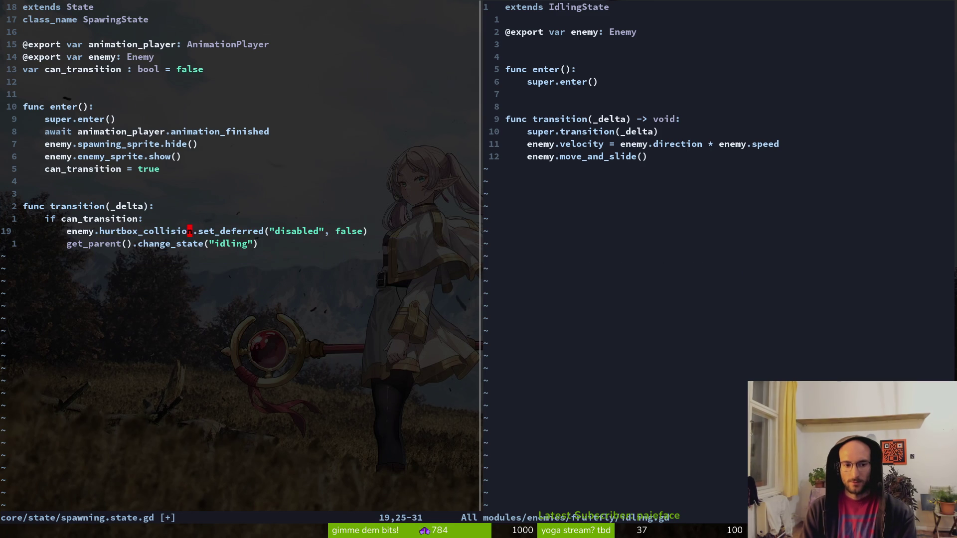
pyautogui.write(':w')
pyautogui.press('Return')
# Step: Start retyping the enemy hurtbox name on line 19, browsing completions like HurtComponent, leaving it unsaved
pyautogui.press('c')
pyautogui.press('i')
pyautogui.press('w')
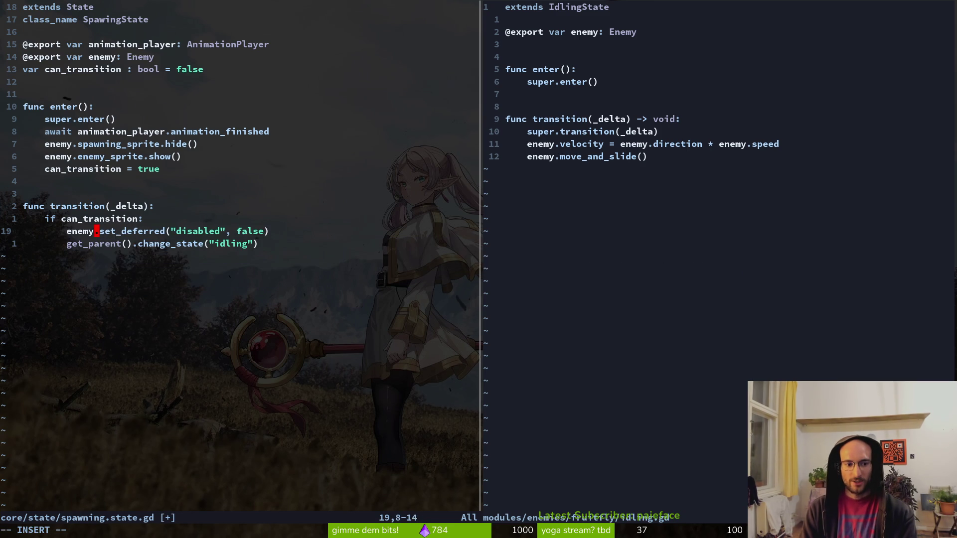
pyautogui.hotkey('ctrl', 'space')
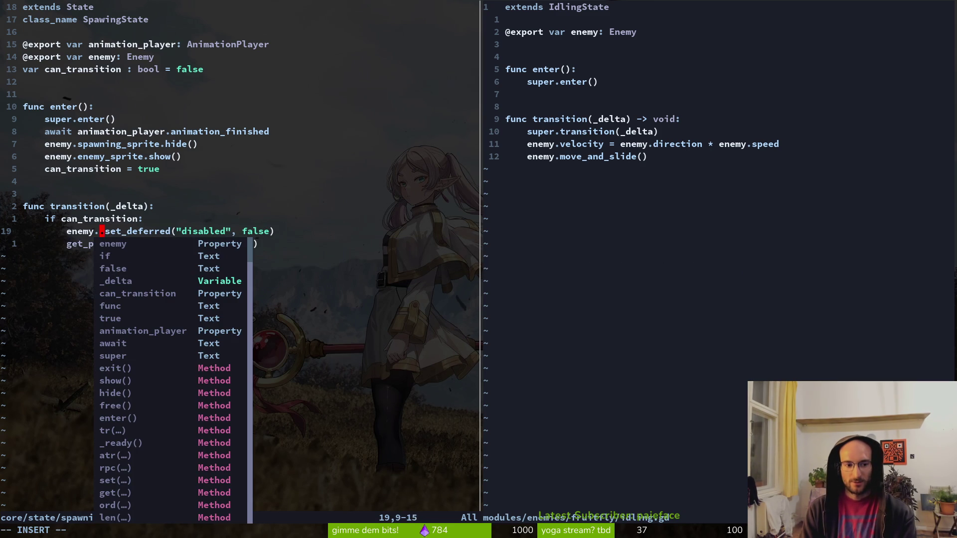
pyautogui.press('Tab')
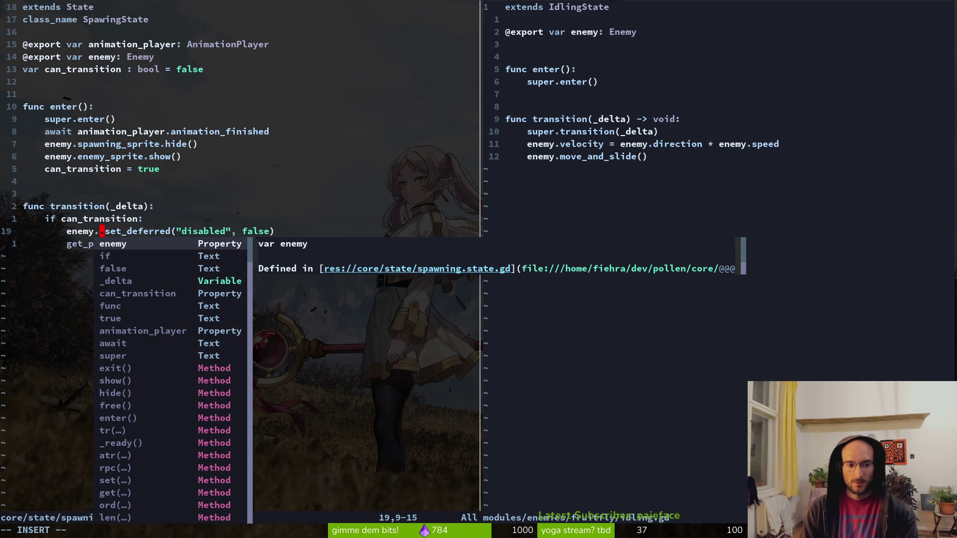
pyautogui.write('hu')
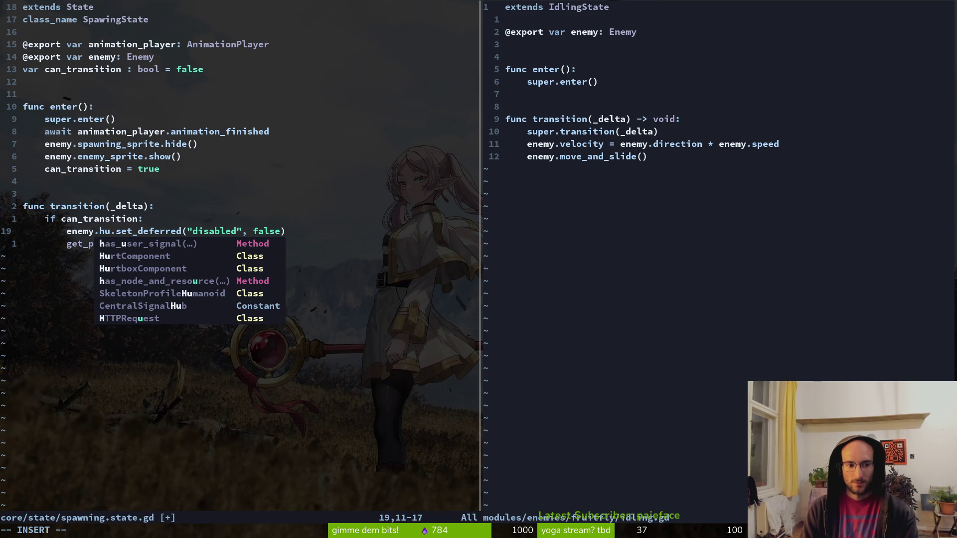
pyautogui.write('rt')
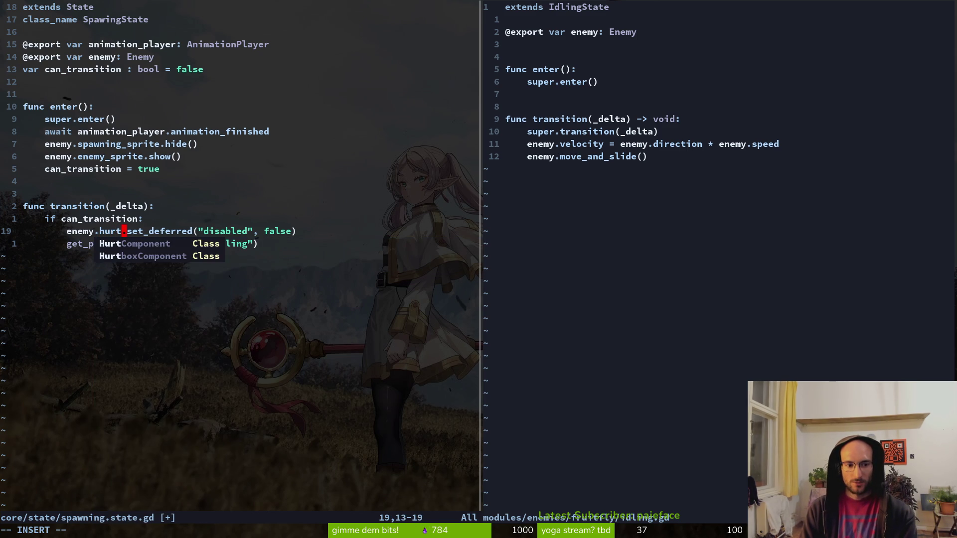
pyautogui.press('Tab')
pyautogui.press('Escape')
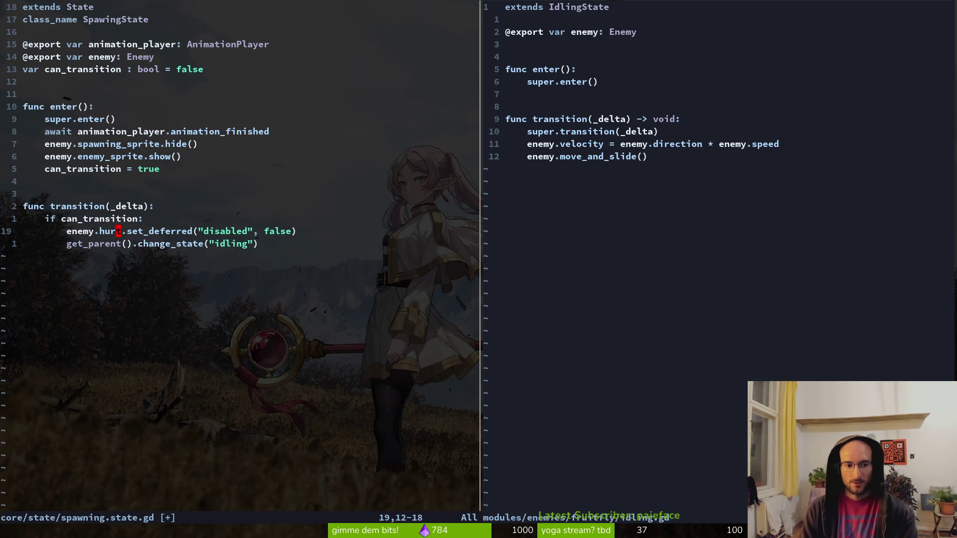